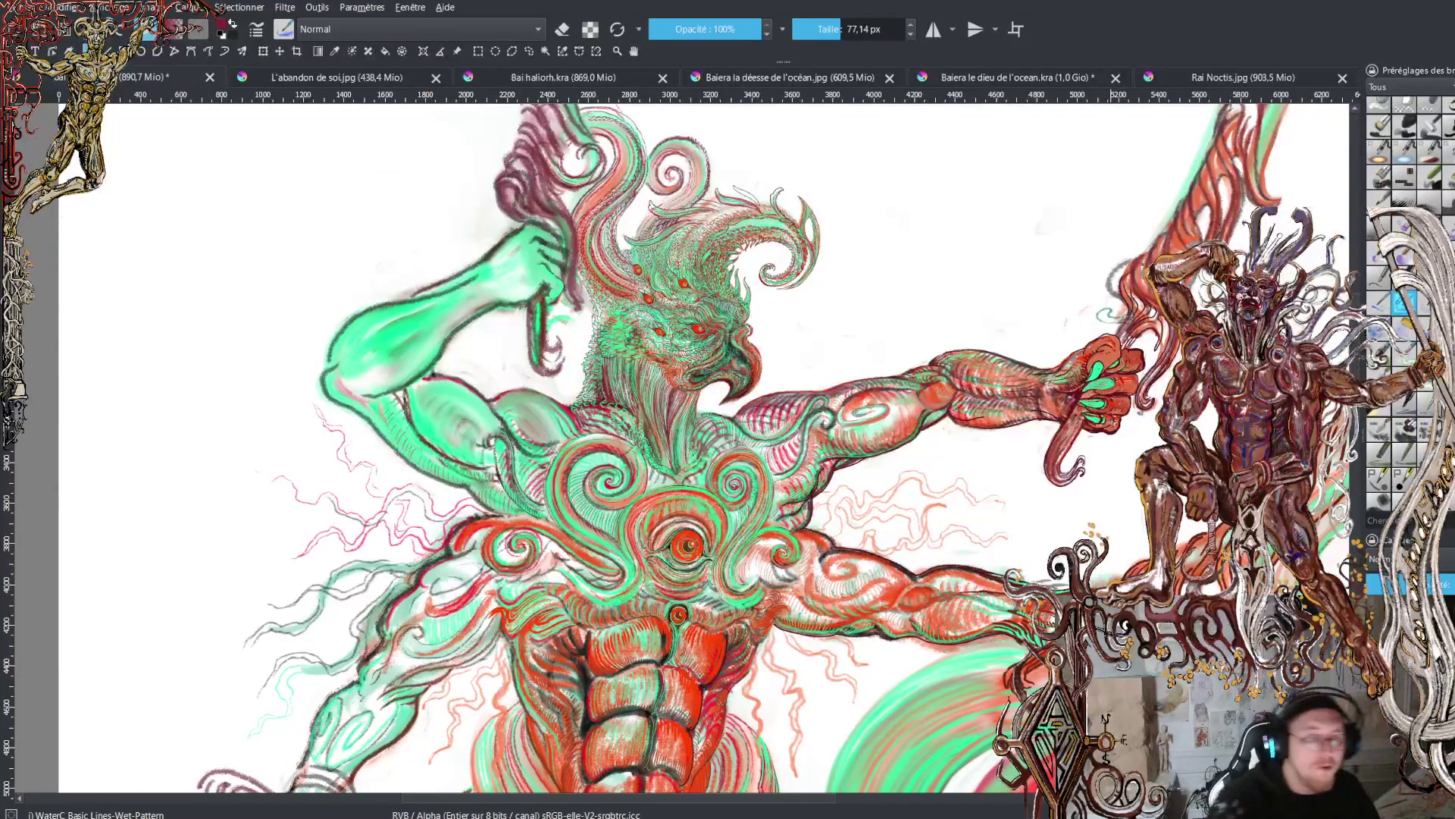
- Pan and zoom around the green figure to inspect its head and chest
scroll(667, 265, up, 5)
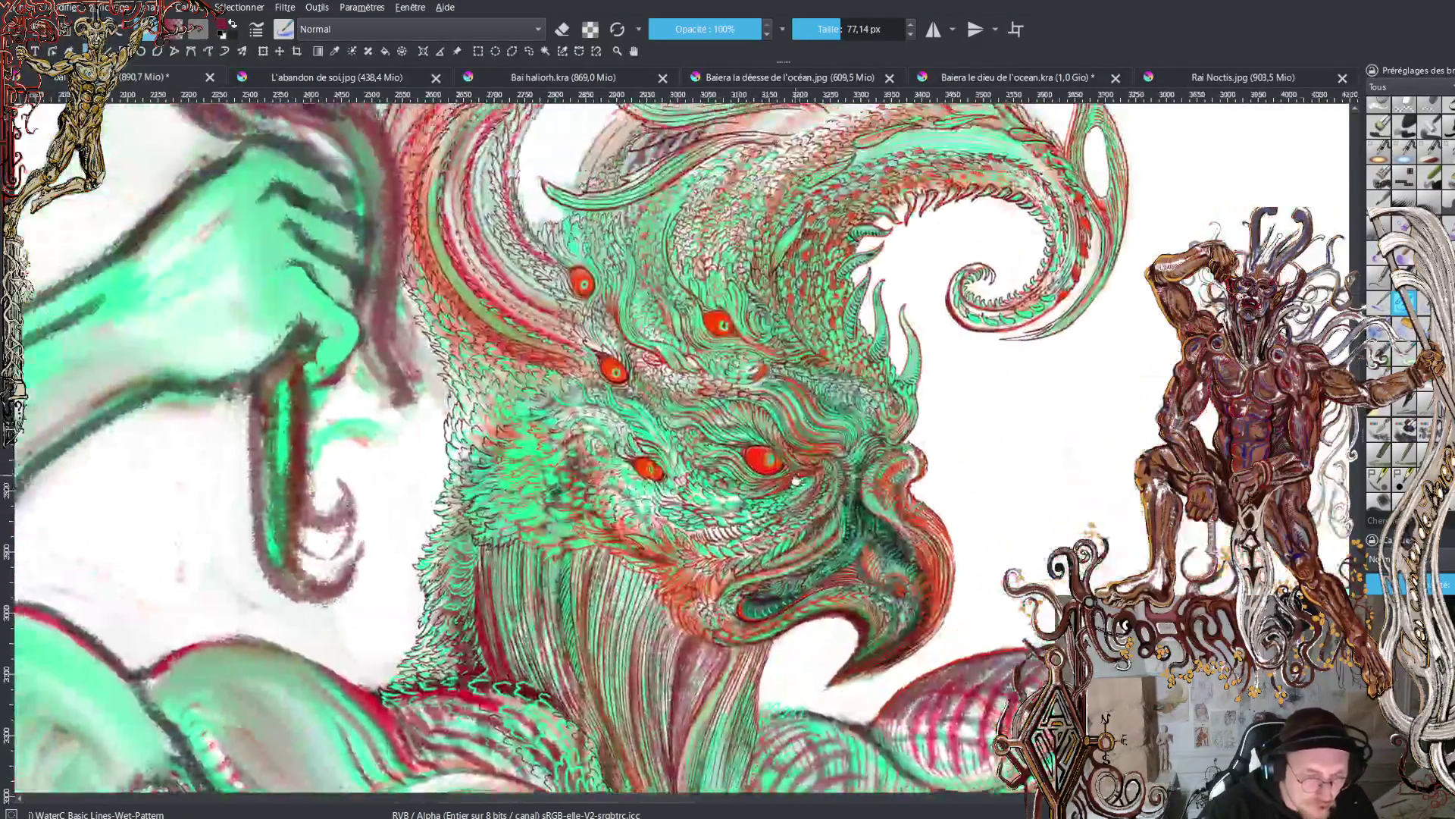
drag(666, 265, 691, 311)
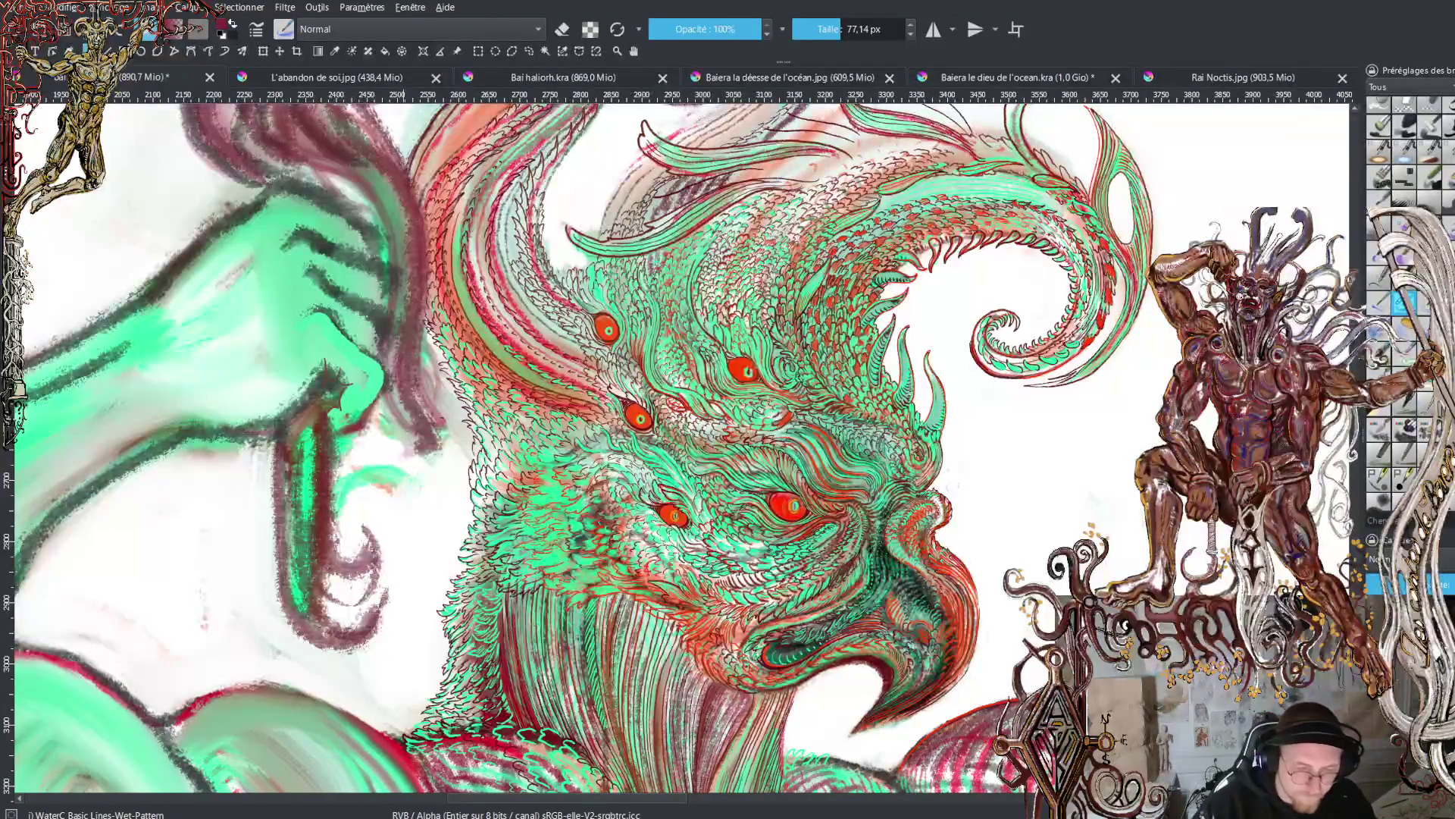
key(minus)
key(minus)
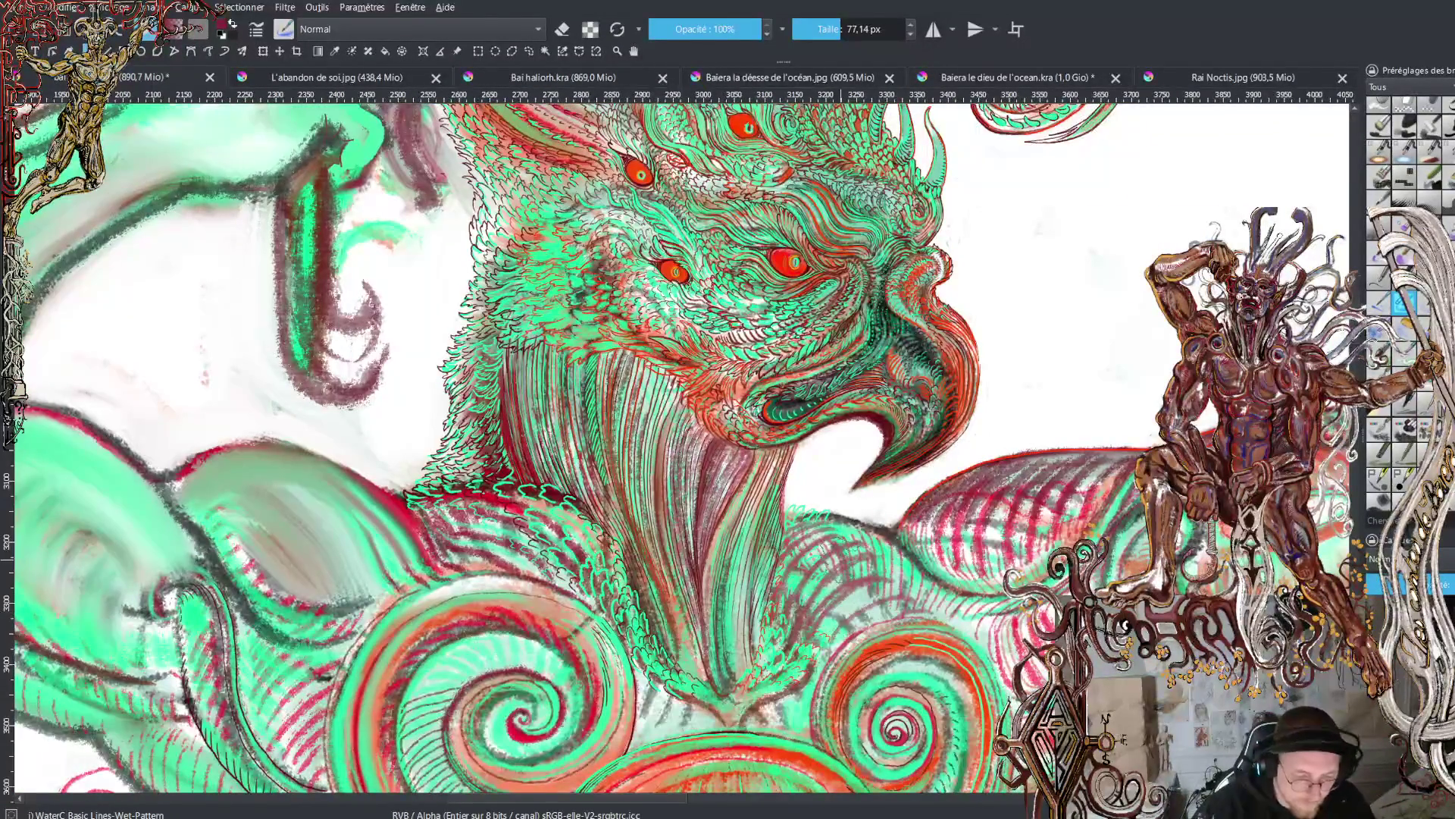
key(plus)
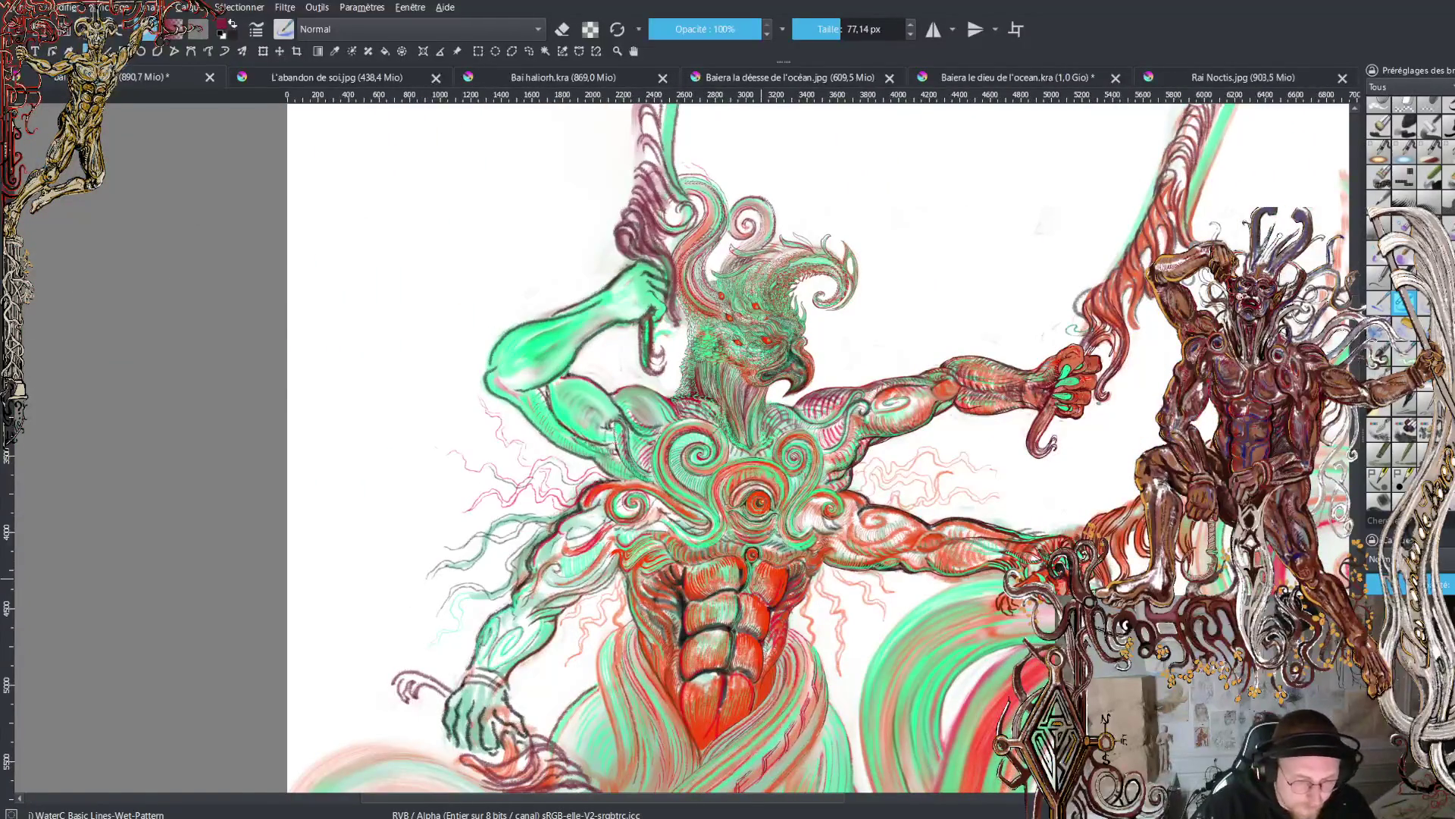
key(plus)
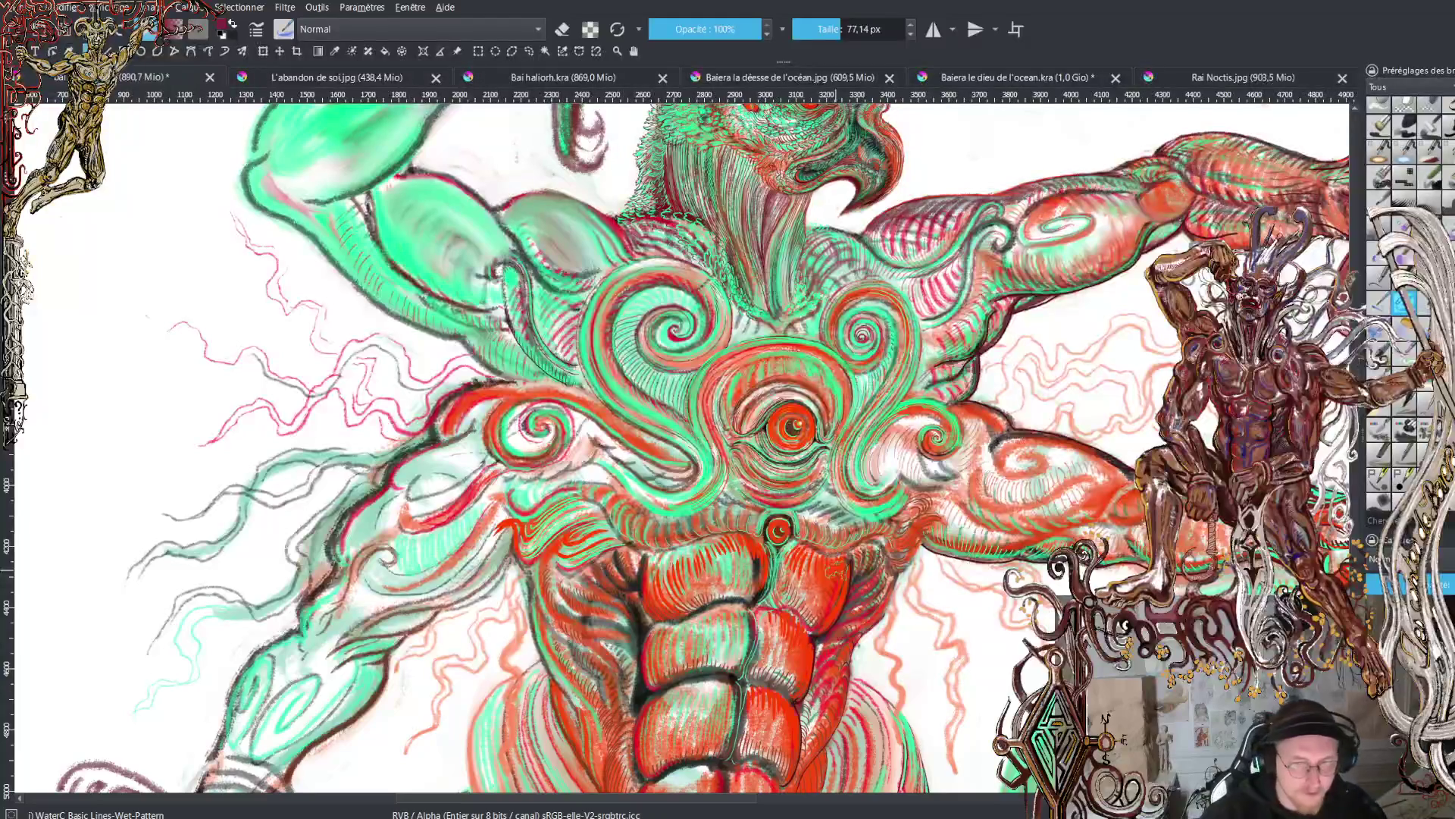
- Switch to the Rai Noctis drawing and scroll in on the demon's red-spined body and tail
click(1224, 78)
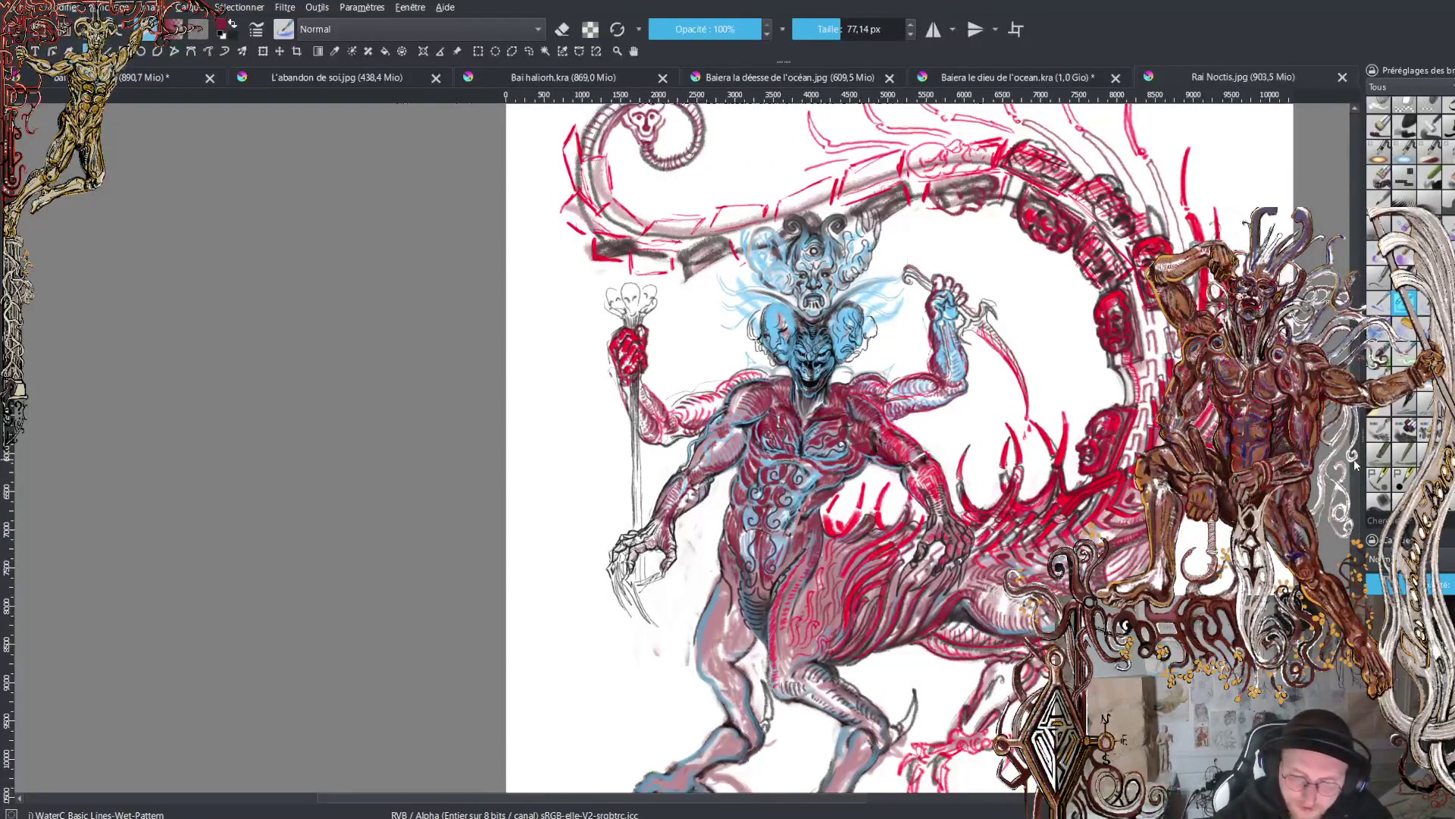
scroll(1354, 466, down, 3)
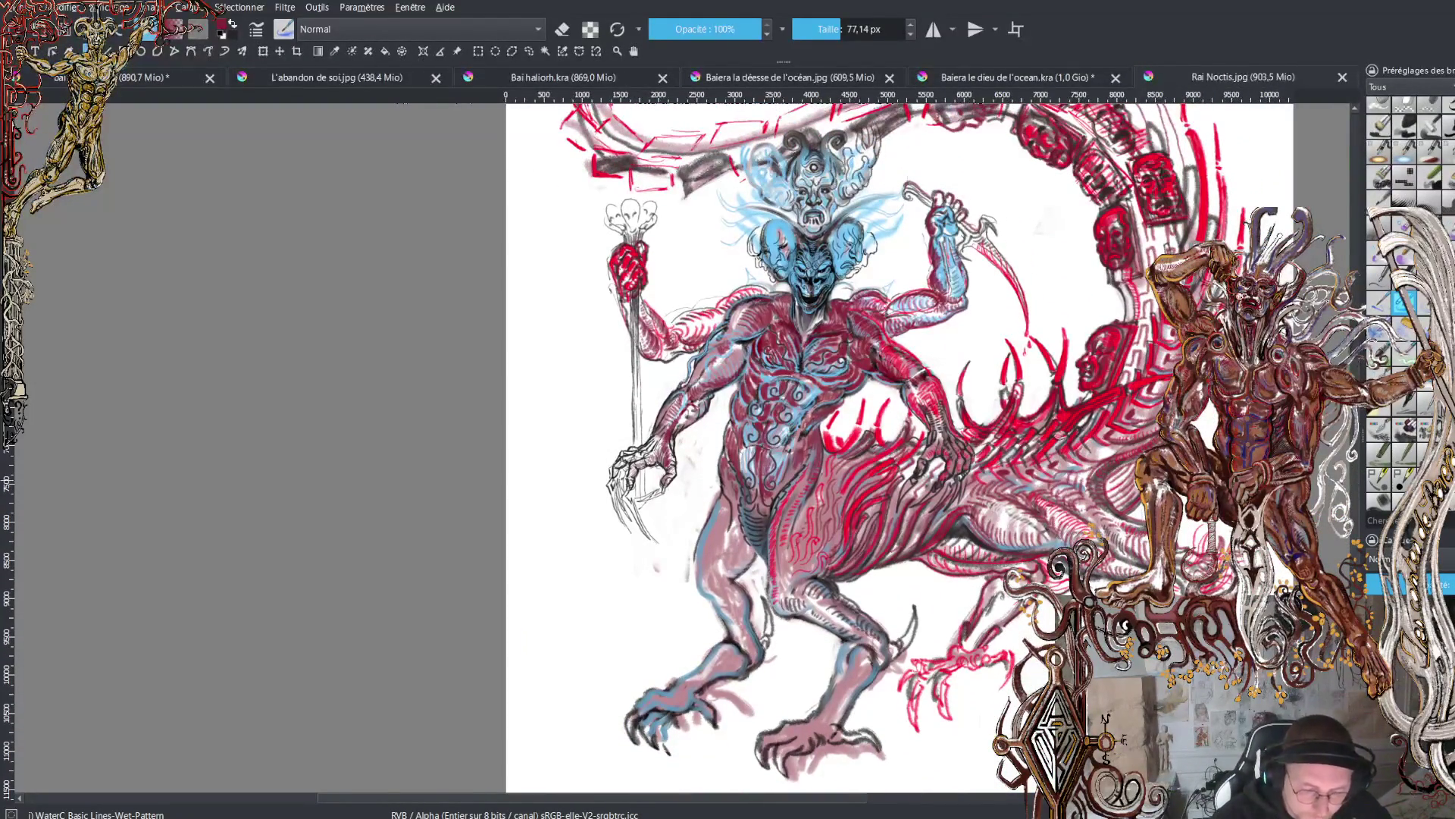
click(837, 671)
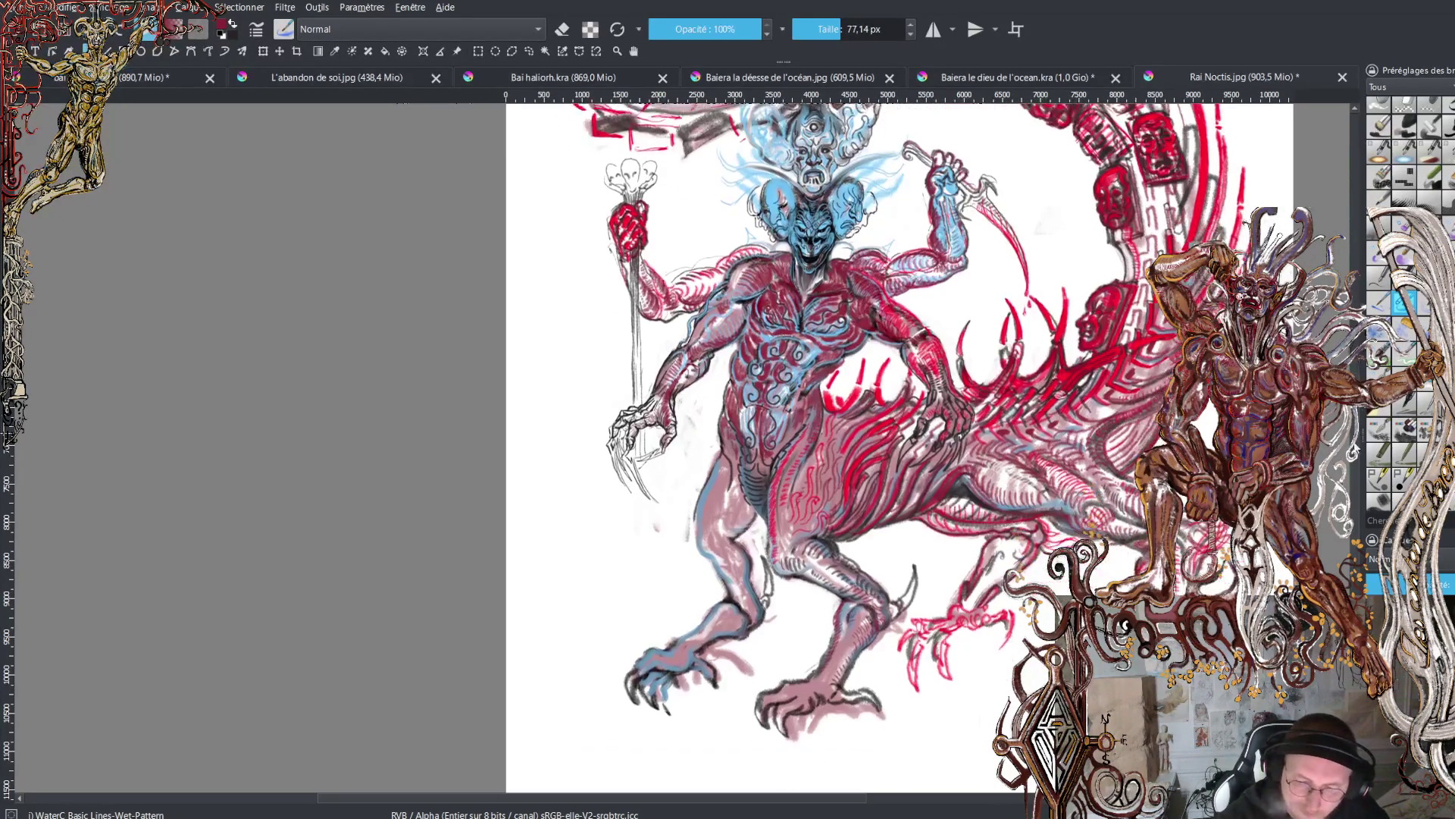
scroll(895, 440, down, 2)
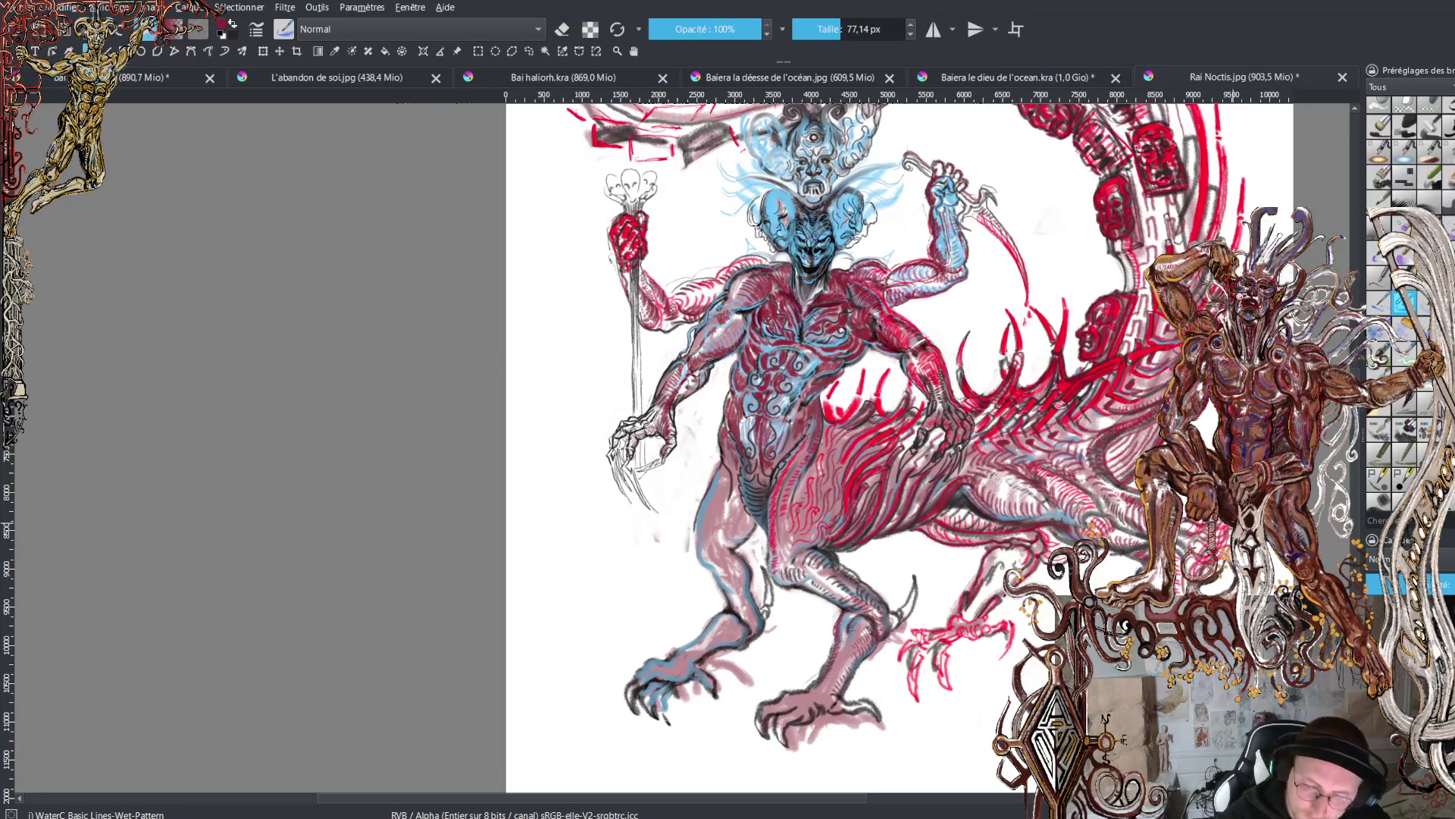
scroll(858, 801, up, 3)
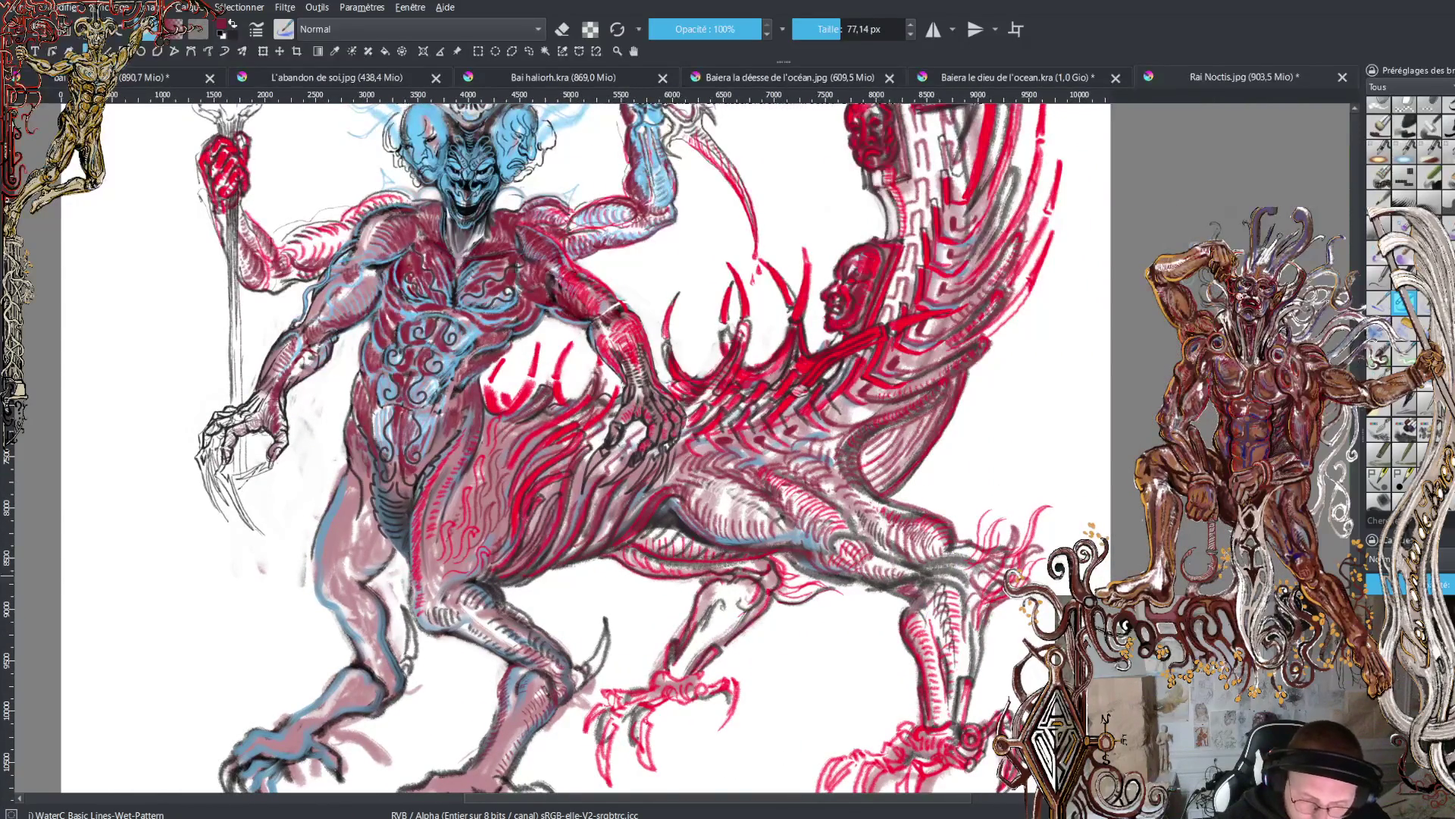
scroll(698, 493, up, 2)
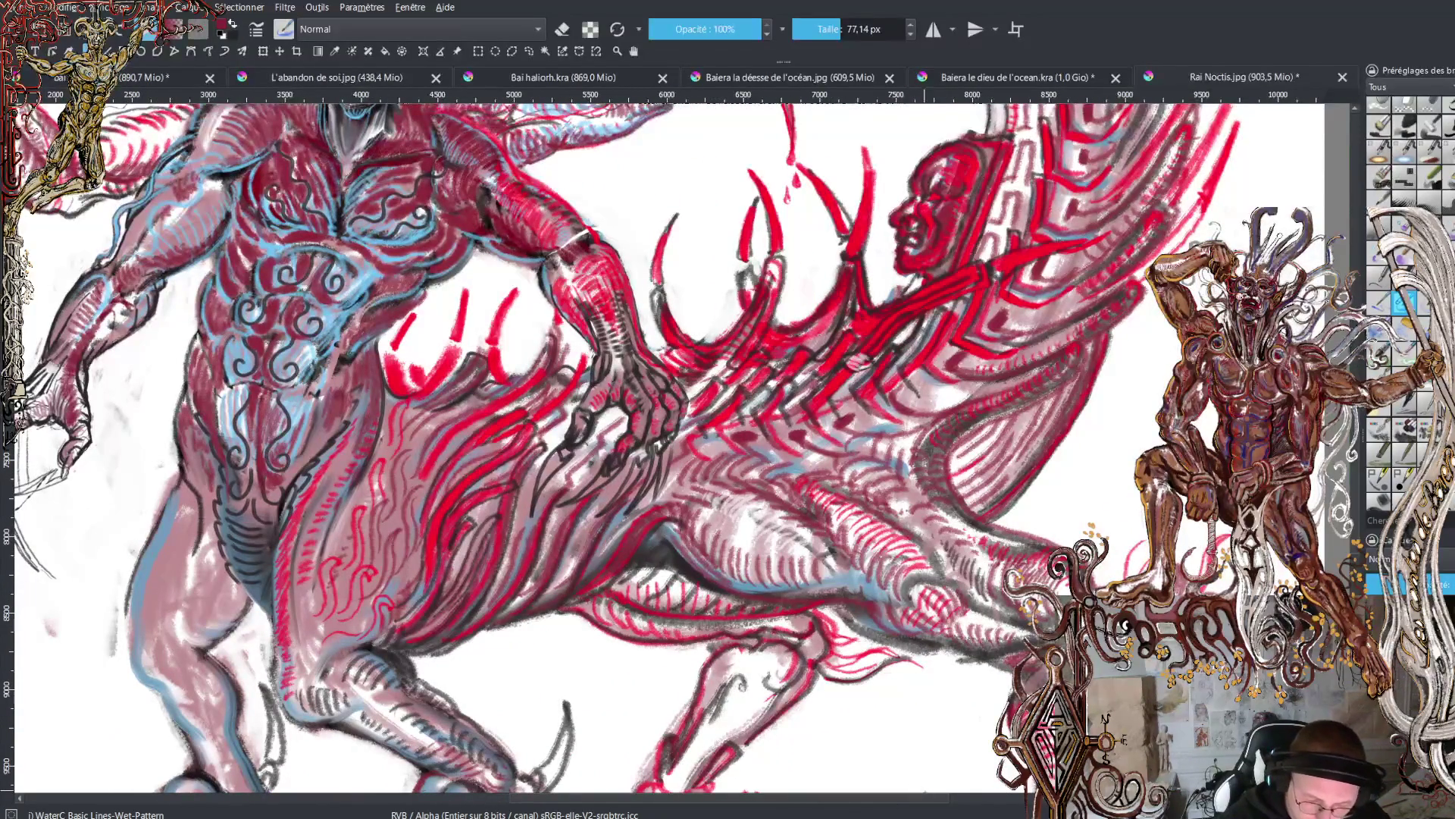
scroll(667, 447, right, 2)
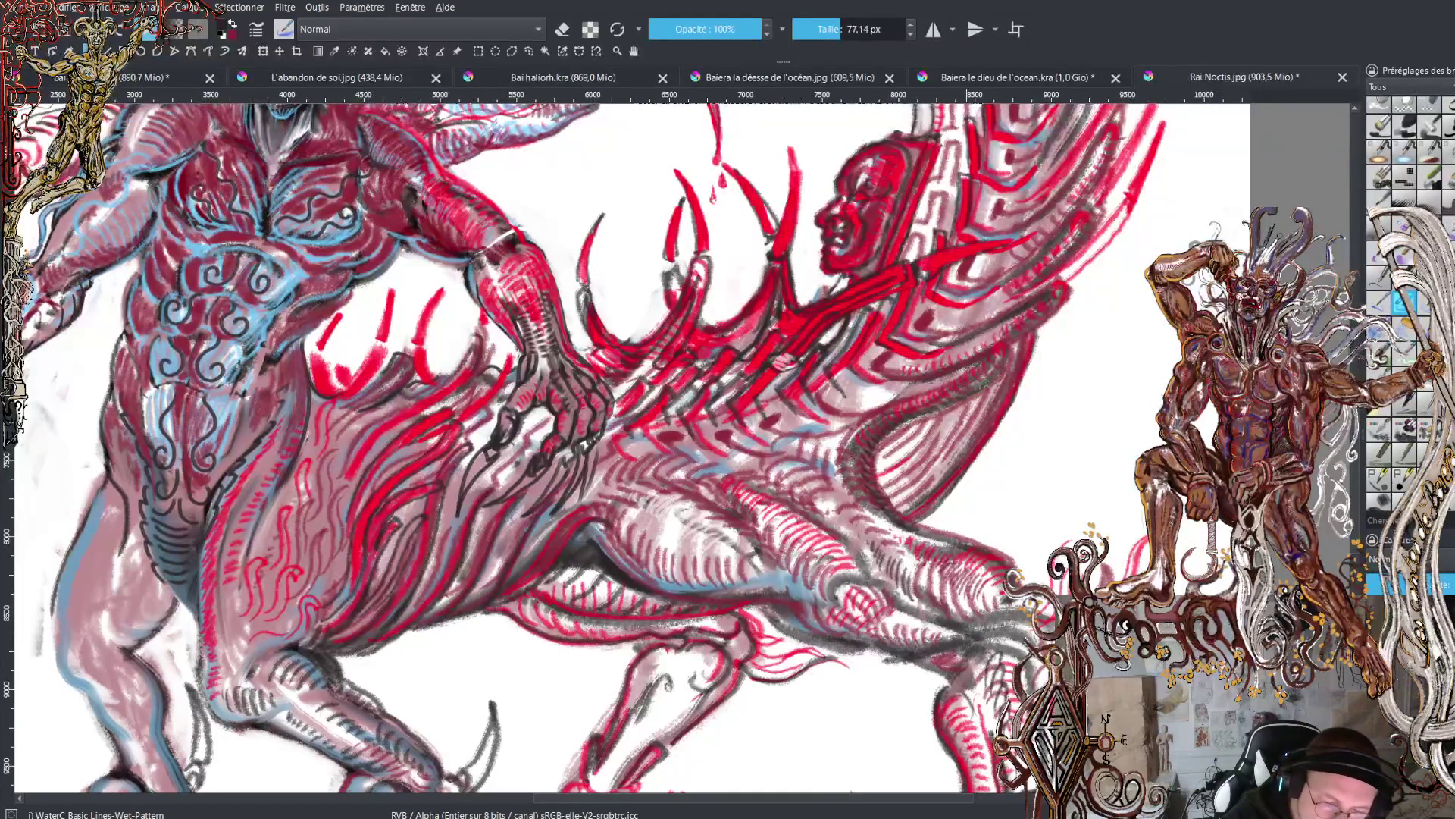
- Paint dark line accents along the red spines, undoing the first small stroke
drag(1009, 341, 1010, 358)
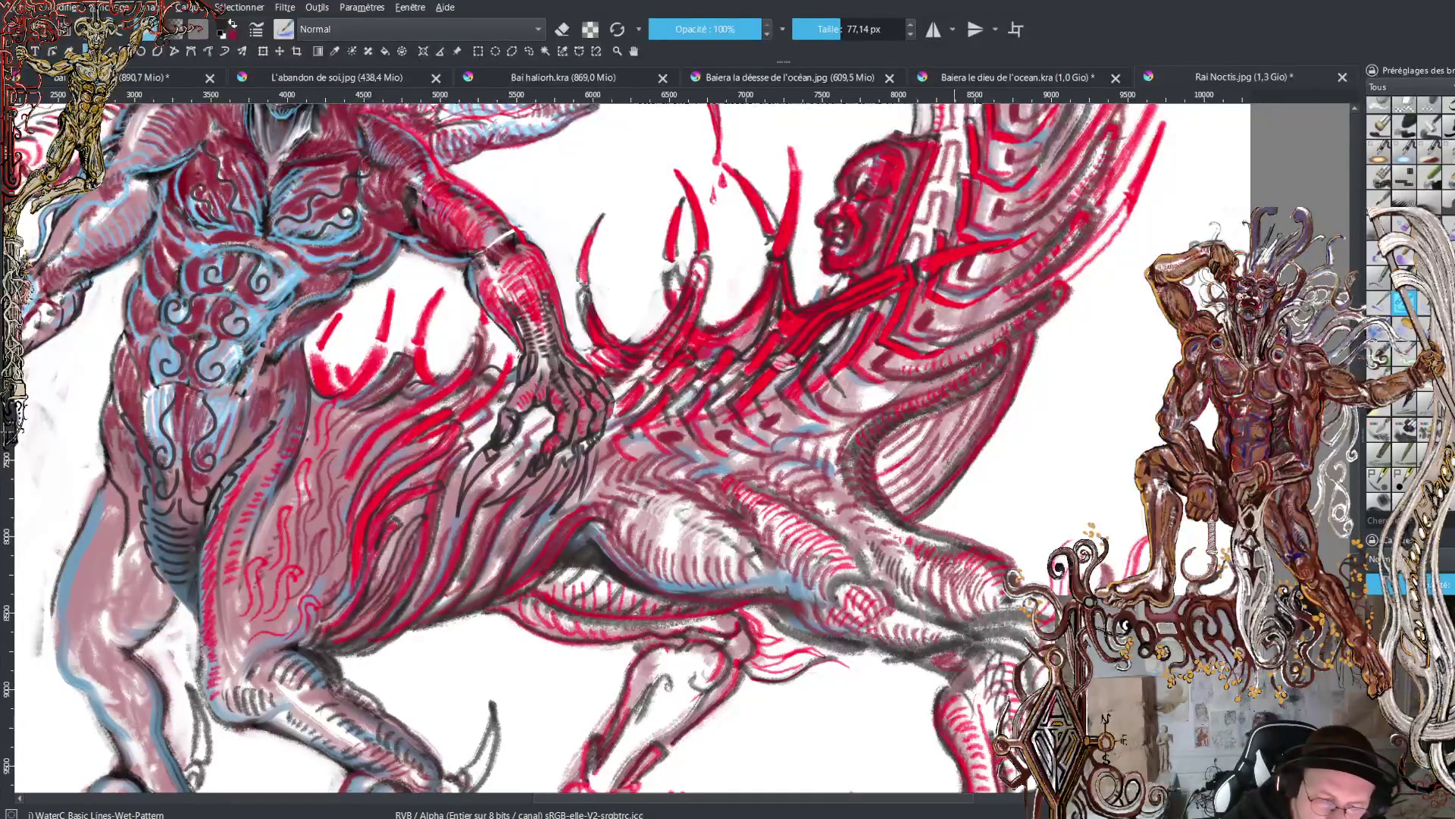
key(ctrl+z)
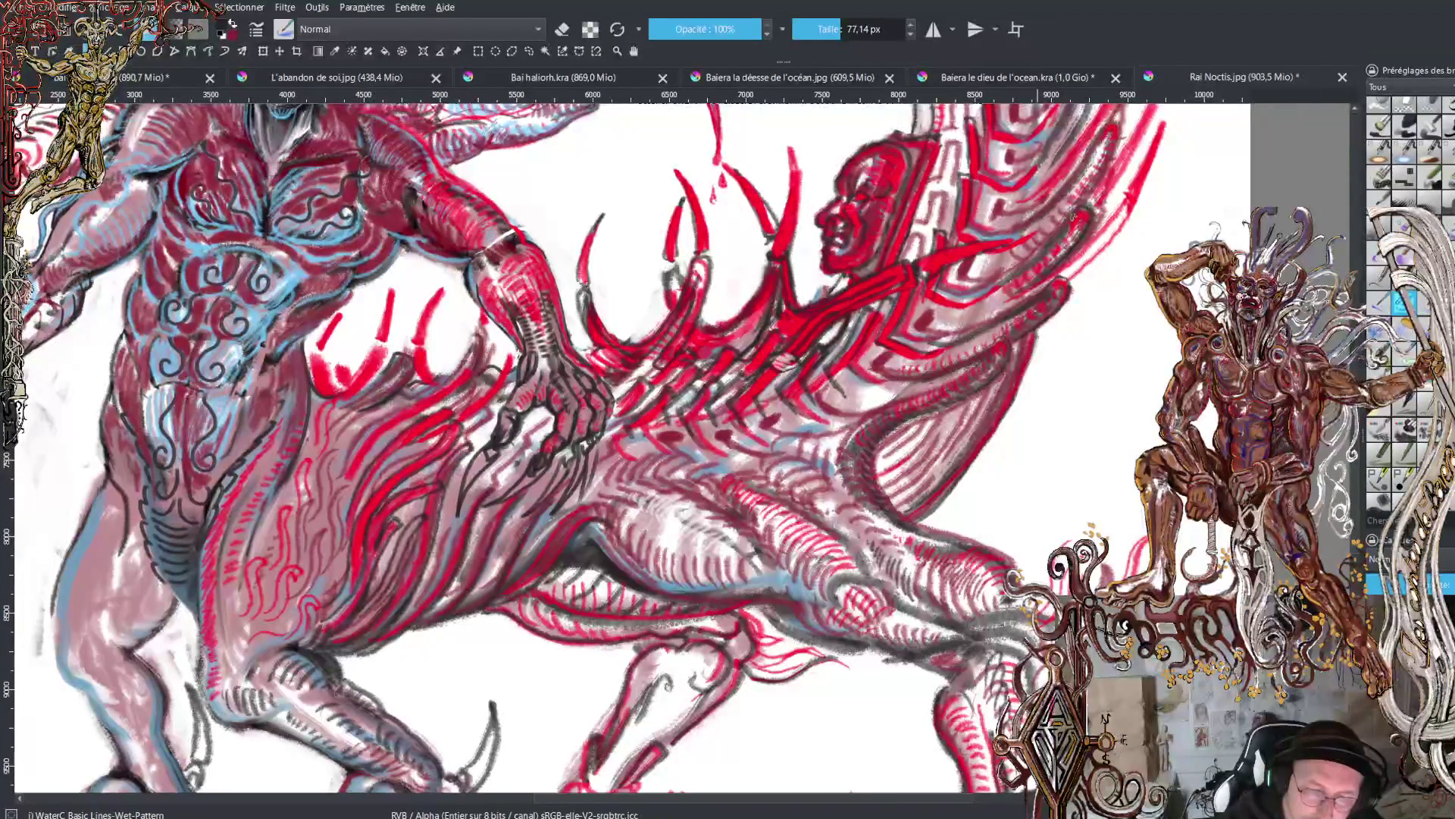
mouse_move(1069, 257)
mouse_down()
mouse_move(1123, 195)
mouse_move(1123, 225)
mouse_up()
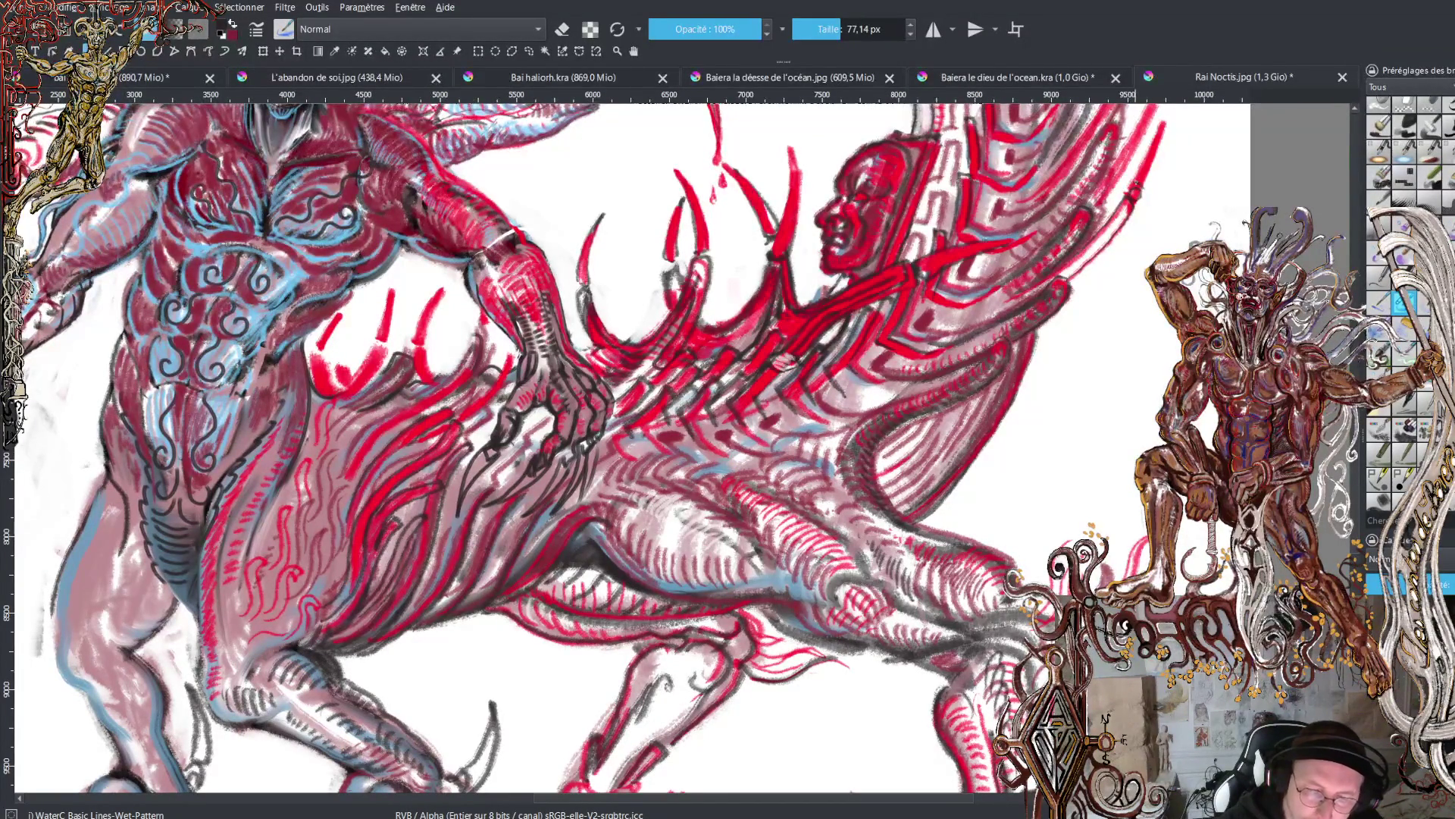
mouse_move(1134, 187)
mouse_down()
mouse_move(1162, 124)
mouse_move(1152, 157)
mouse_up()
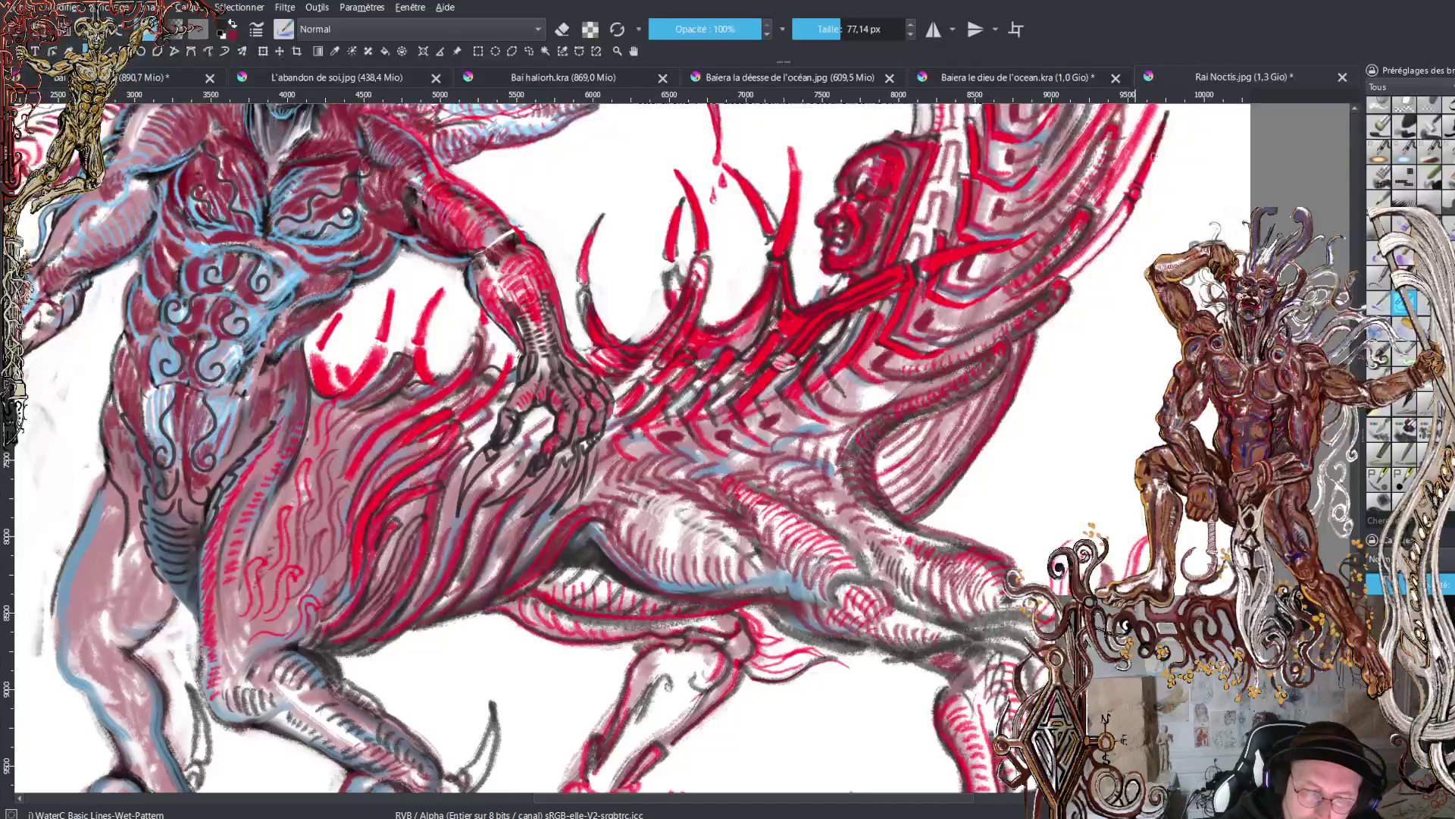
- Darken the red curve beside the figure with a dark line extending upward
scroll(1091, 413, up, 5)
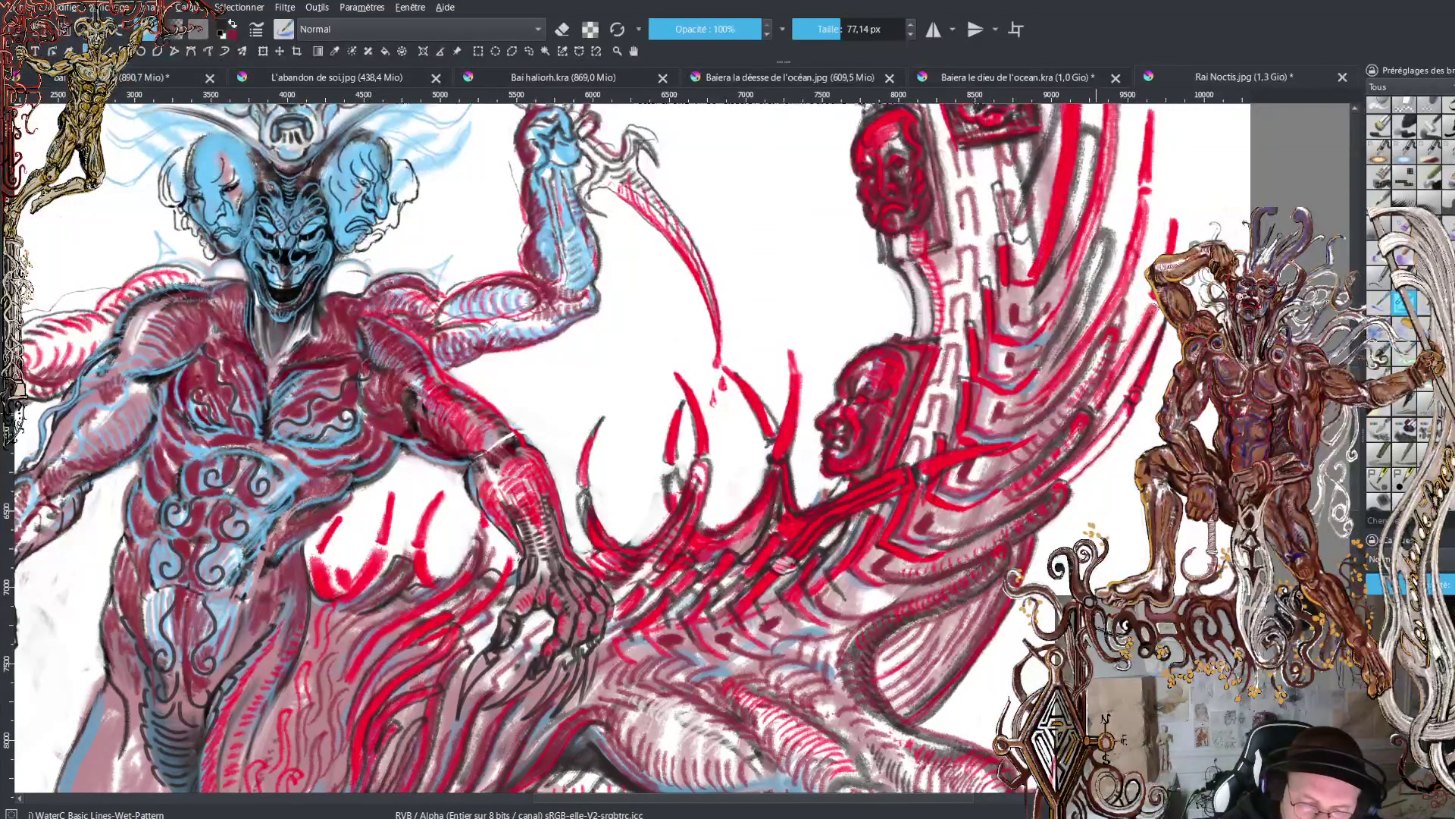
drag(1100, 394, 1156, 300)
mouse_move(1167, 254)
mouse_down()
mouse_move(1178, 198)
mouse_move(1176, 253)
mouse_up()
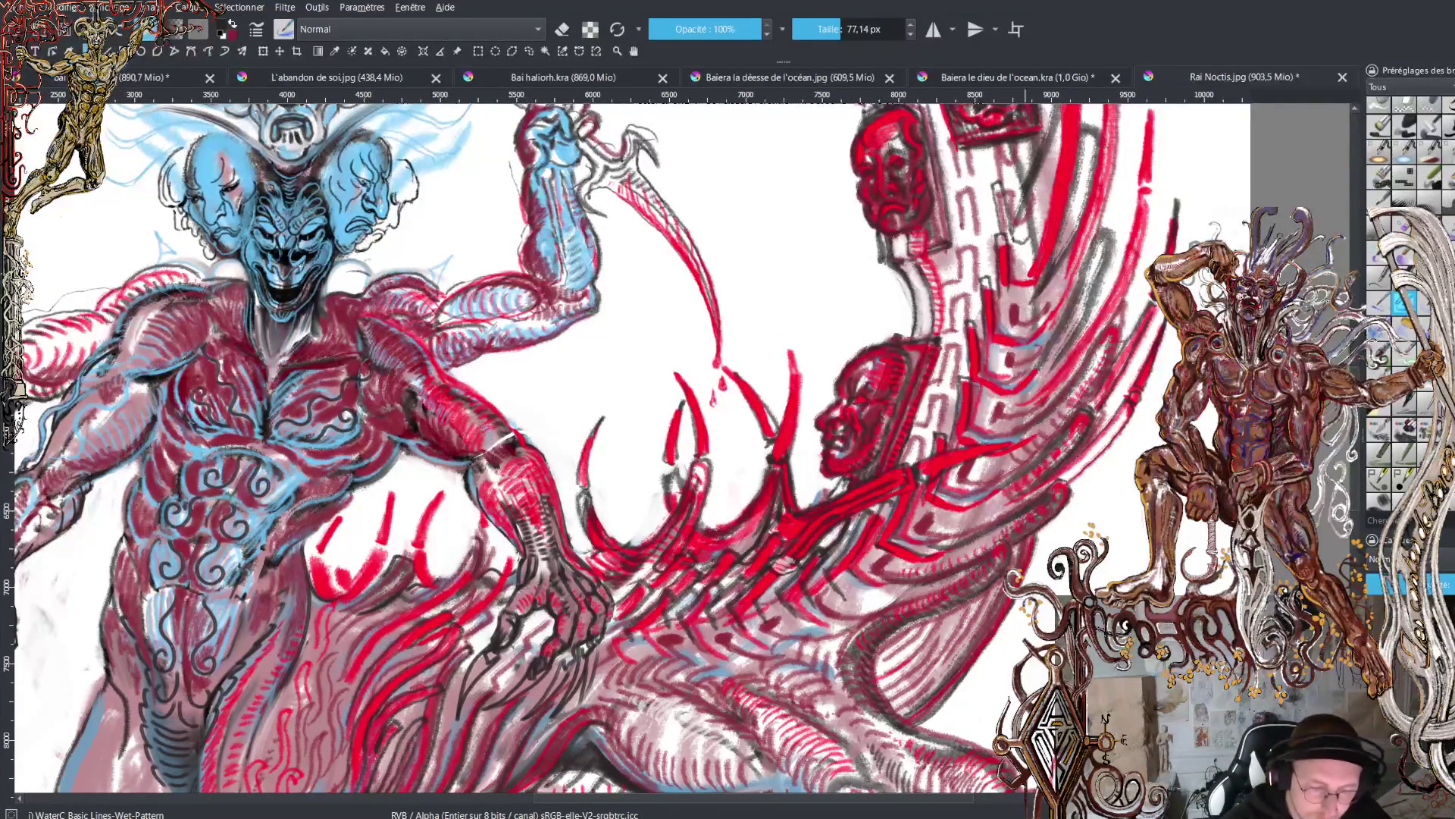
scroll(1028, 273, down, 5)
- Centre the view on the demon and sketch thin dark and maroon wisps rising from the horns
scroll(1028, 273, up, 2)
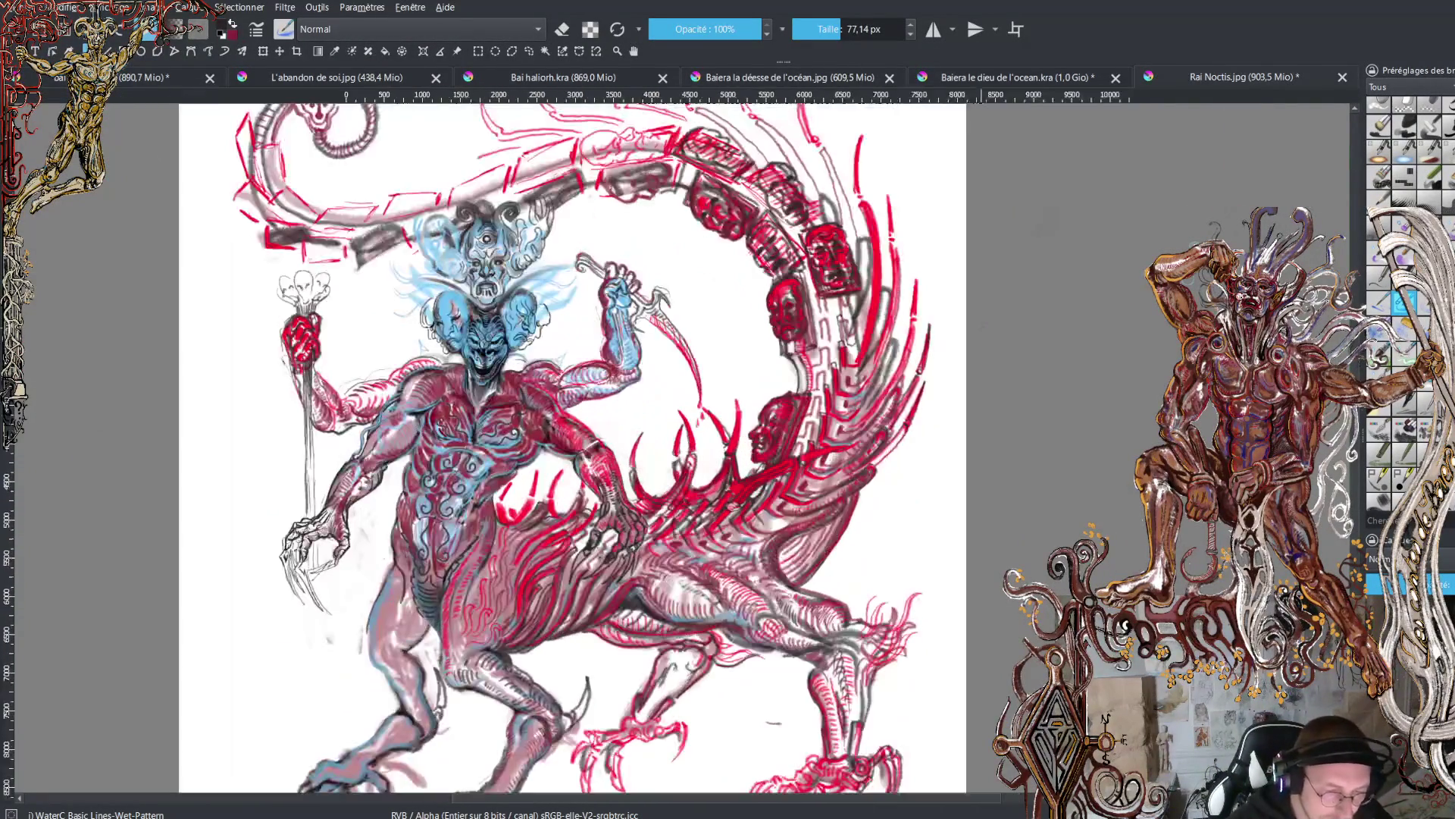
drag(472, 773, 665, 774)
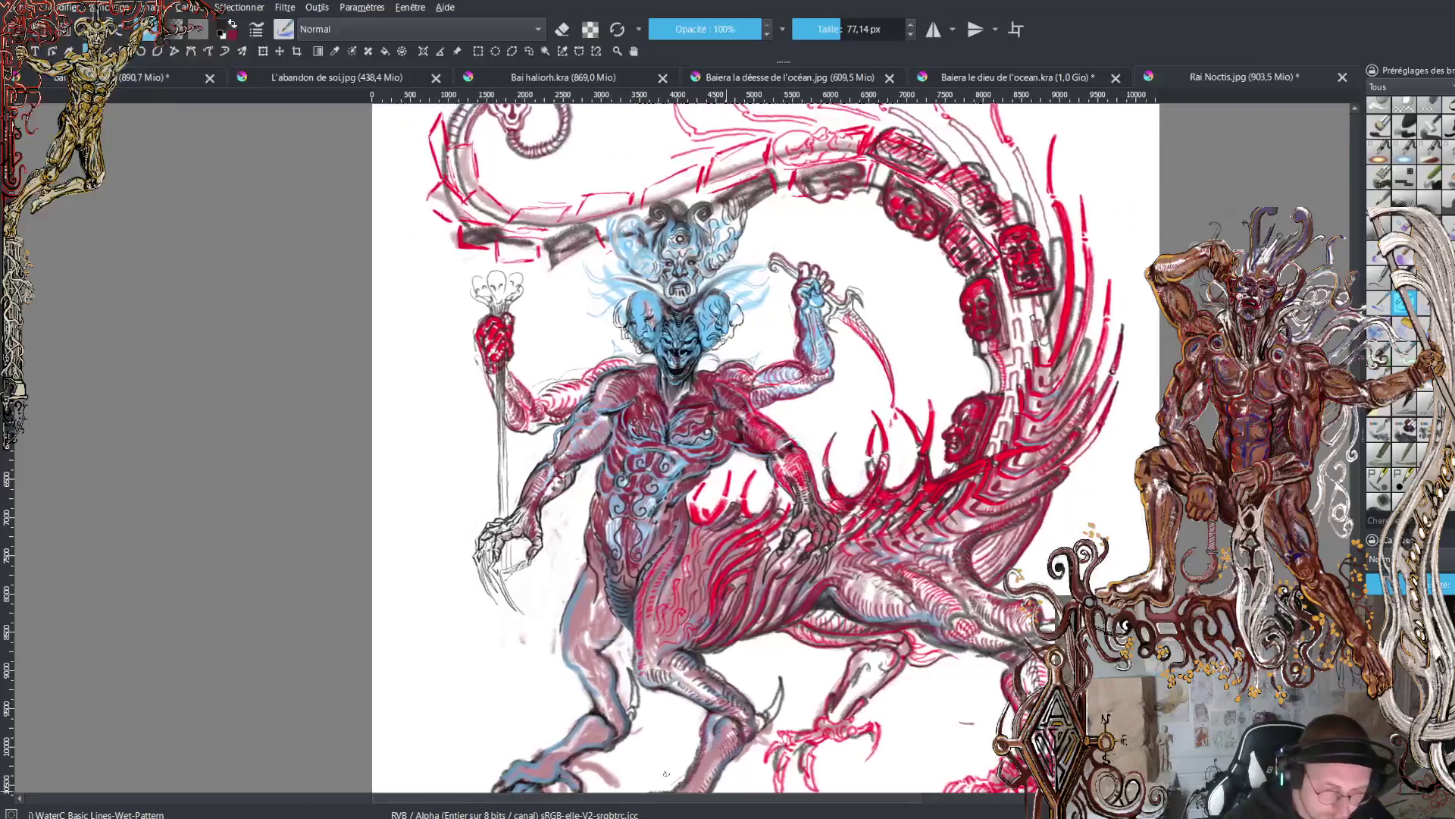
scroll(682, 197, up, 2)
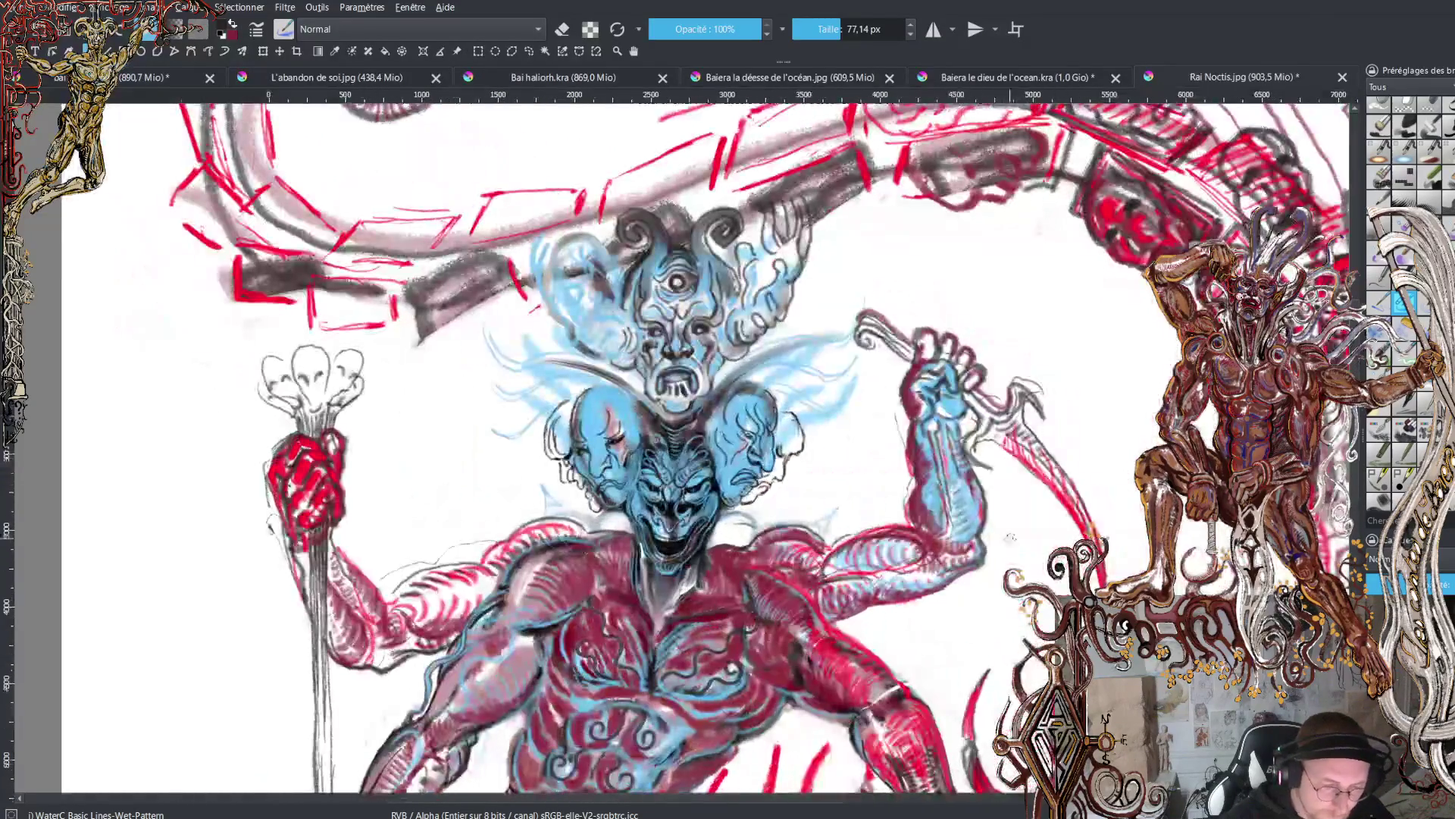
scroll(735, 359, up, 3)
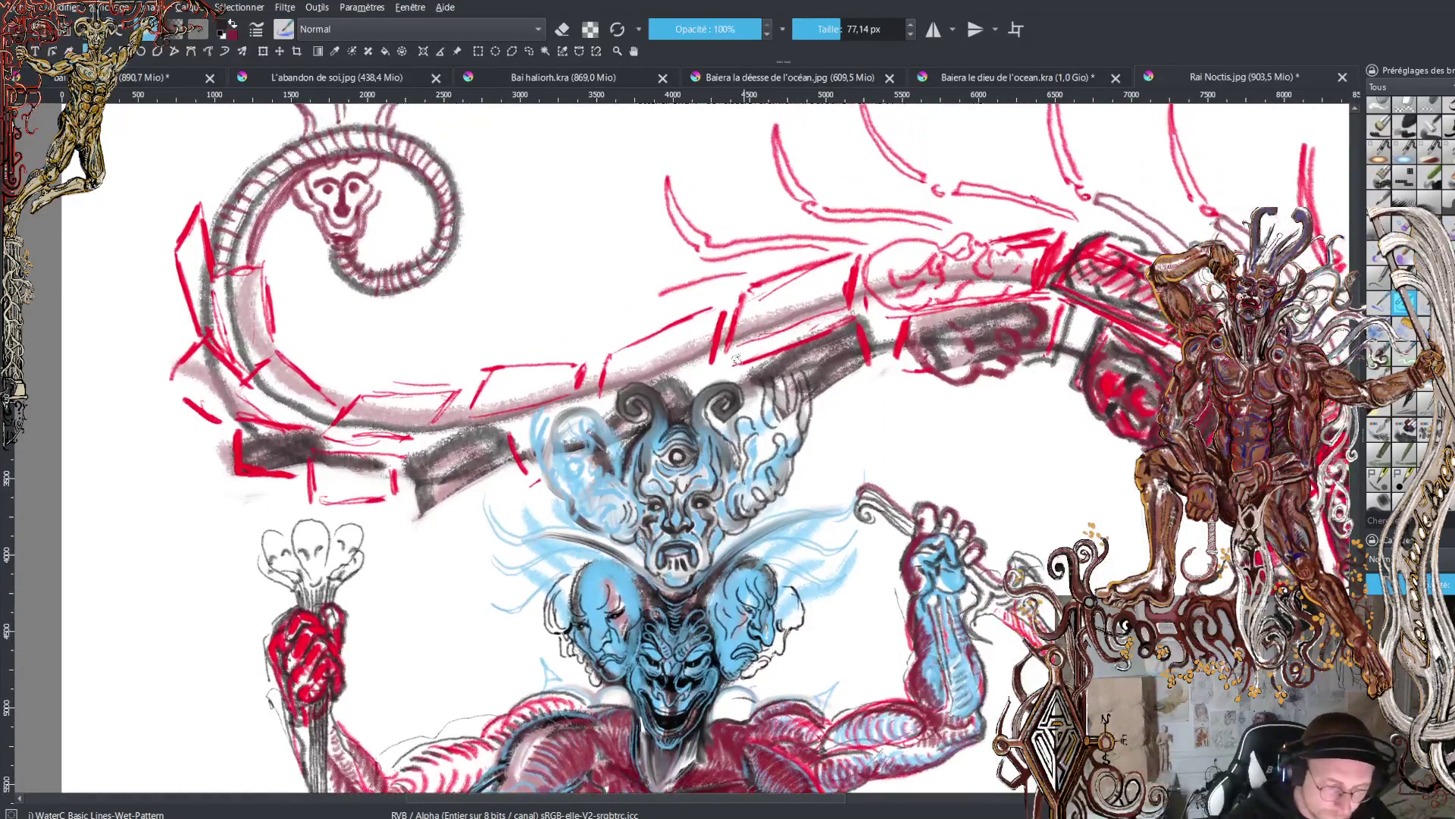
drag(656, 379, 652, 341)
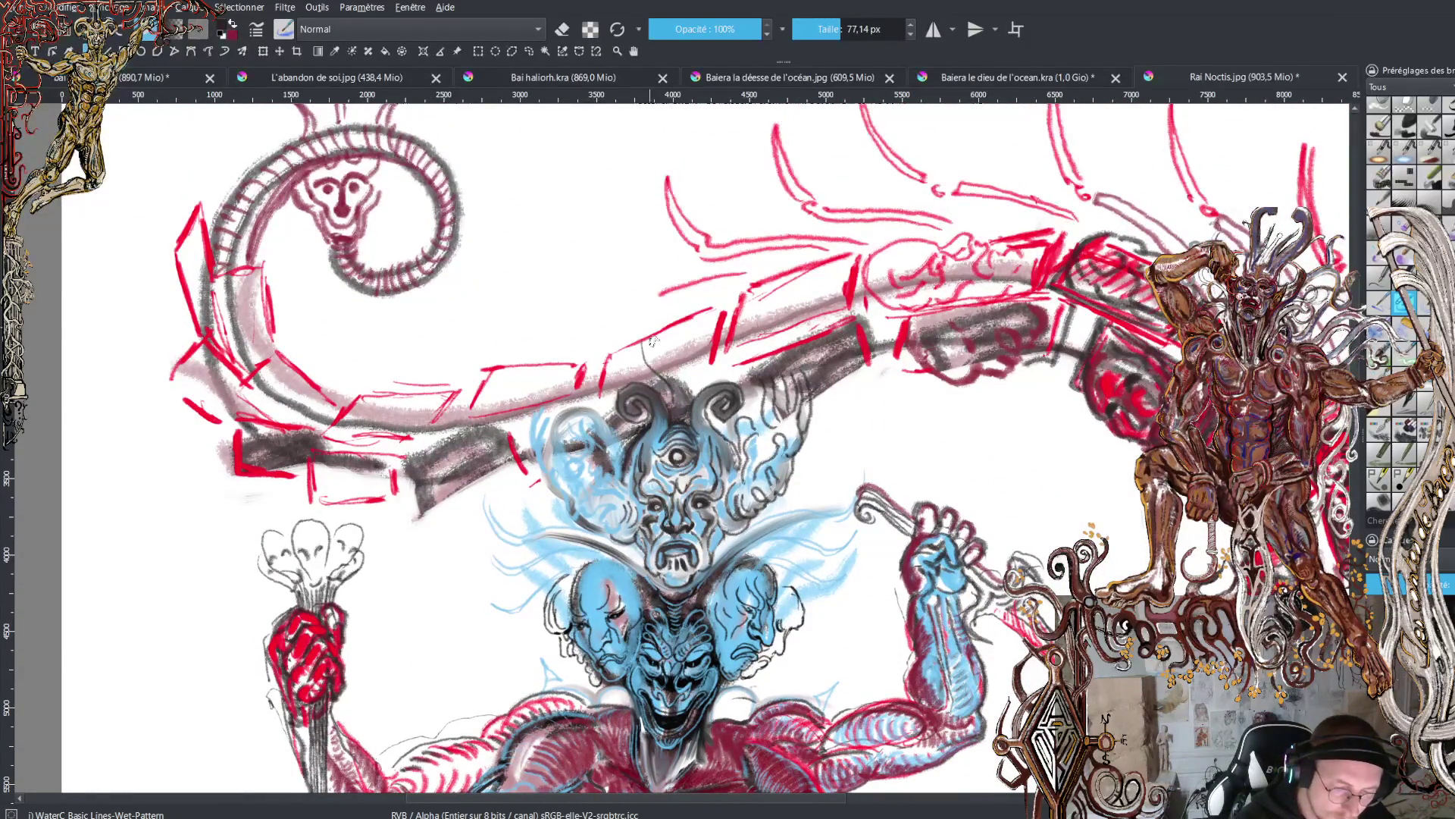
key(x)
mouse_move(670, 390)
mouse_down()
mouse_move(648, 362)
mouse_move(658, 292)
mouse_move(659, 333)
mouse_up()
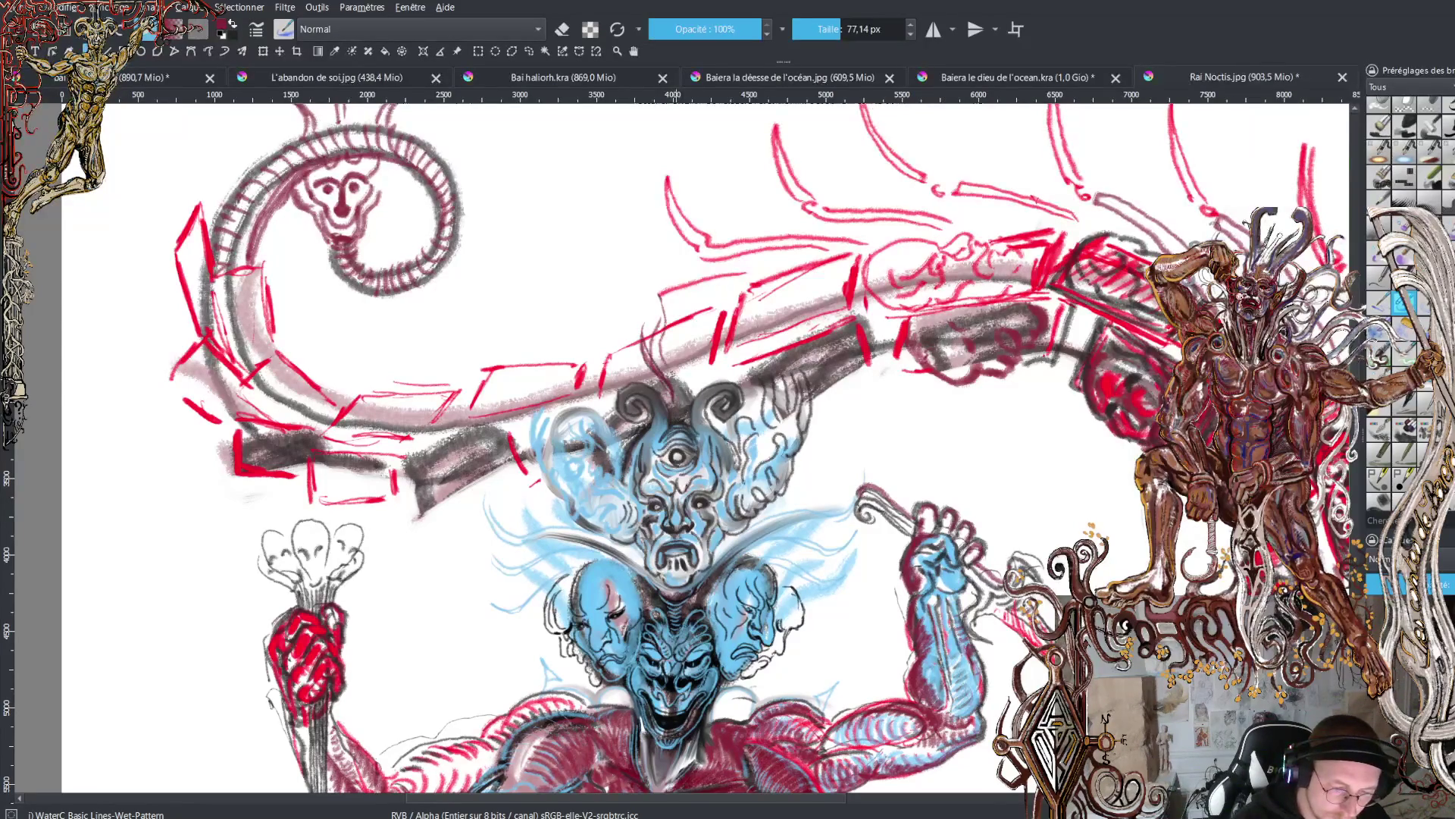
drag(686, 405, 680, 274)
drag(678, 350, 670, 303)
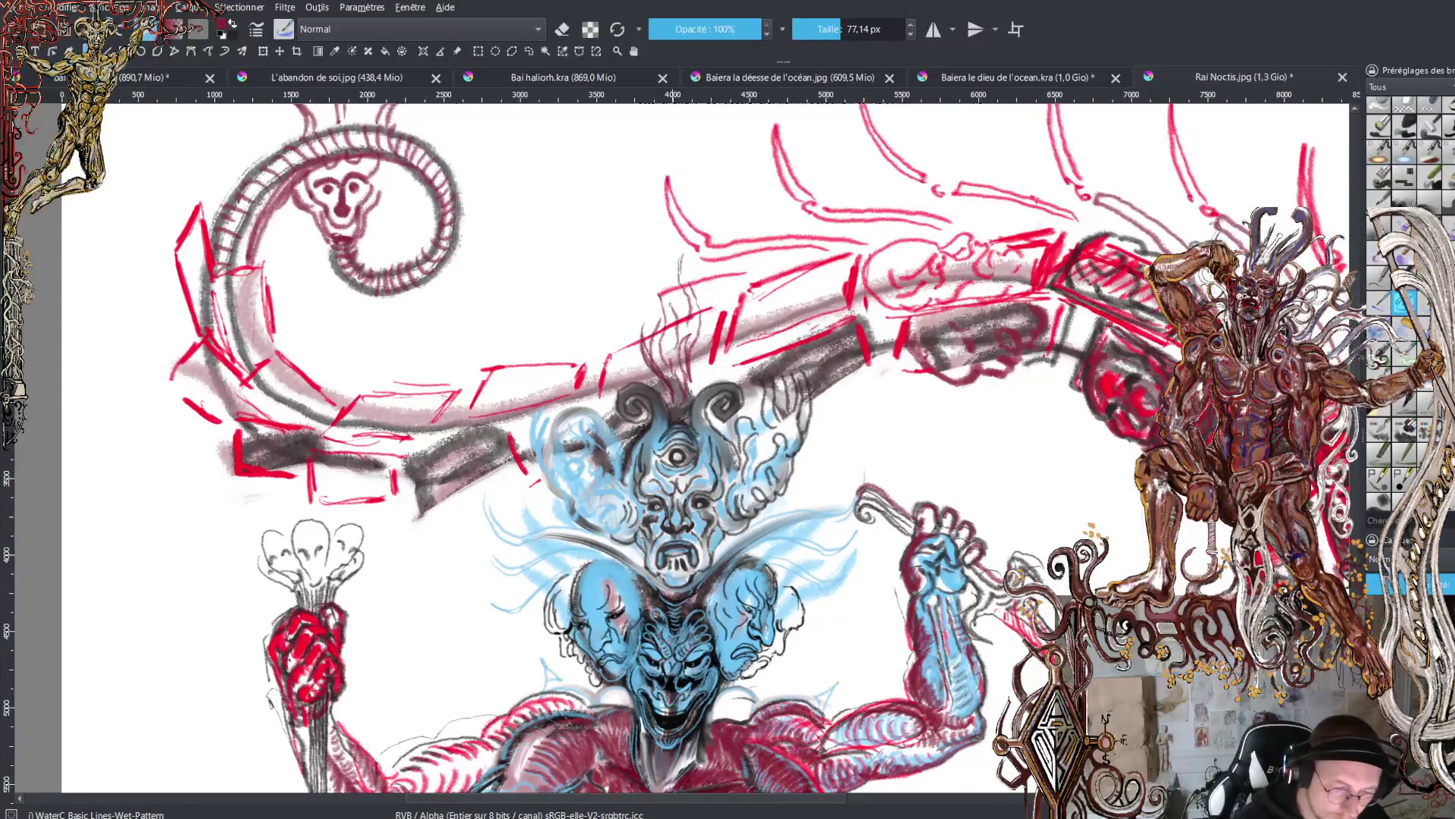
- Add more thin wisps beside the right and left horns and above the central head
mouse_move(798, 370)
mouse_down()
mouse_move(785, 318)
mouse_move(800, 272)
mouse_move(769, 362)
mouse_move(762, 307)
mouse_up()
drag(779, 232, 768, 272)
drag(757, 288, 746, 313)
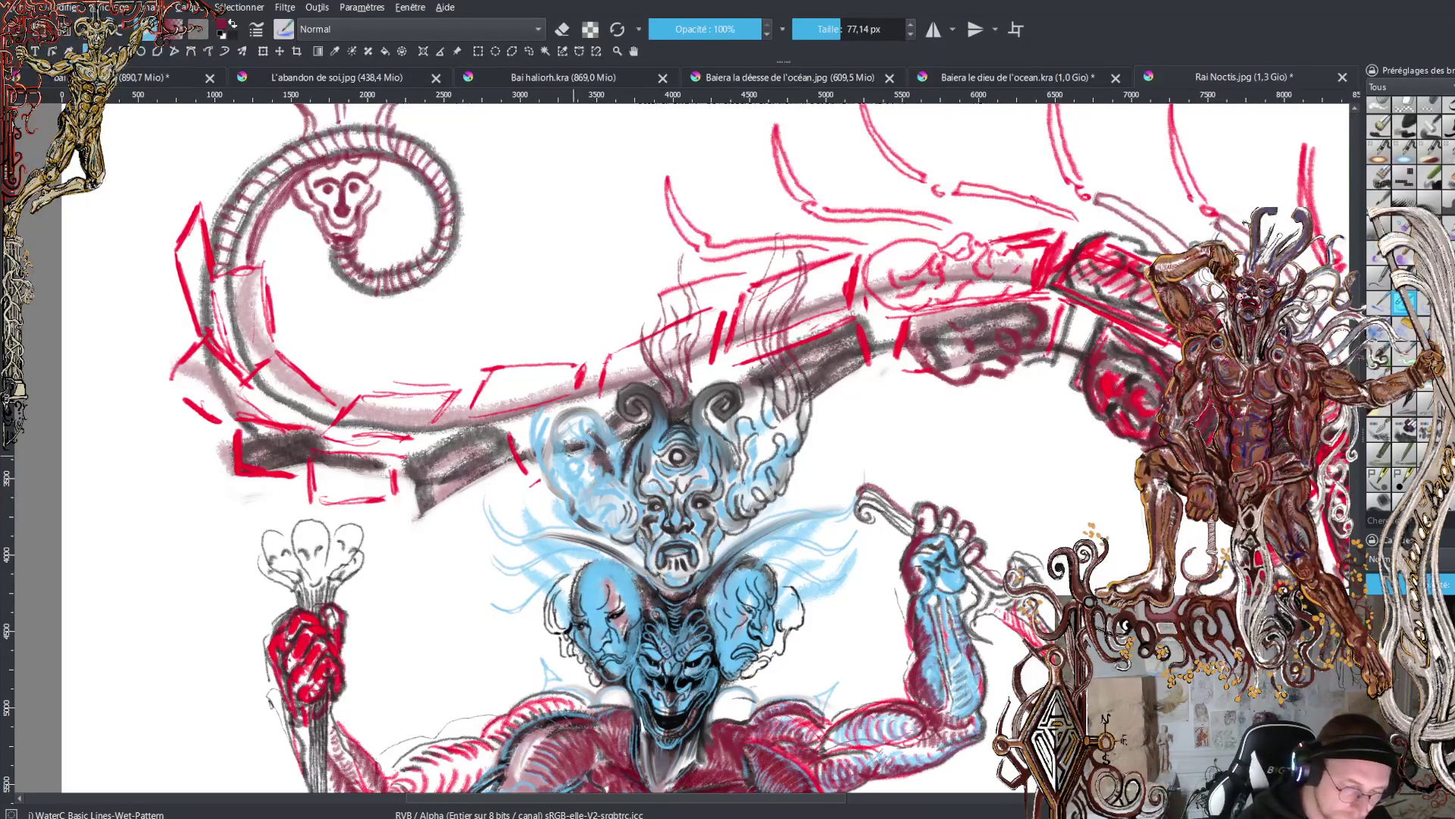
mouse_move(547, 478)
mouse_down()
mouse_move(553, 348)
mouse_move(537, 428)
mouse_move(576, 357)
mouse_move(560, 332)
mouse_up()
mouse_move(566, 339)
mouse_down()
mouse_move(541, 311)
mouse_move(582, 416)
mouse_move(592, 377)
mouse_up()
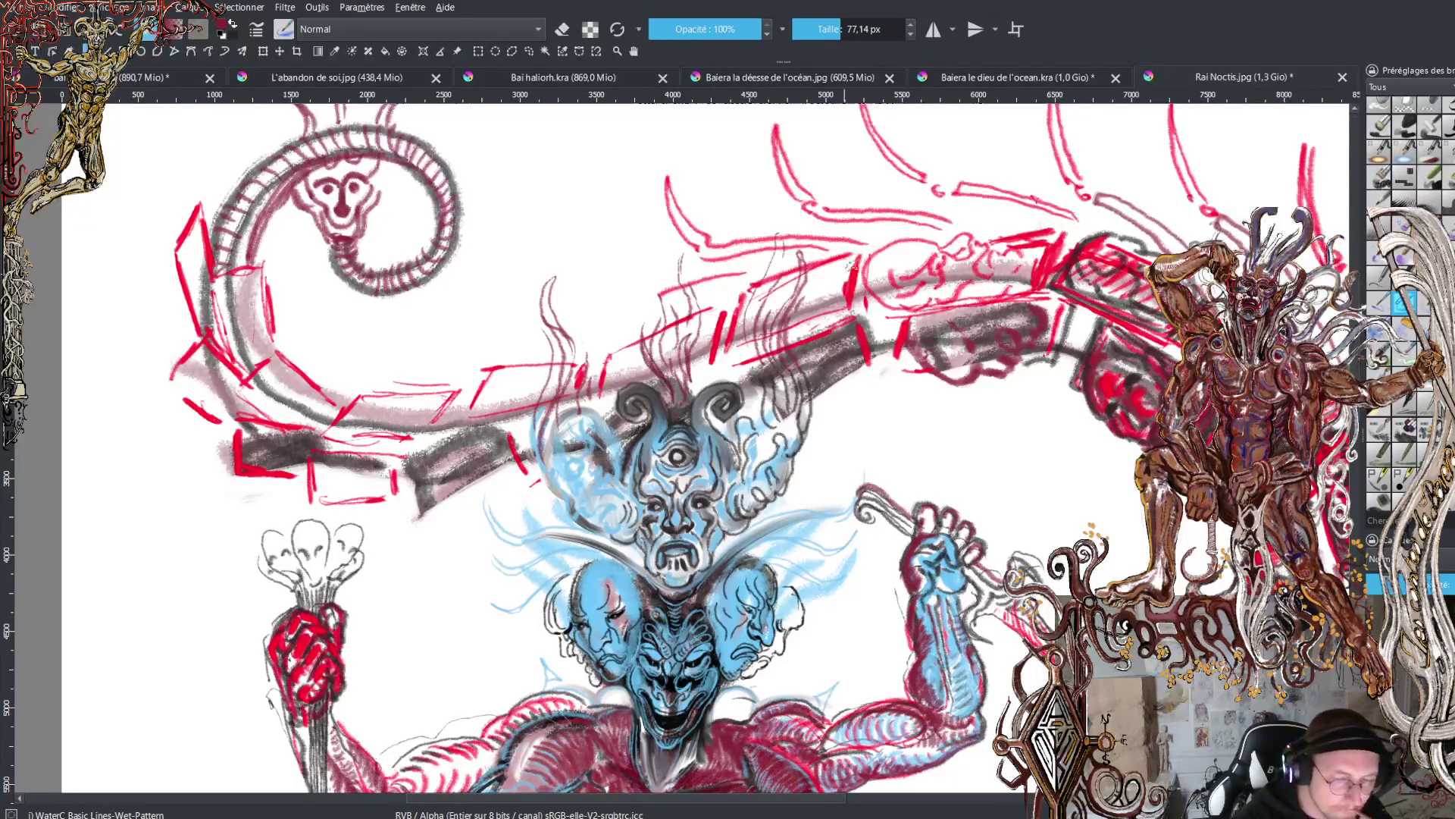
mouse_move(664, 322)
mouse_down()
mouse_move(650, 254)
mouse_move(660, 282)
mouse_up()
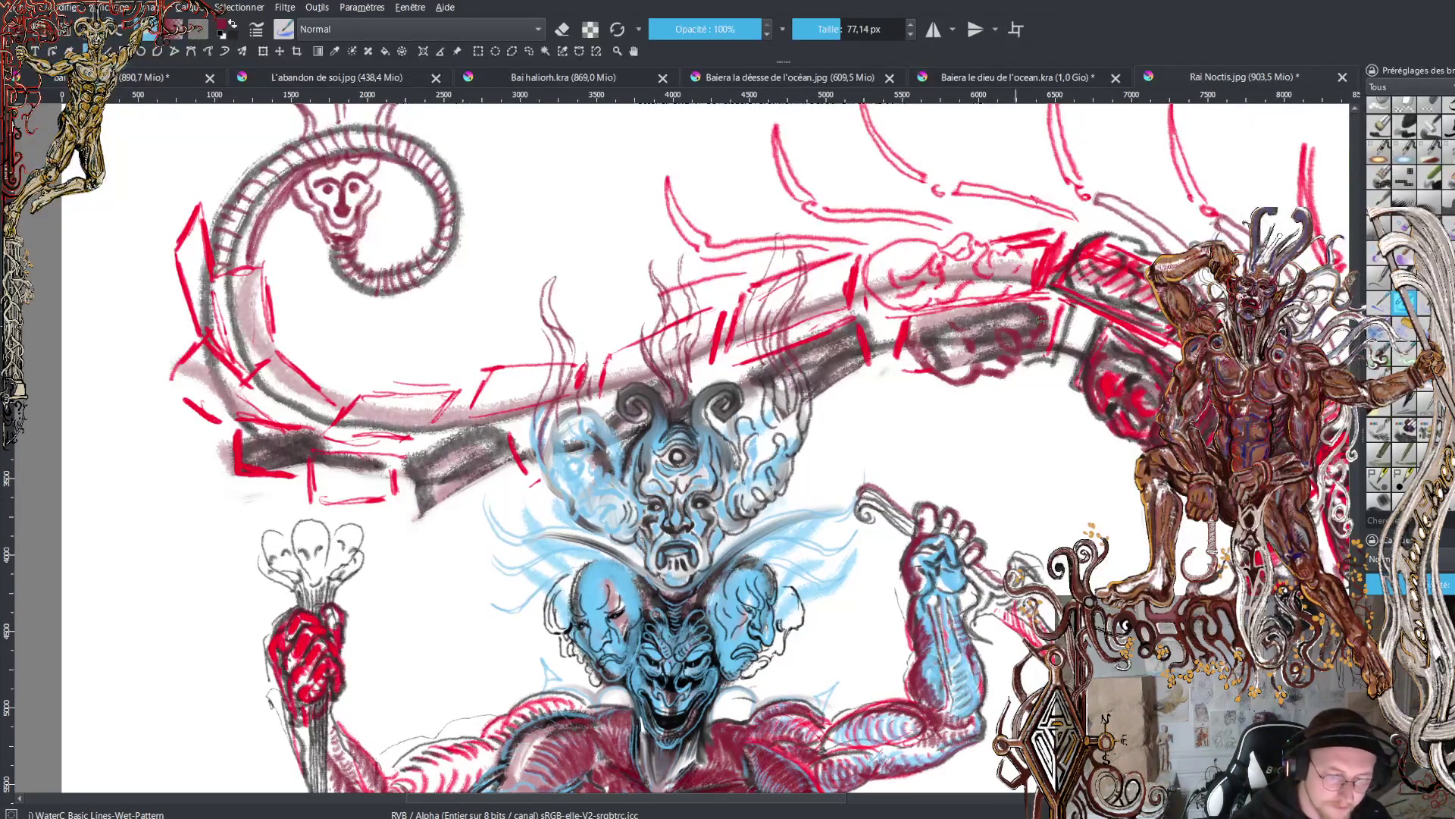
scroll(705, 447, up, 3)
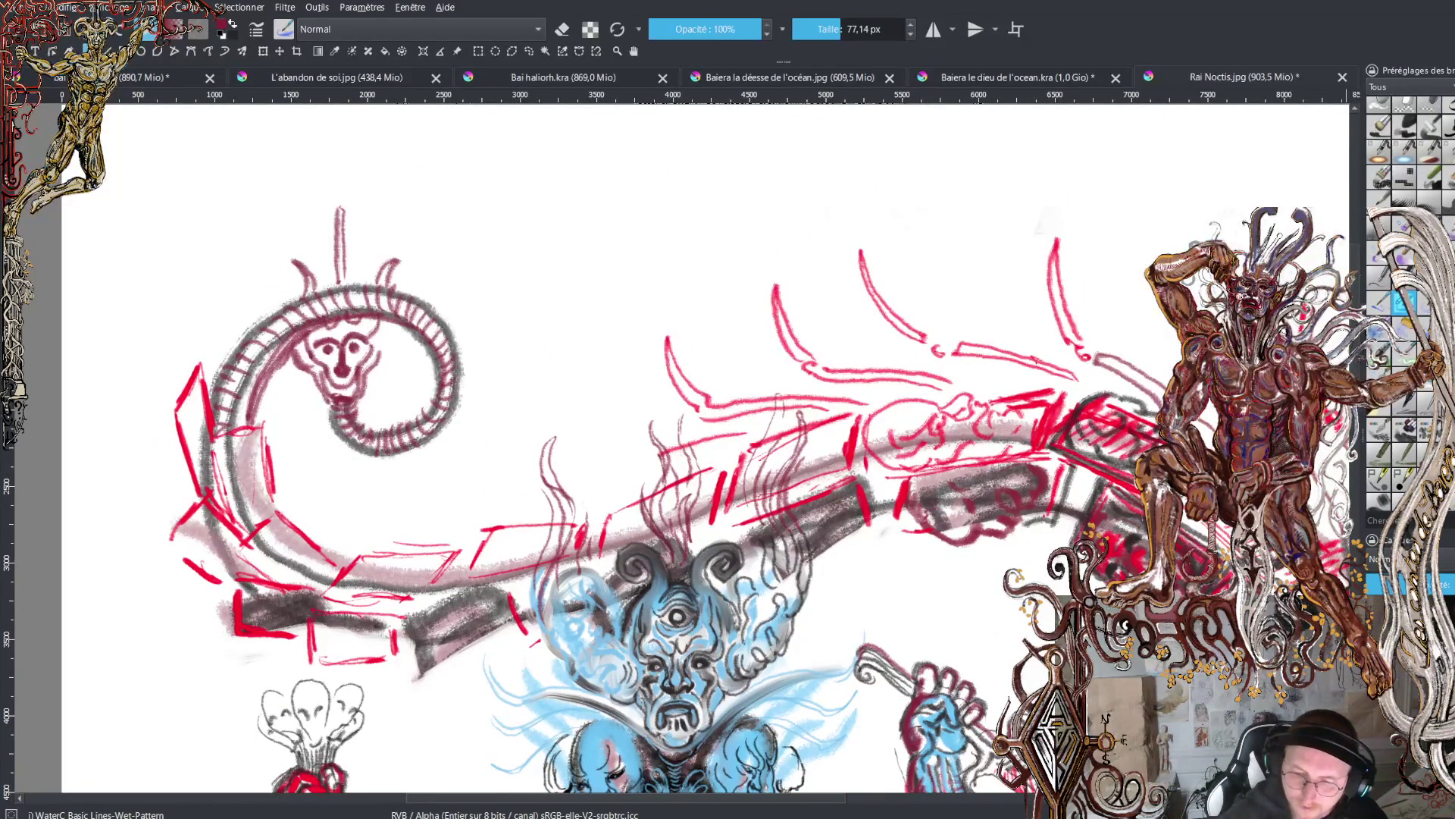
- Switch to Wet Bristles Rough at 84.72 px and 68% opacity, redoing the first dark-red wisp fainter
key(slash)
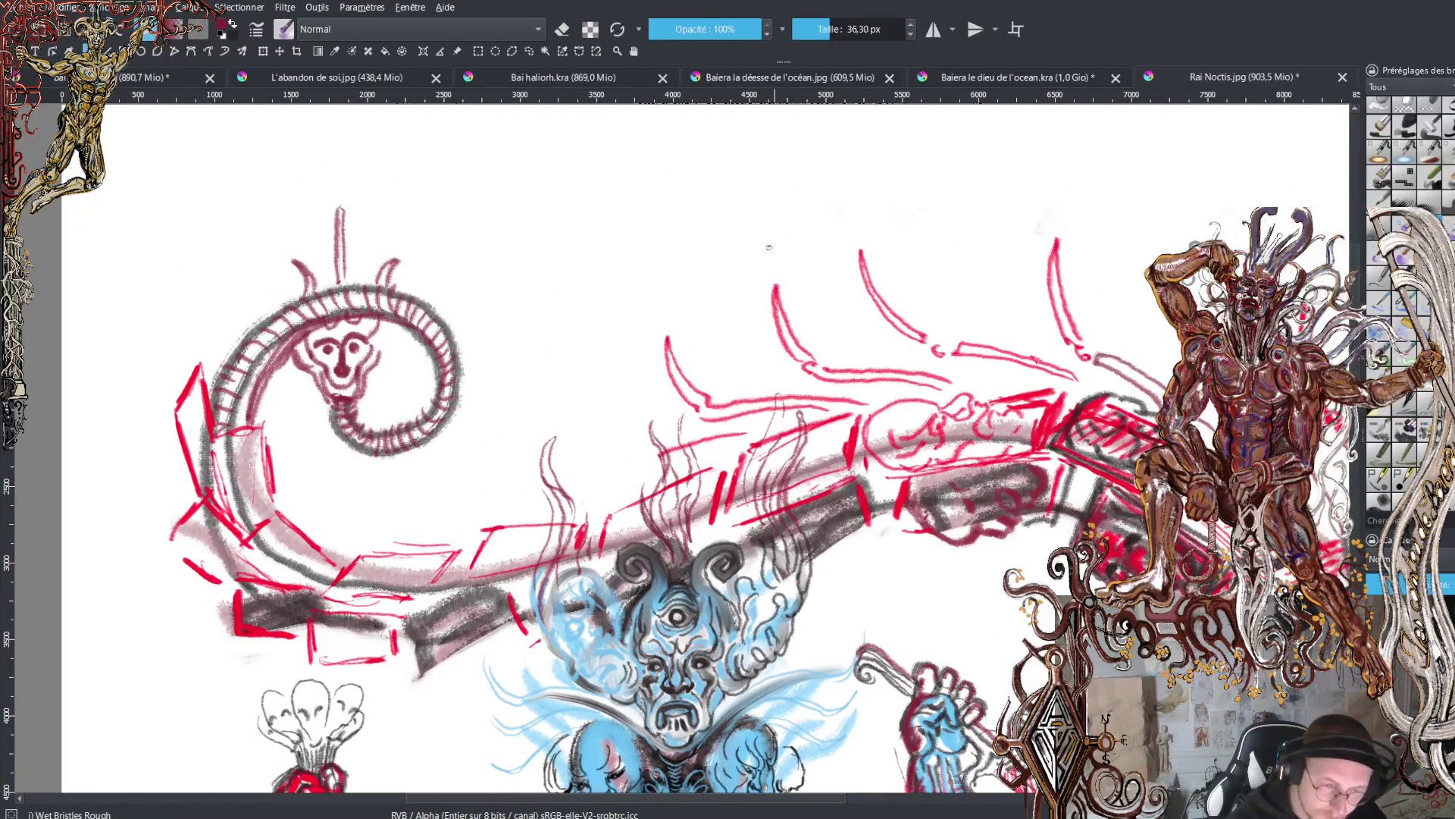
click(841, 25)
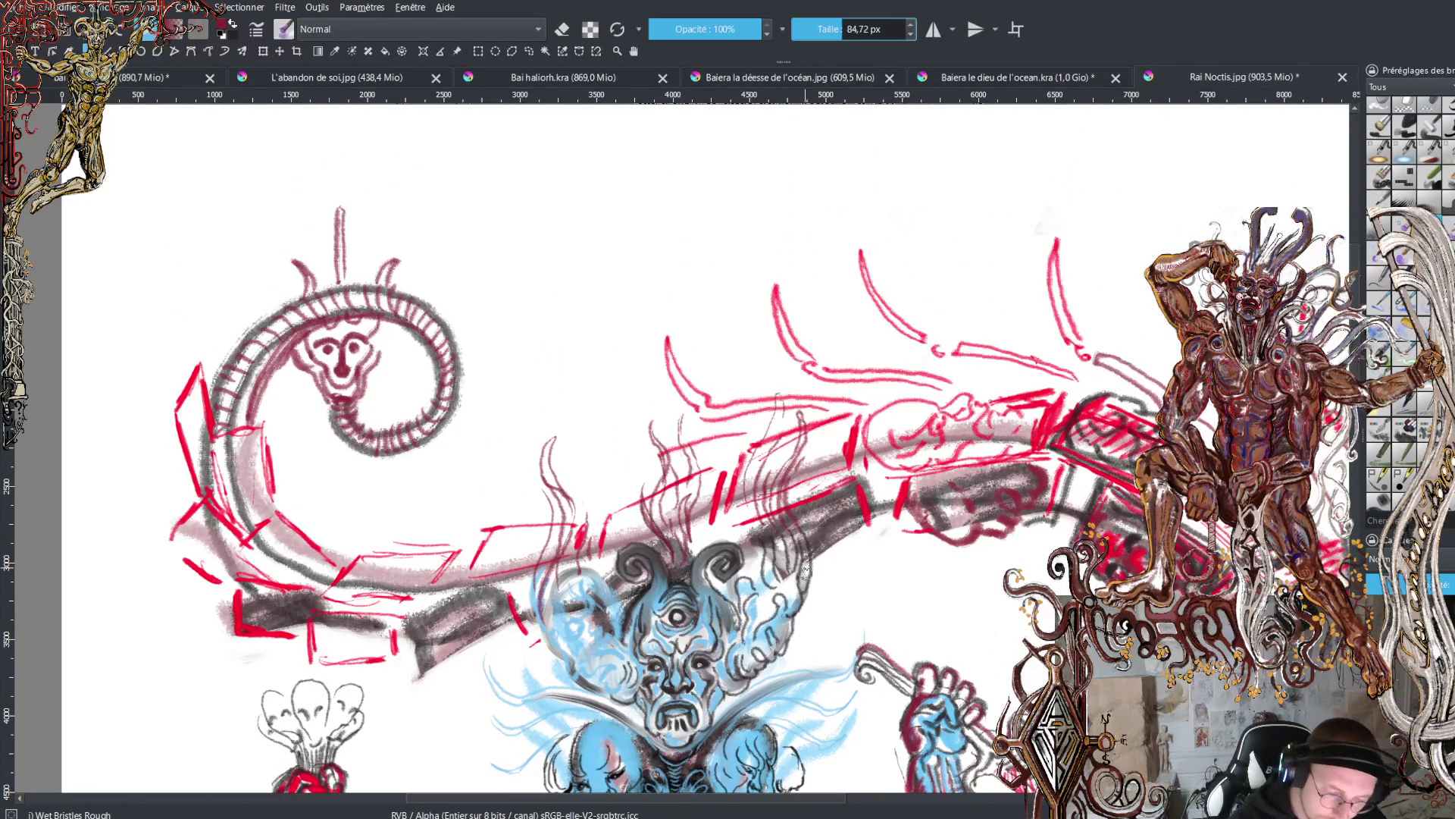
mouse_move(804, 573)
mouse_down()
mouse_move(788, 523)
mouse_move(799, 413)
mouse_up()
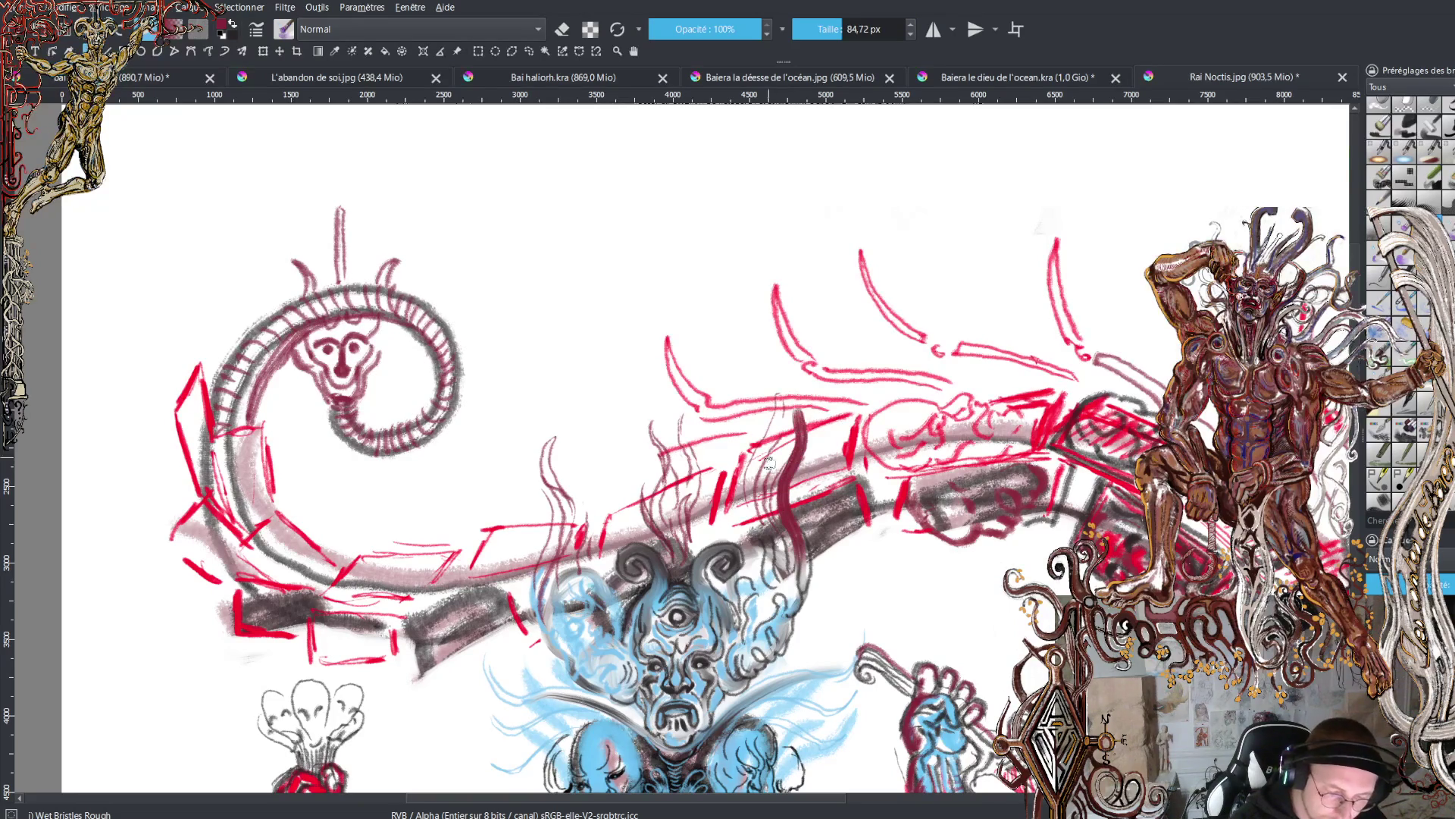
key(ctrl+z)
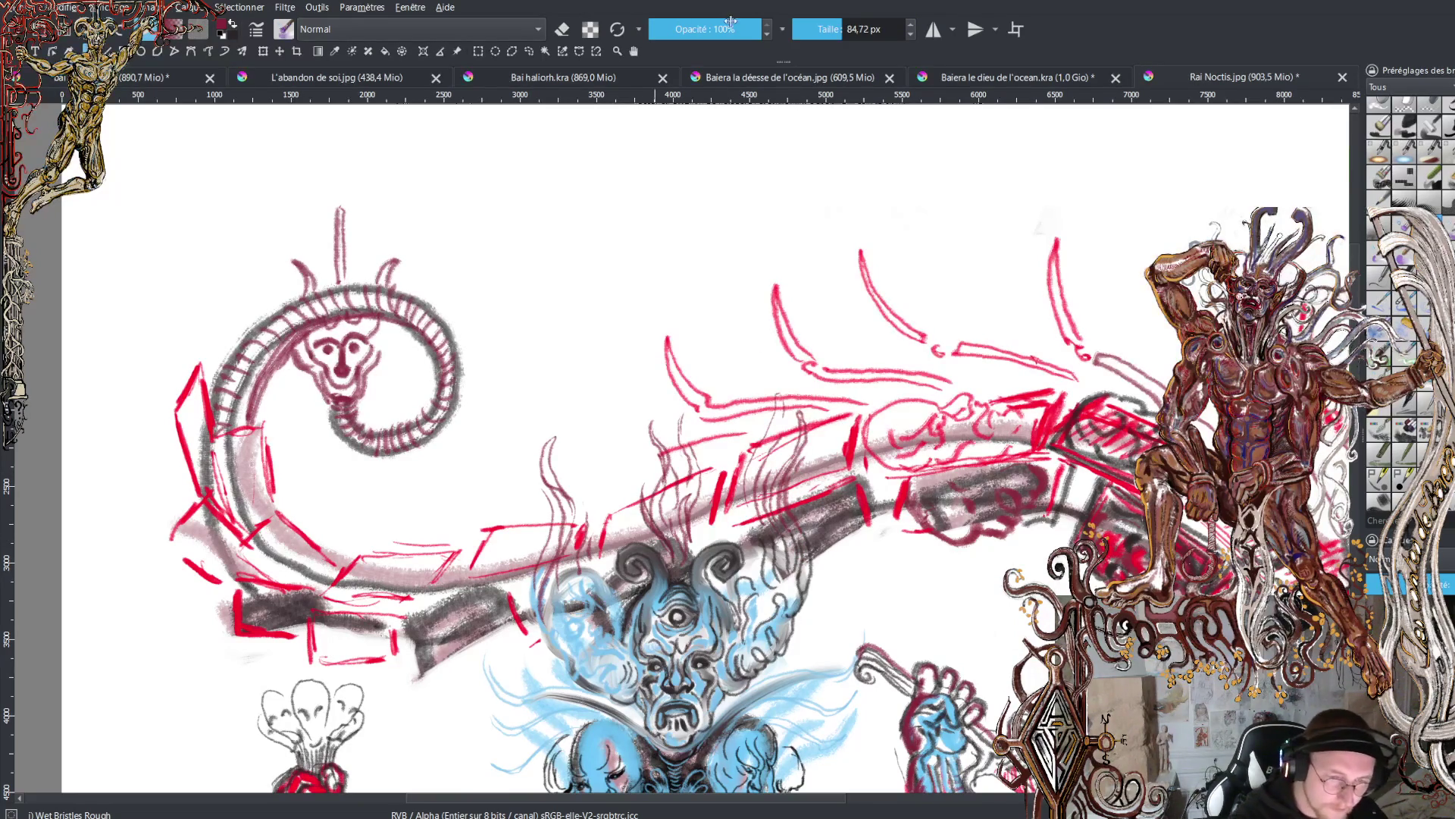
click(725, 29)
drag(801, 583, 794, 413)
- Paint more faint wavy dark-red smoke wisps across the heads, extending them higher above the centre
drag(784, 550, 762, 383)
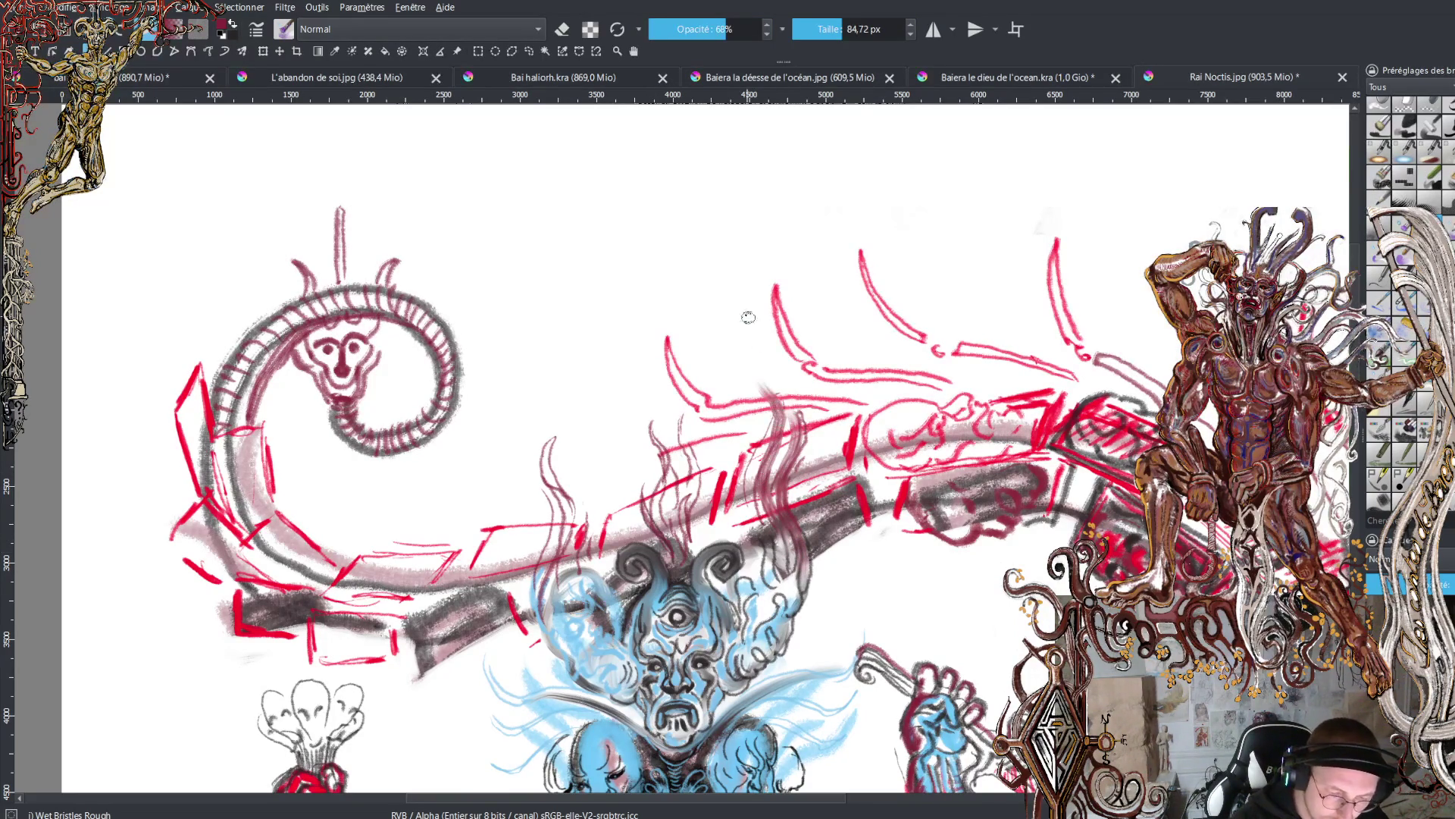
mouse_move(691, 547)
mouse_down()
mouse_move(676, 420)
mouse_move(670, 514)
mouse_move(646, 384)
mouse_move(634, 432)
mouse_move(613, 383)
mouse_up()
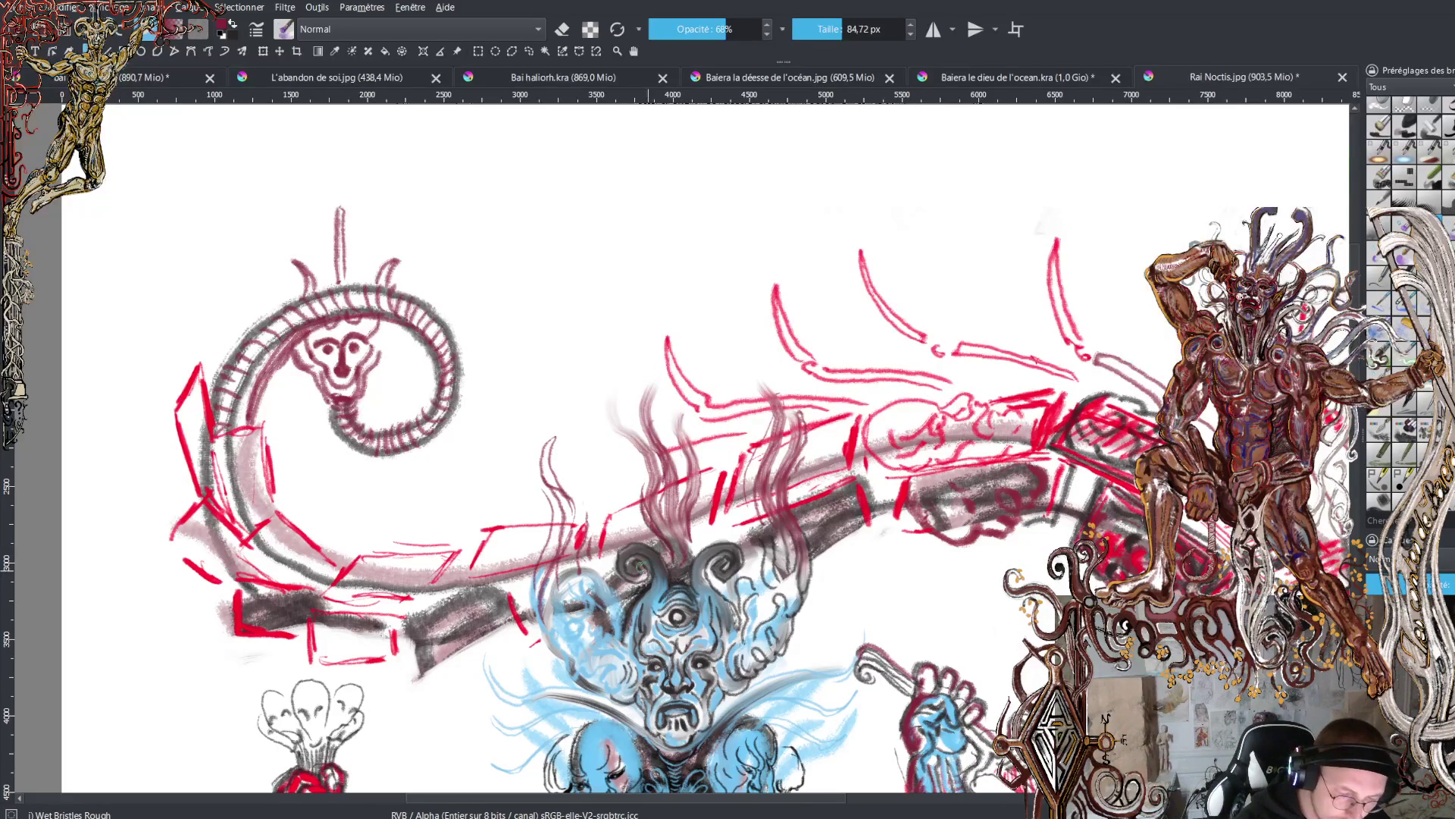
mouse_move(560, 576)
mouse_down()
mouse_move(548, 419)
mouse_move(585, 512)
mouse_move(576, 429)
mouse_up()
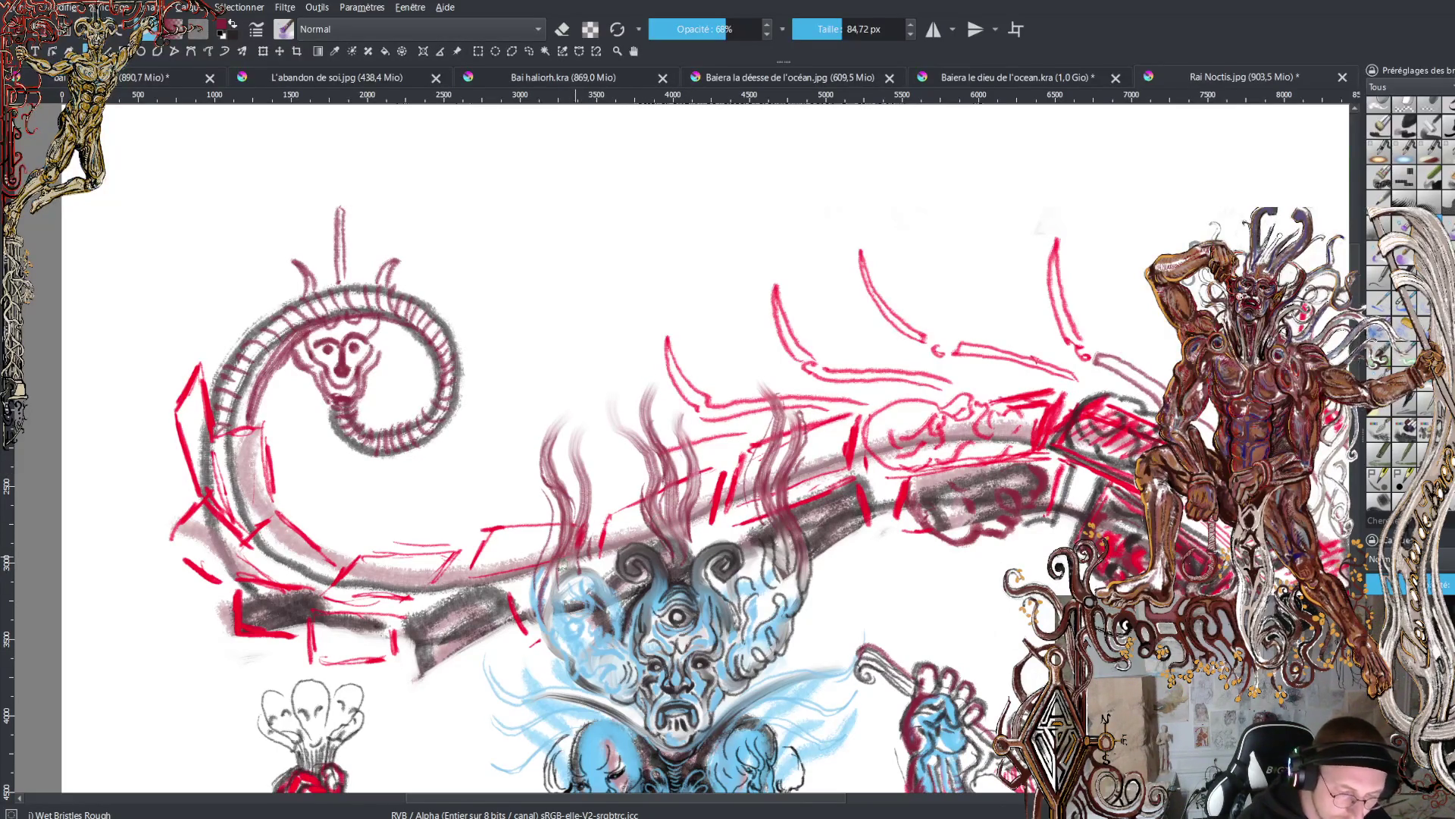
mouse_move(561, 572)
mouse_down()
mouse_move(527, 458)
mouse_move(567, 509)
mouse_move(578, 387)
mouse_up()
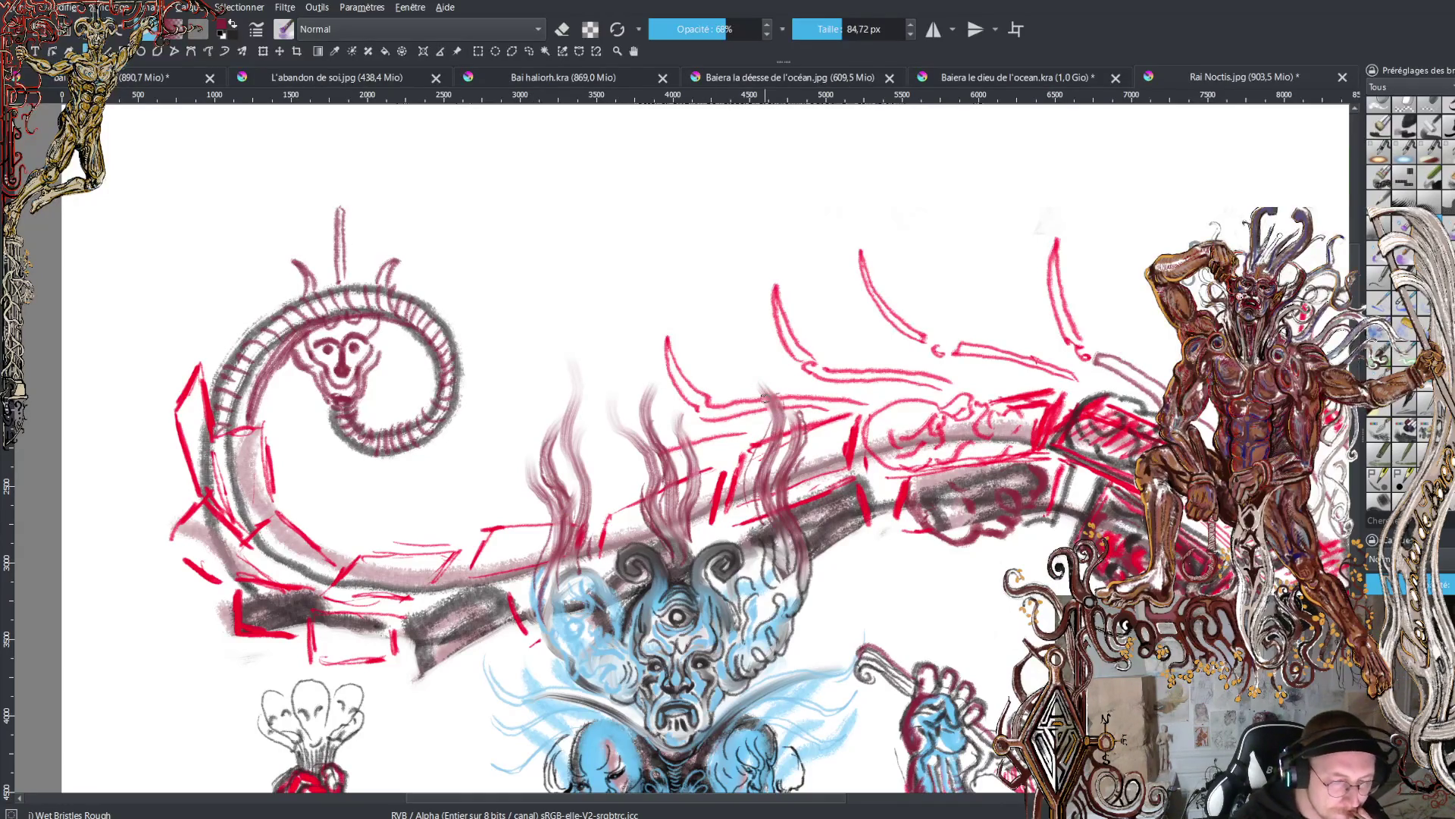
drag(765, 398, 727, 333)
drag(788, 418, 742, 332)
mouse_move(578, 445)
mouse_down()
mouse_move(612, 315)
mouse_move(584, 364)
mouse_move(597, 294)
mouse_up()
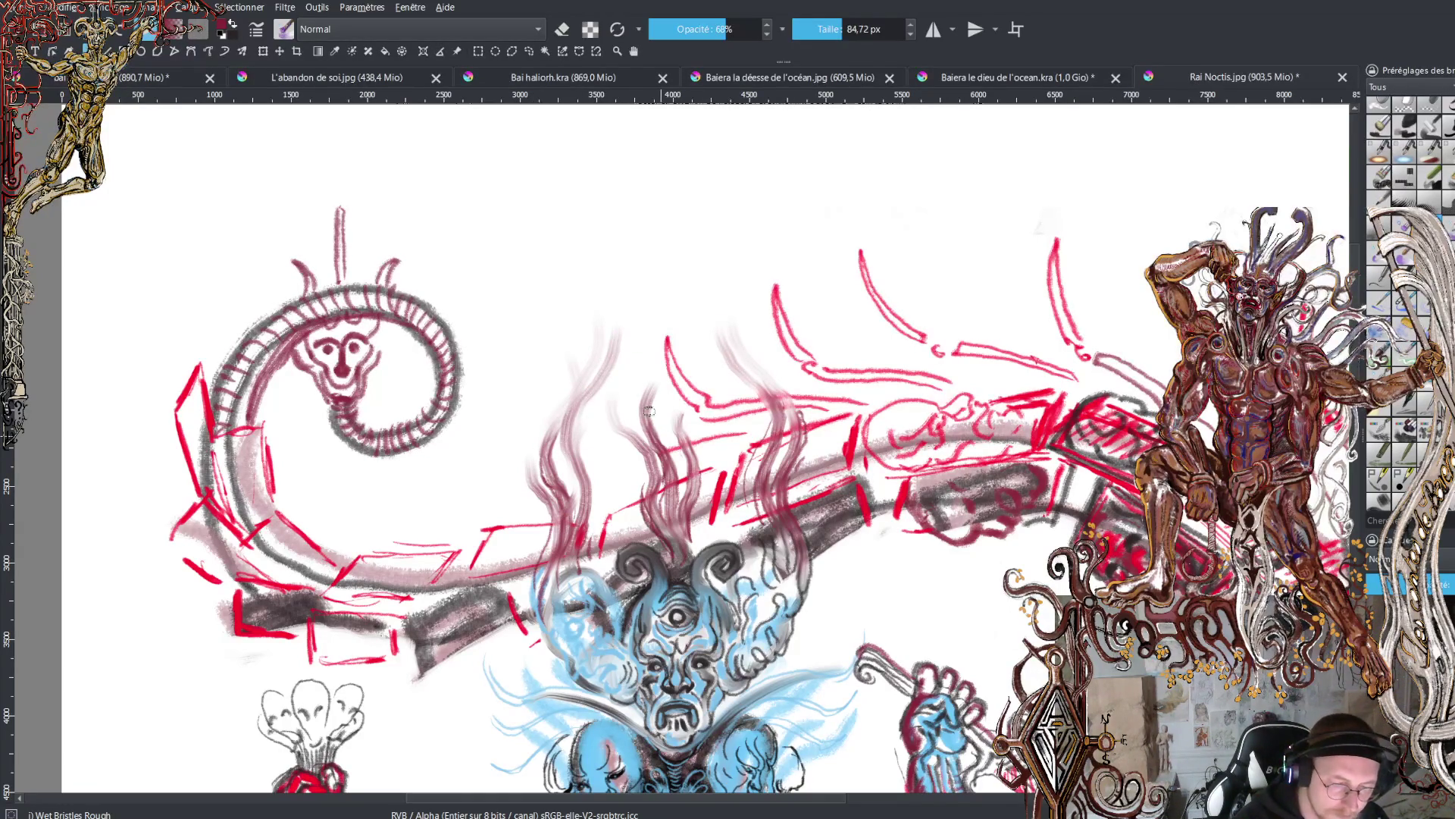
drag(650, 412, 659, 305)
drag(664, 387, 640, 299)
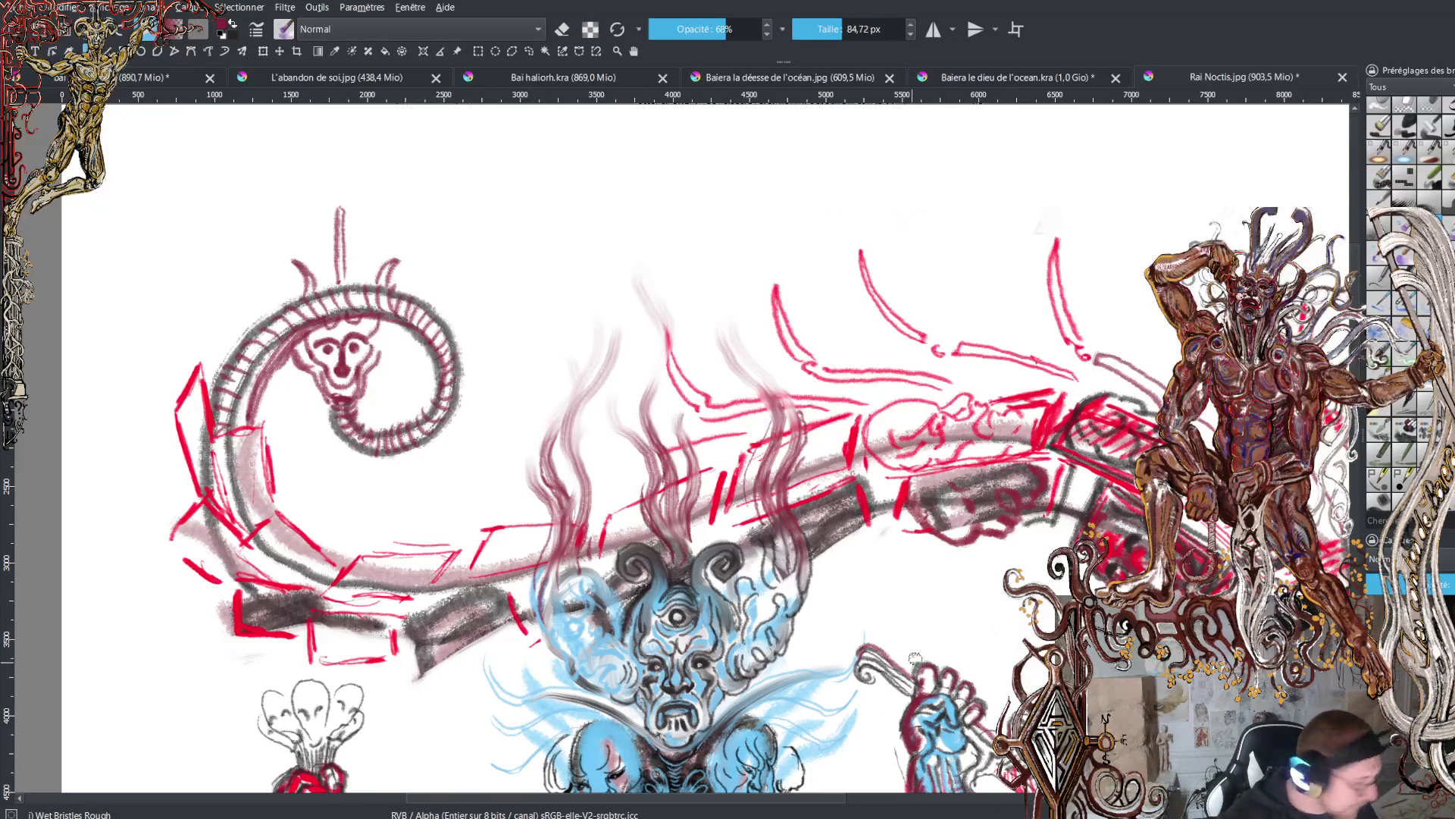
scroll(874, 707, down, 5)
scroll(810, 429, down, 1)
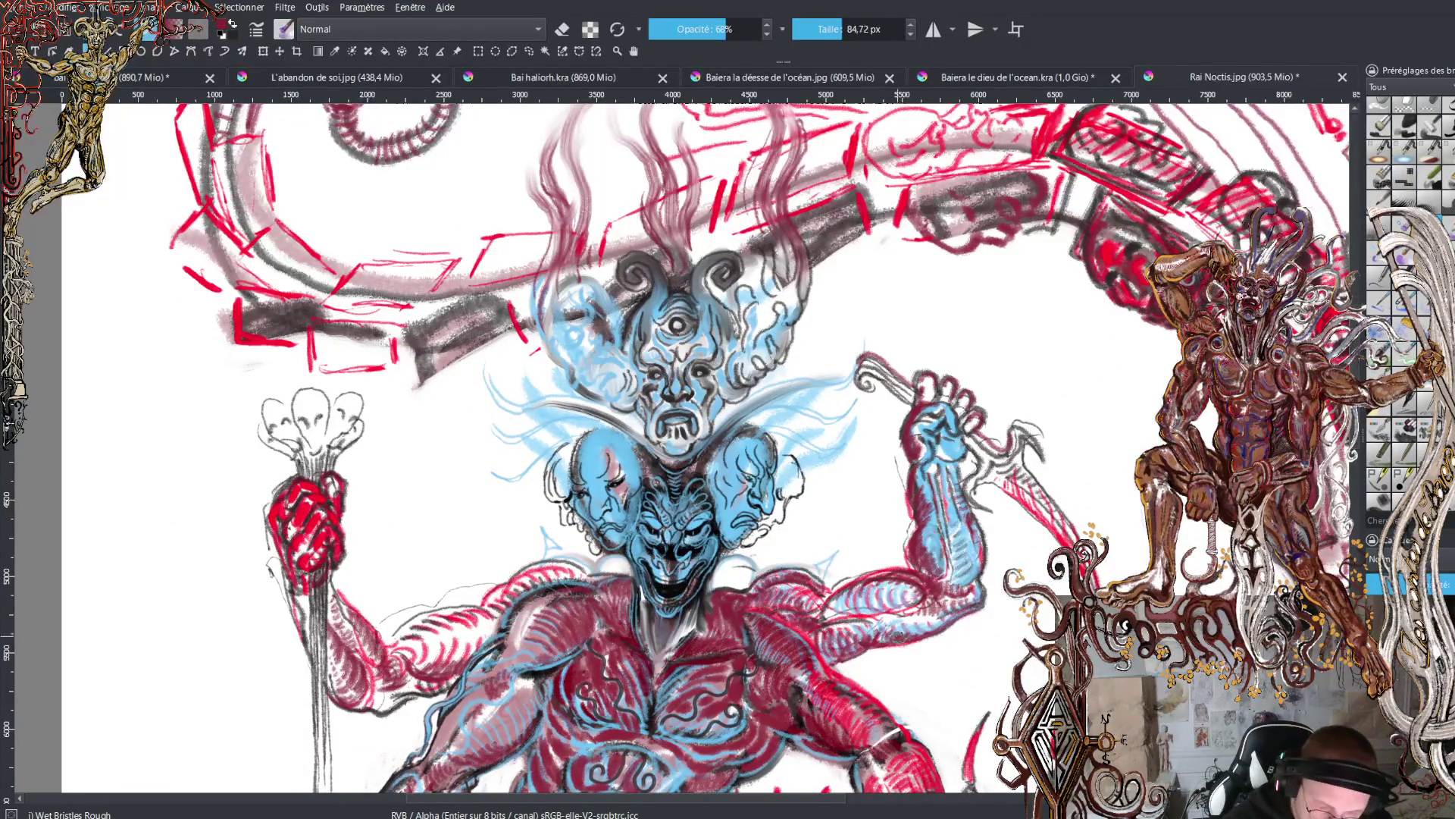
- Select the WaterC Basic Lines-Wet-Pattern preset, view the whole canvas, then zoom in on the torso and heads
click(1409, 303)
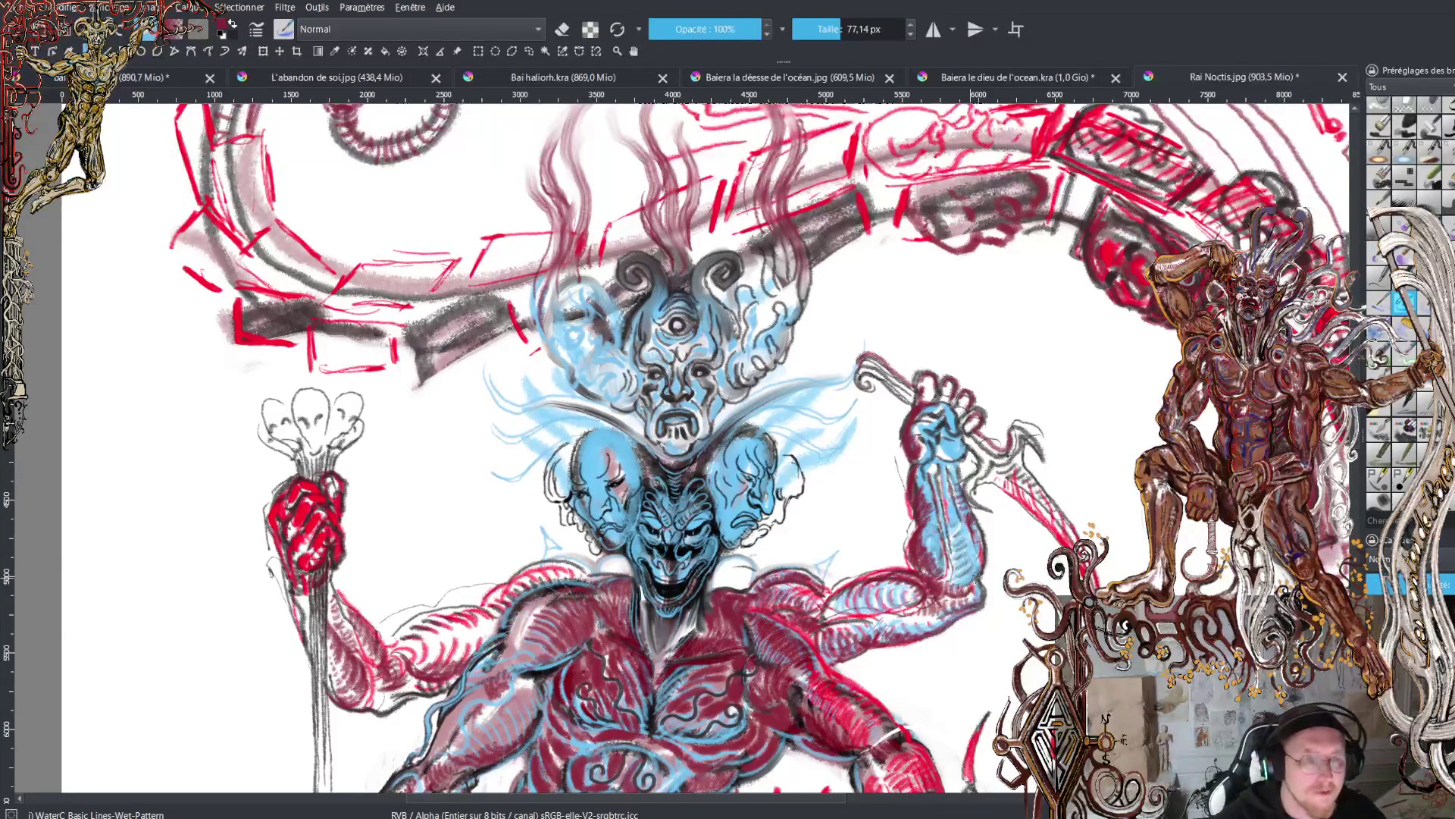
key(minus)
key(minus)
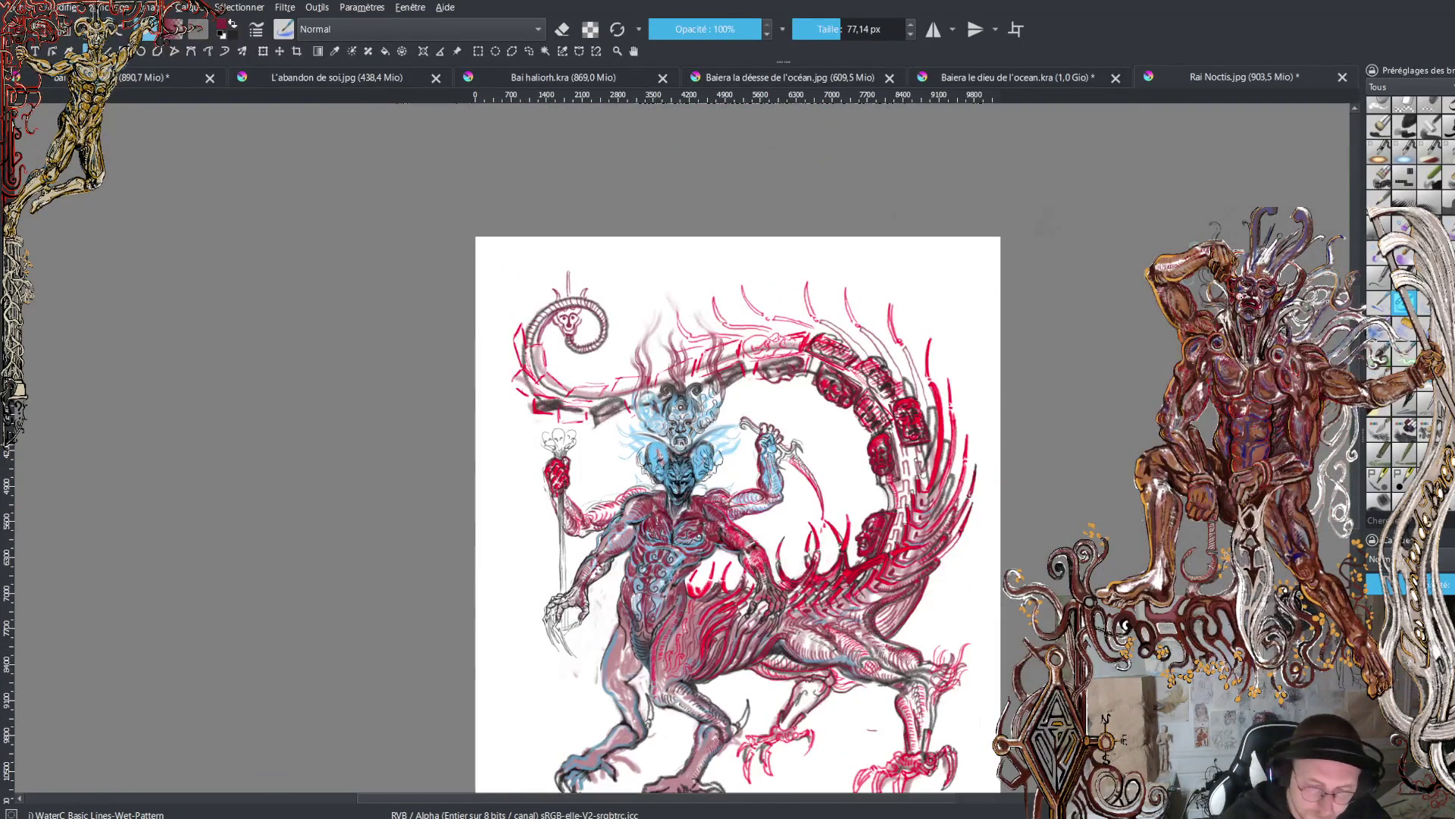
key(plus)
key(plus)
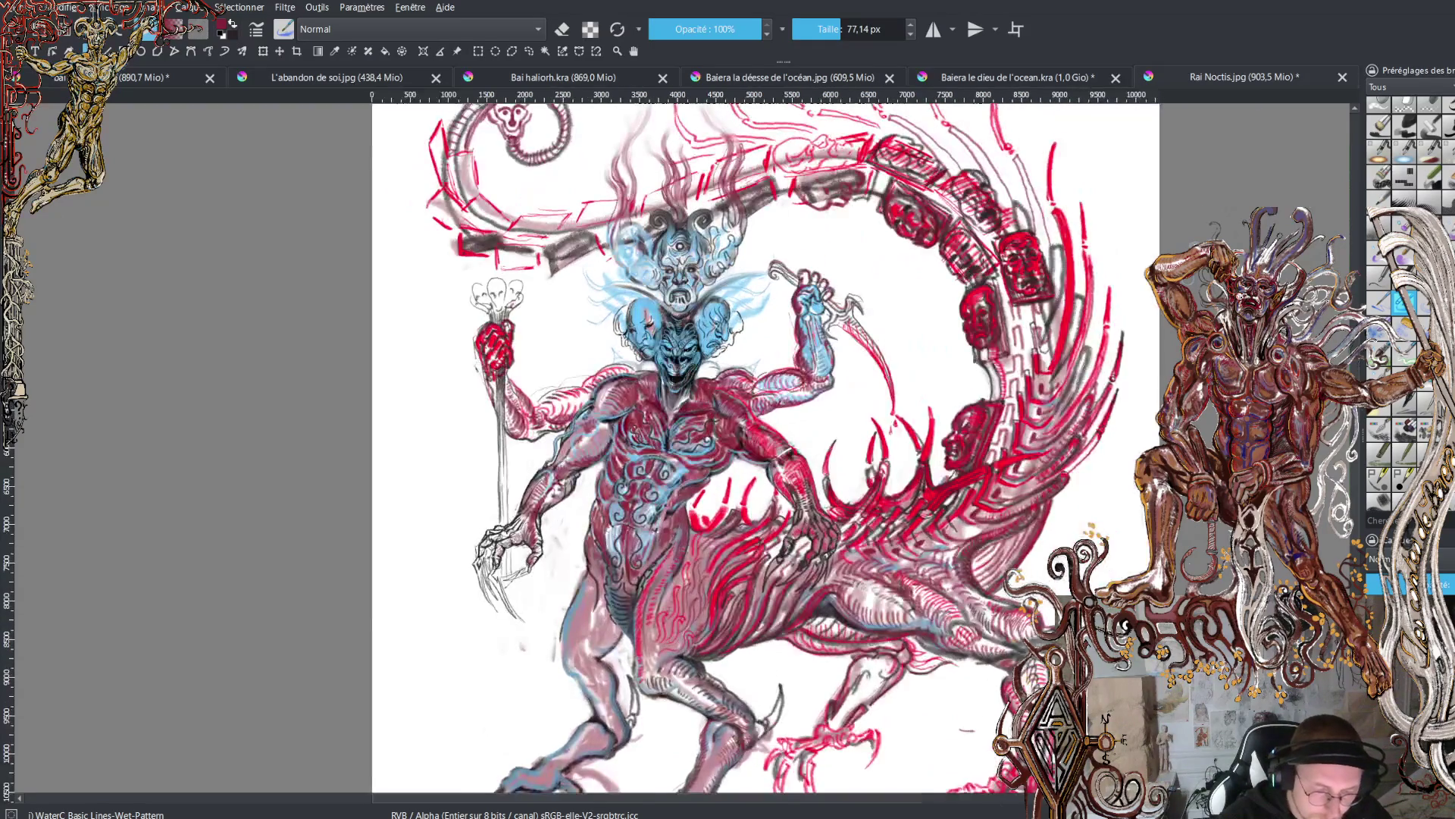
scroll(766, 447, up, 1)
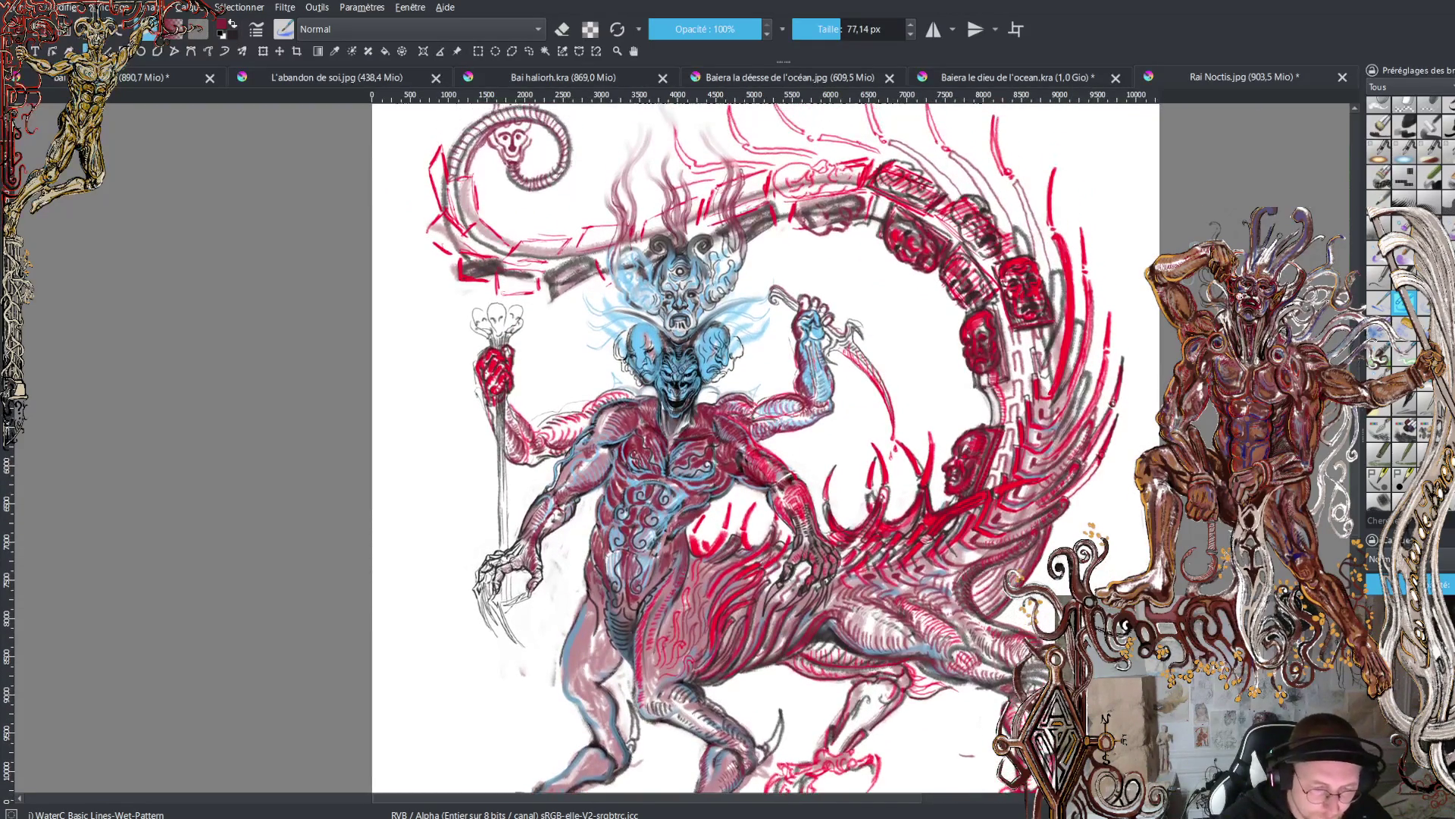
scroll(766, 447, up, 2)
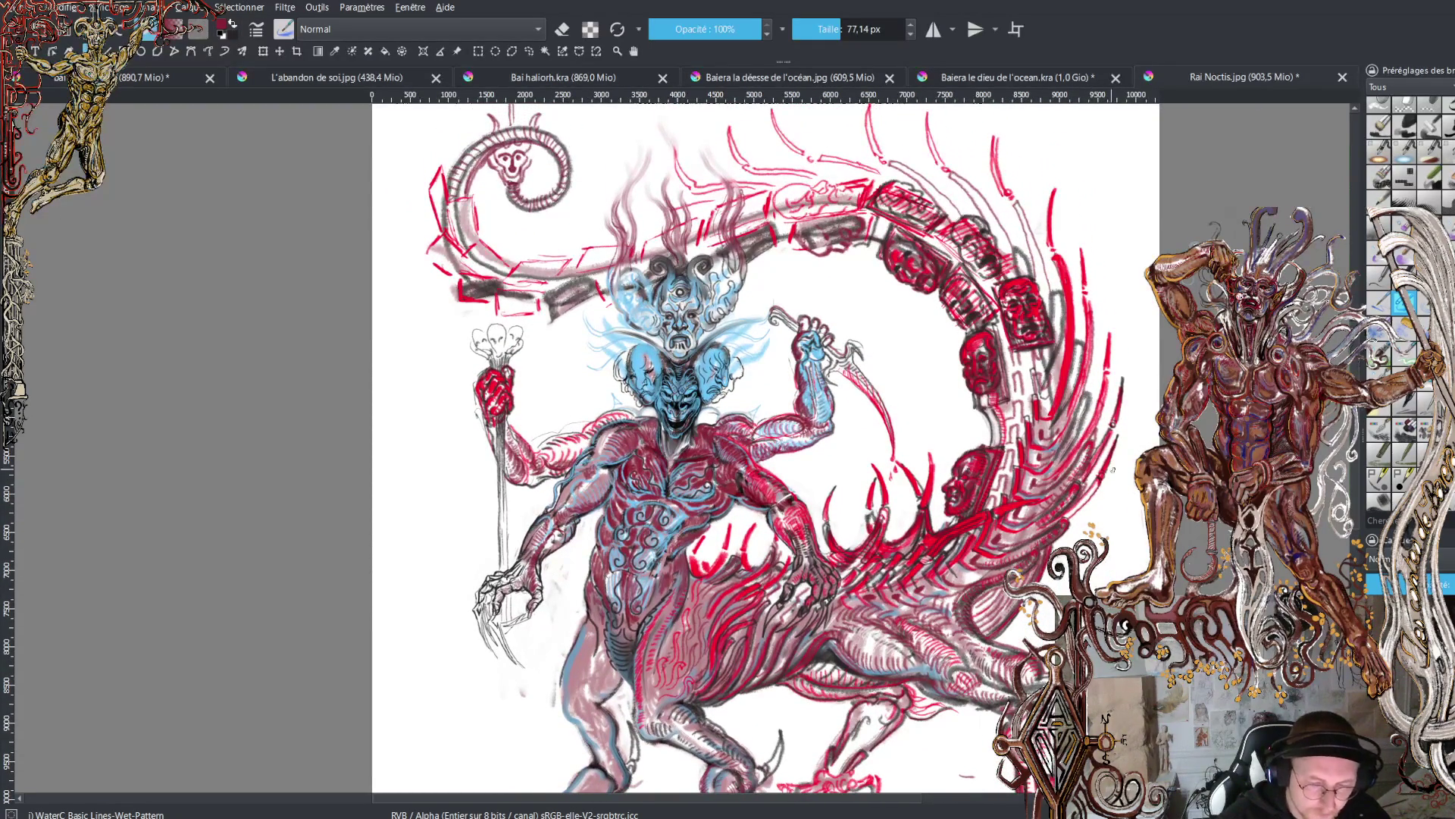
key(plus)
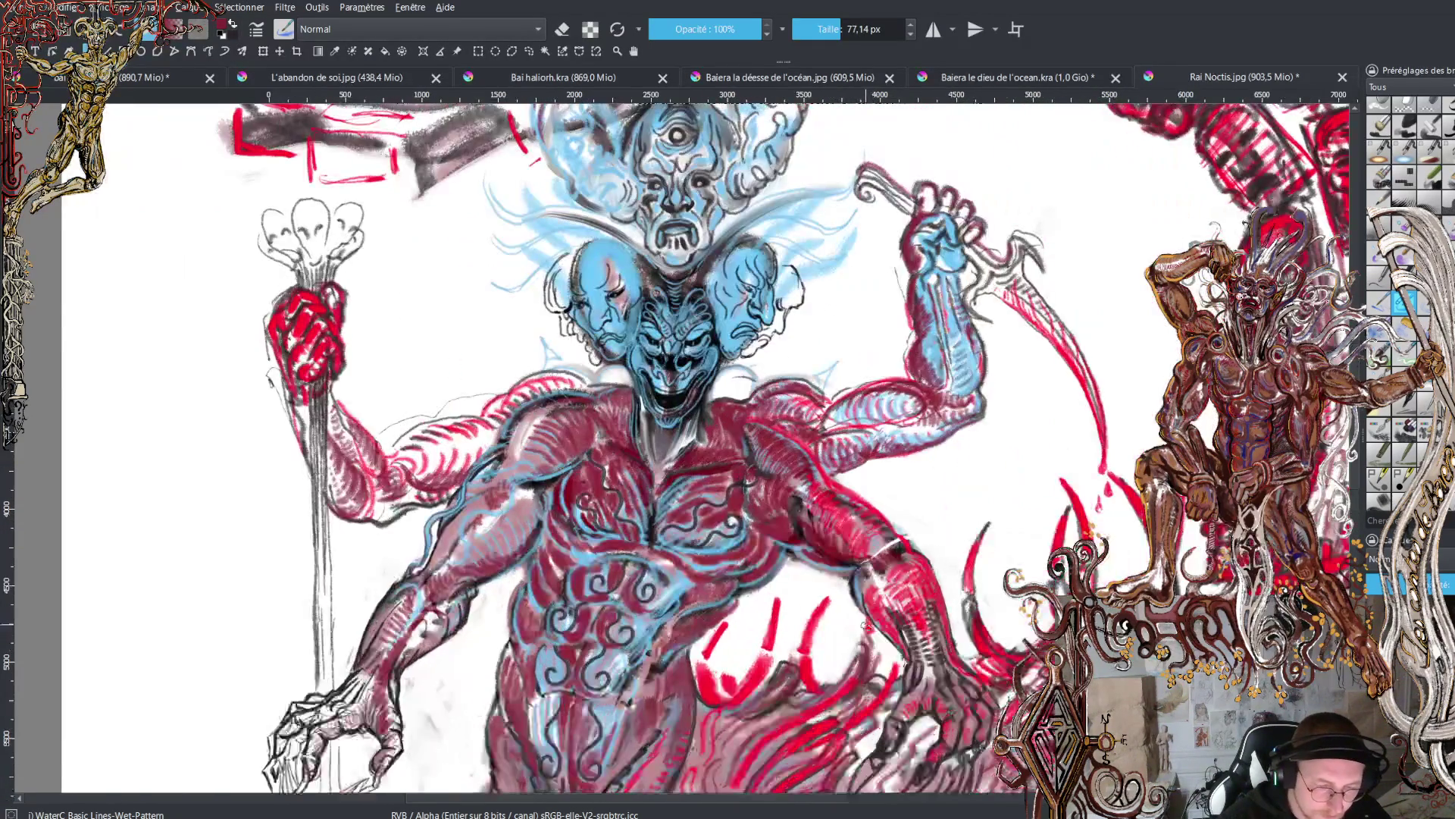
key(plus)
key(plus)
scroll(683, 448, up, 3)
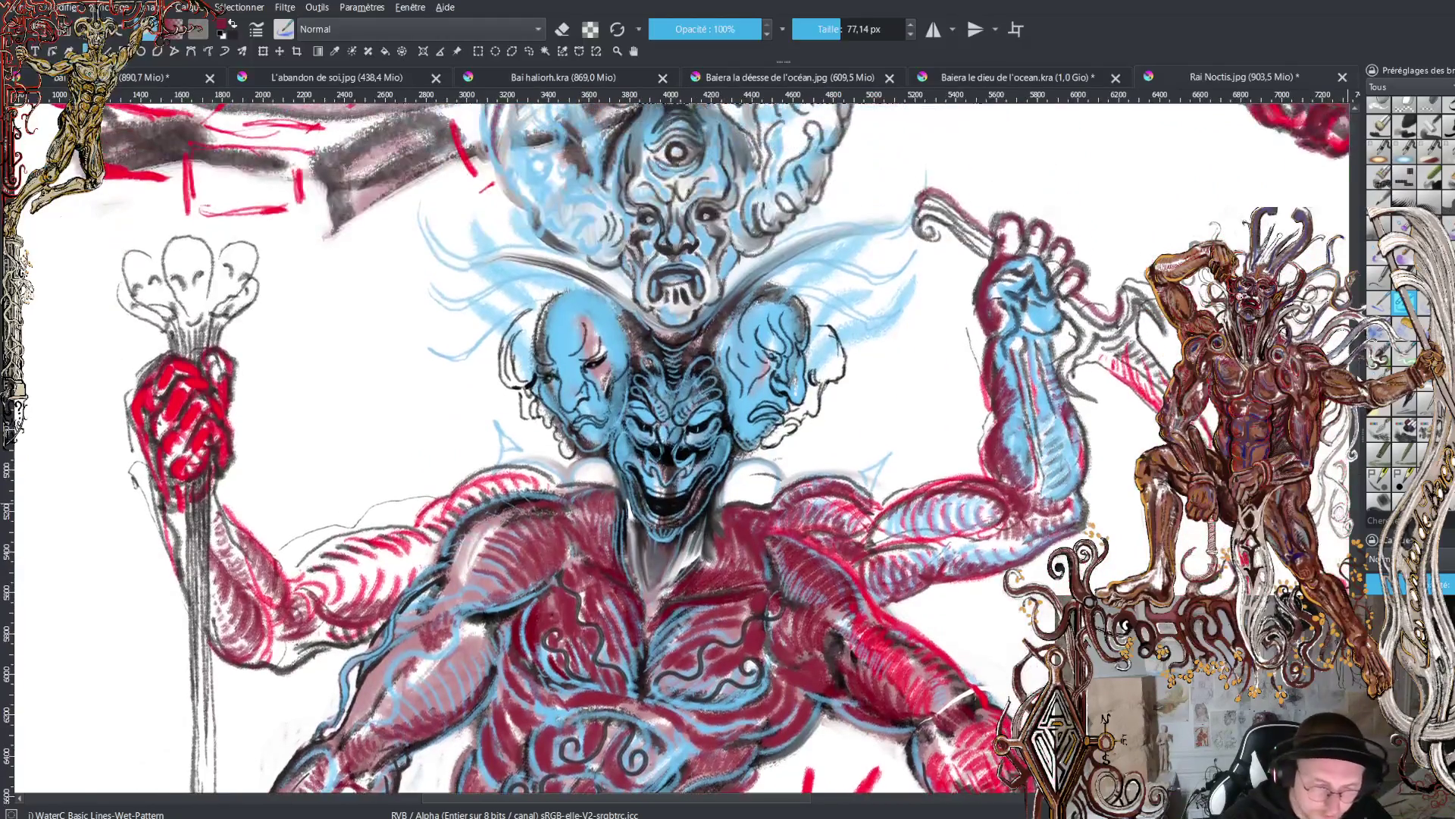
key(plus)
key(plus)
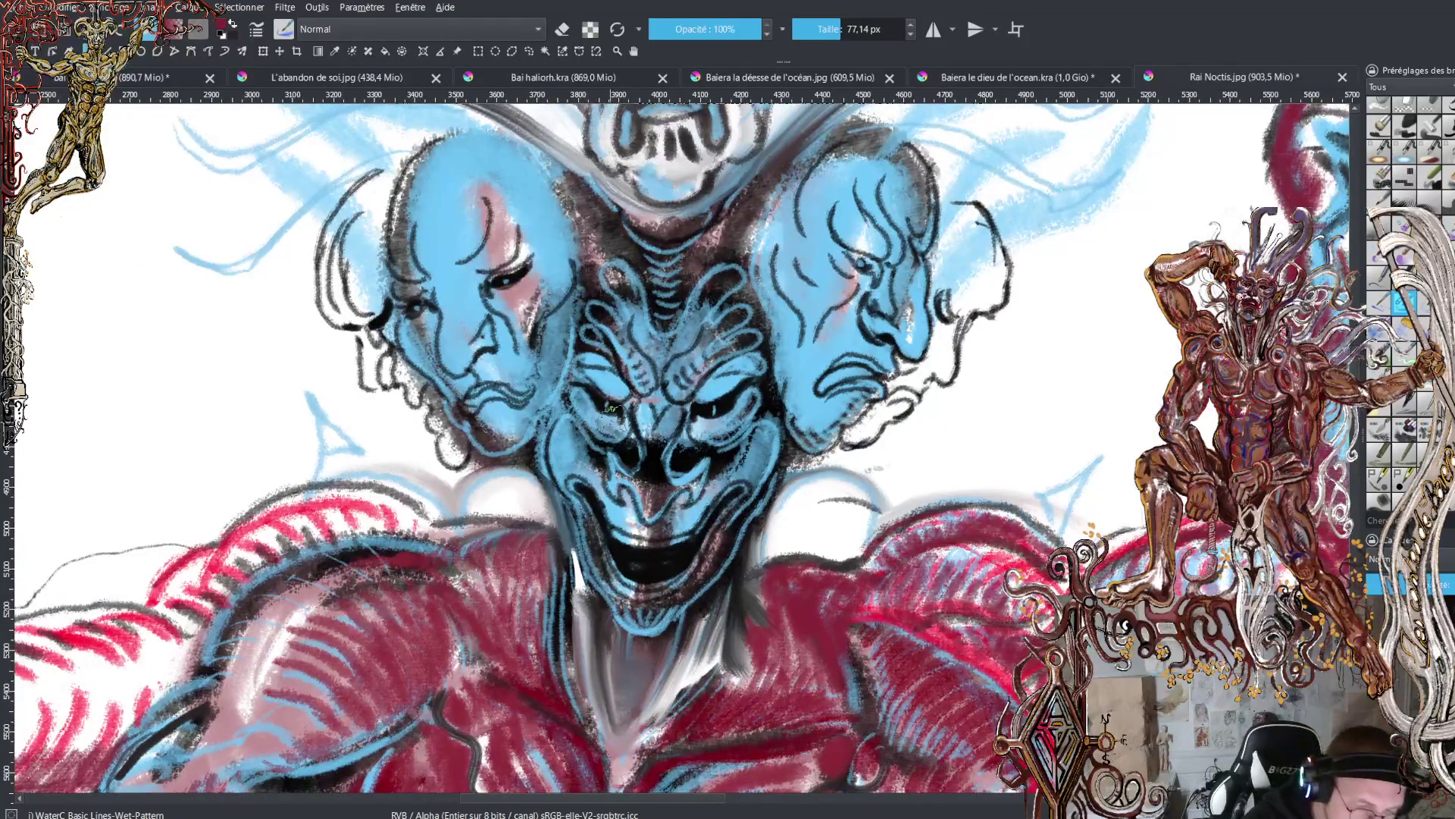
- Shrink the brush to about 36 px and add red and dark marks on the central and right faces
click(827, 38)
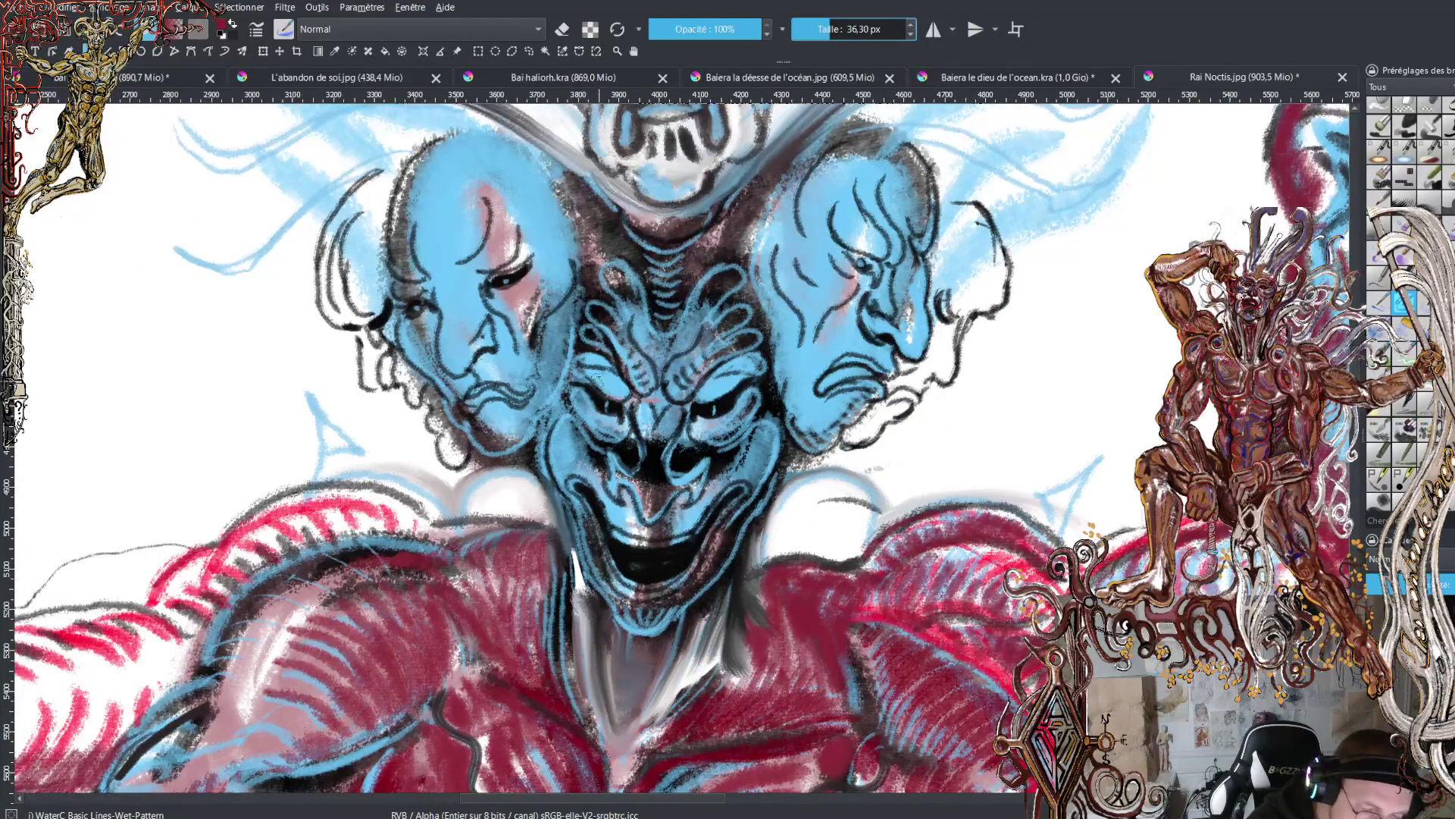
drag(598, 390, 621, 383)
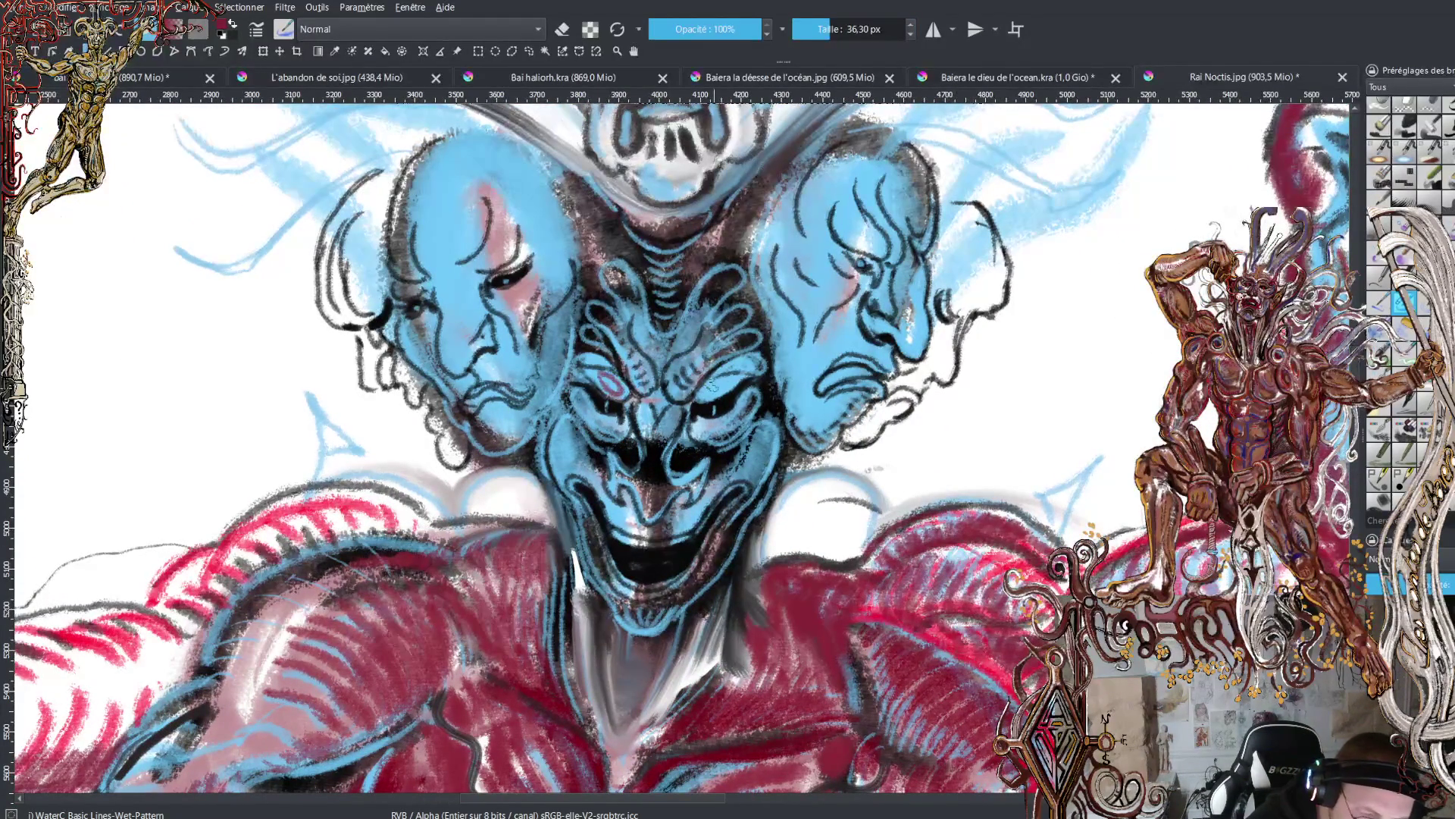
drag(718, 378, 705, 395)
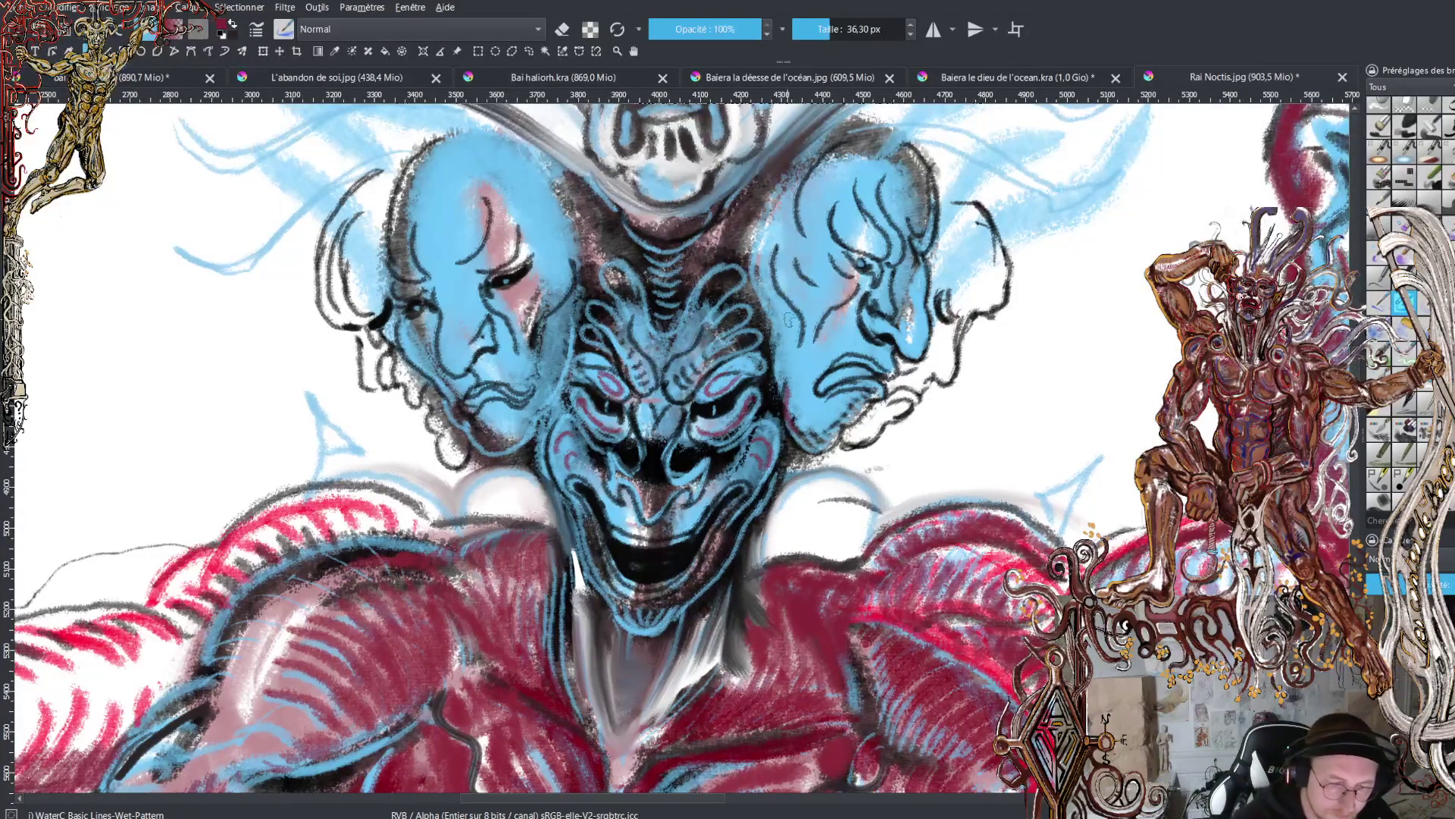
drag(788, 263, 802, 342)
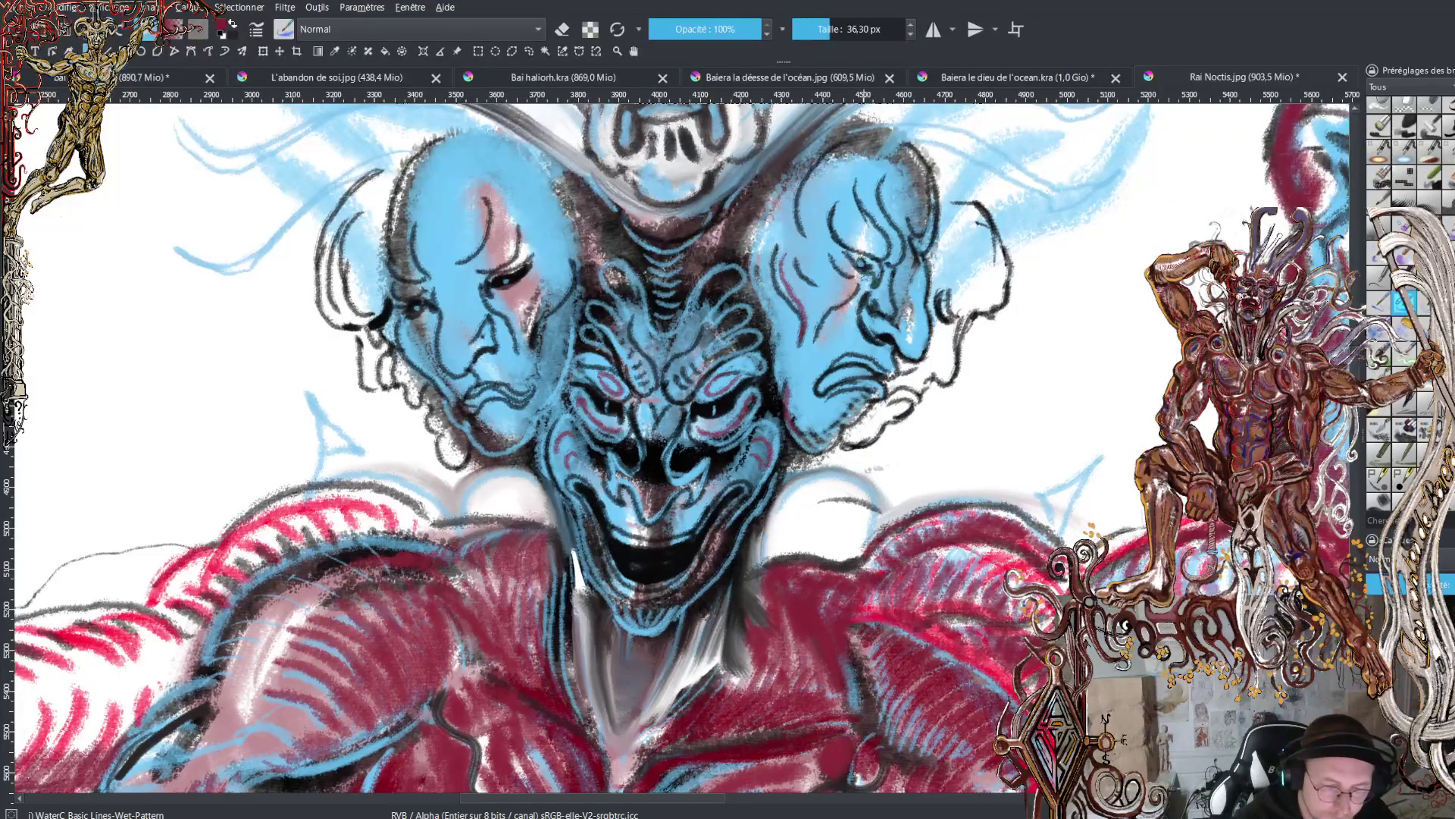
- Darken the right face's eyelid and eye in black, adding small marks beside the eye
ctrl+click(865, 272)
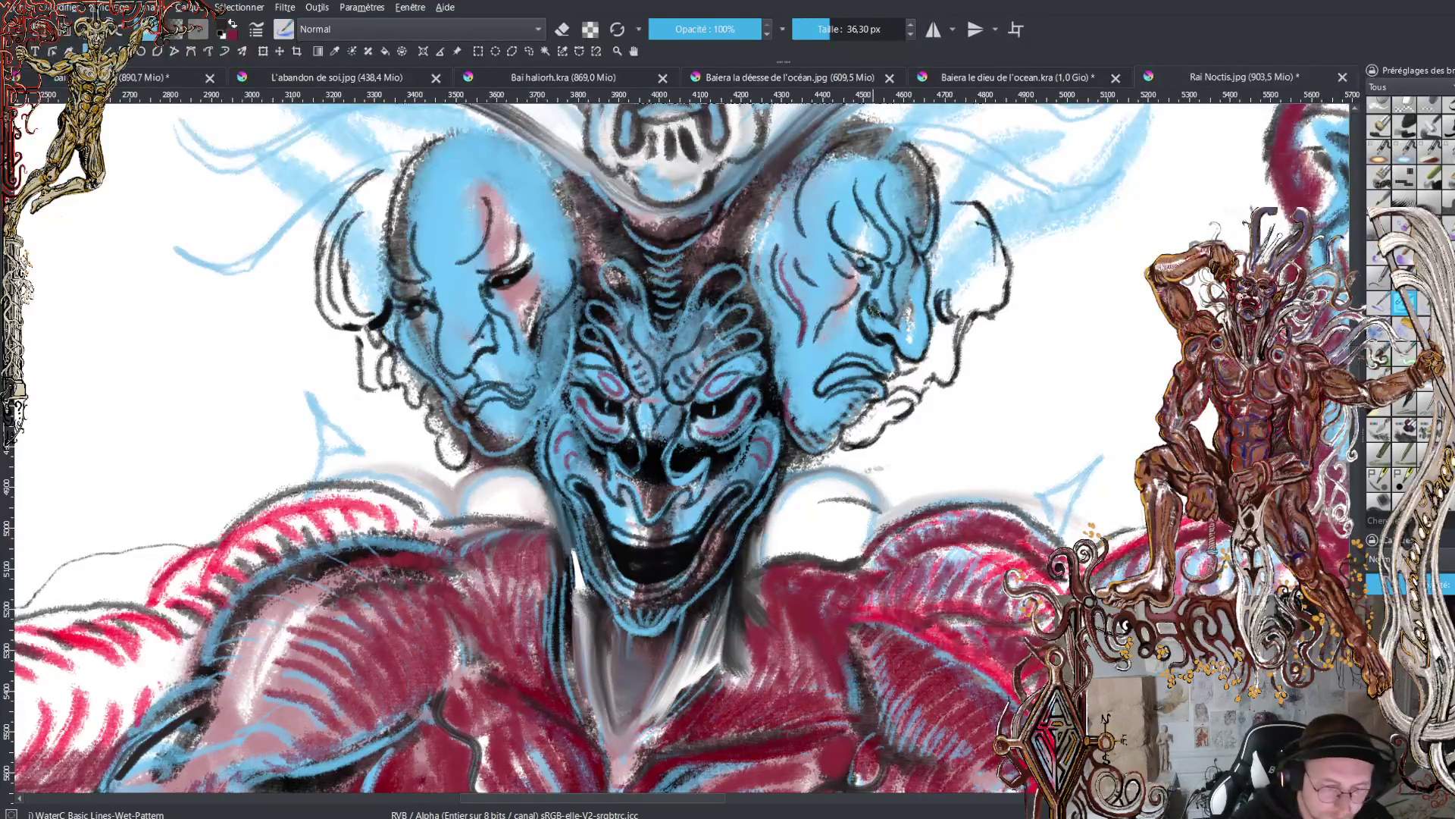
drag(852, 257, 879, 274)
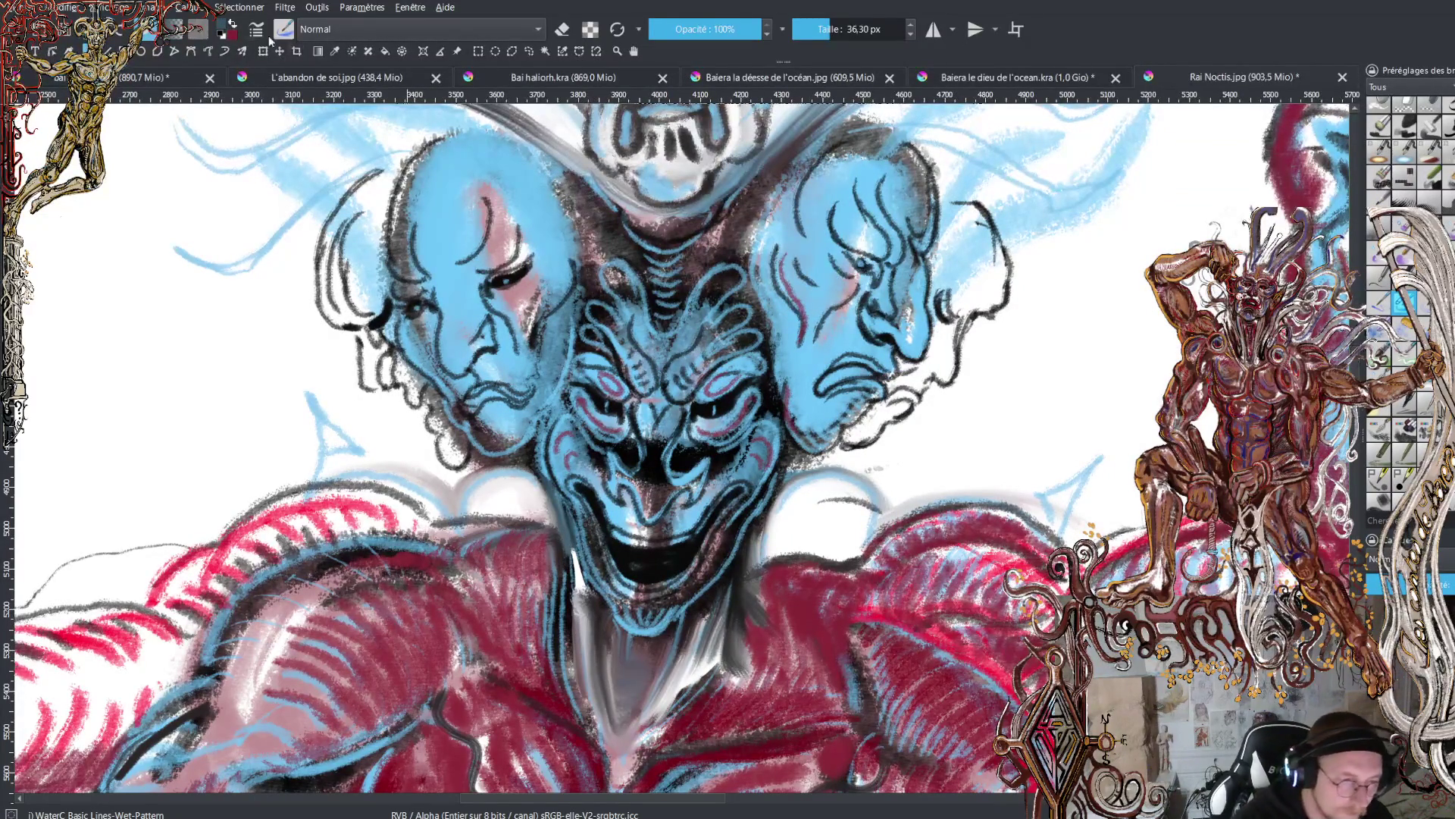
click(232, 24)
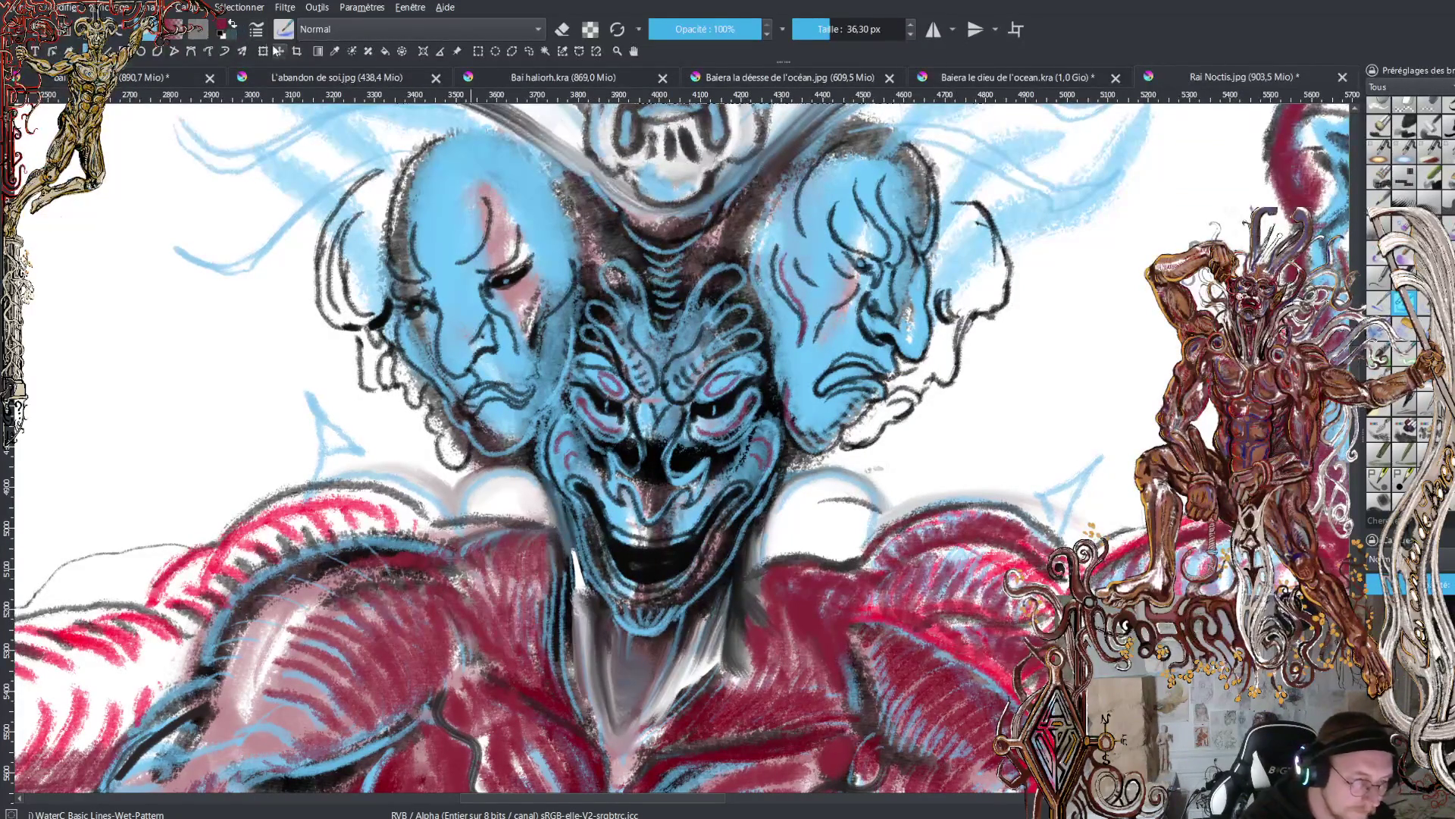
key(x)
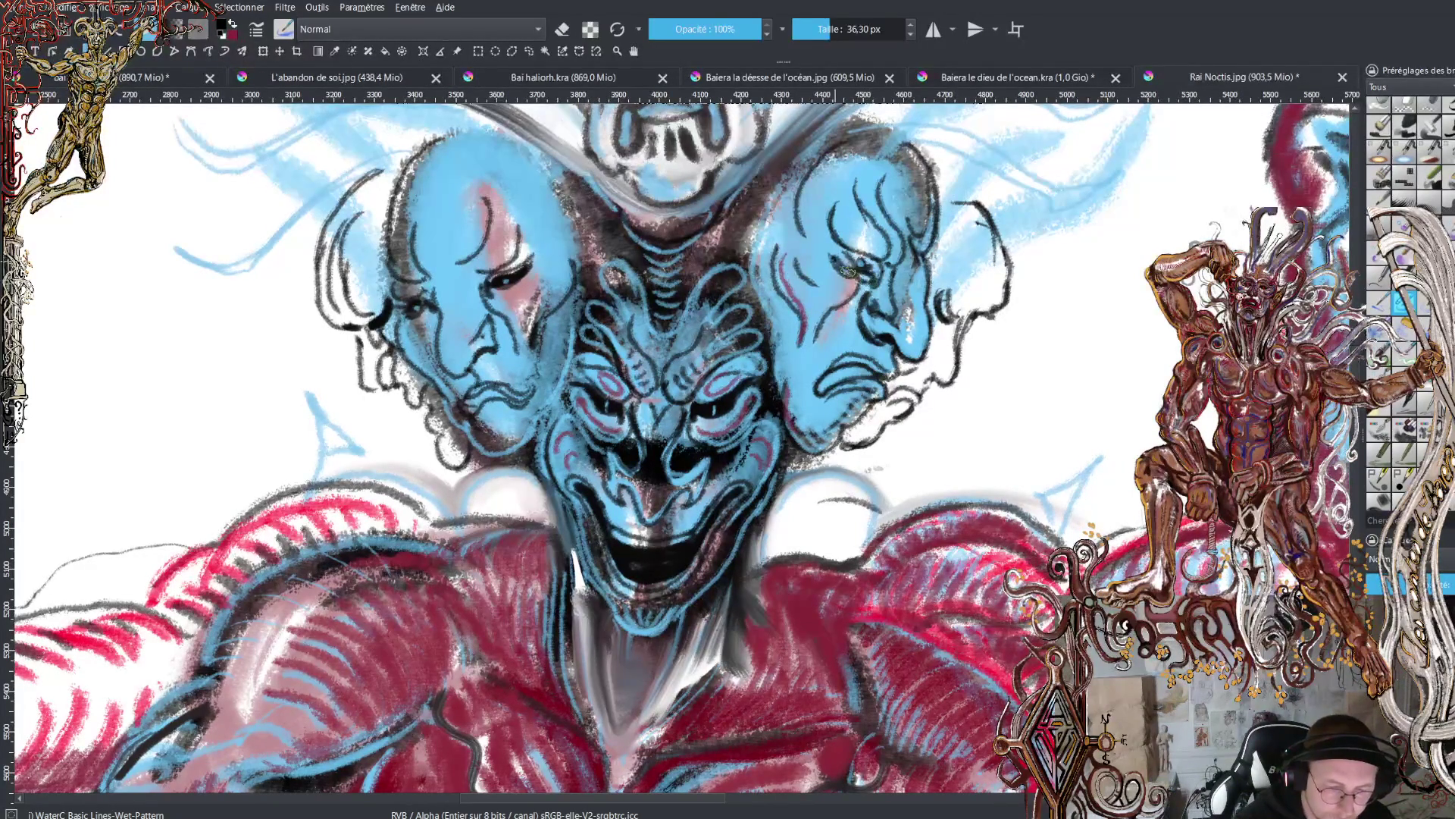
drag(838, 267, 868, 277)
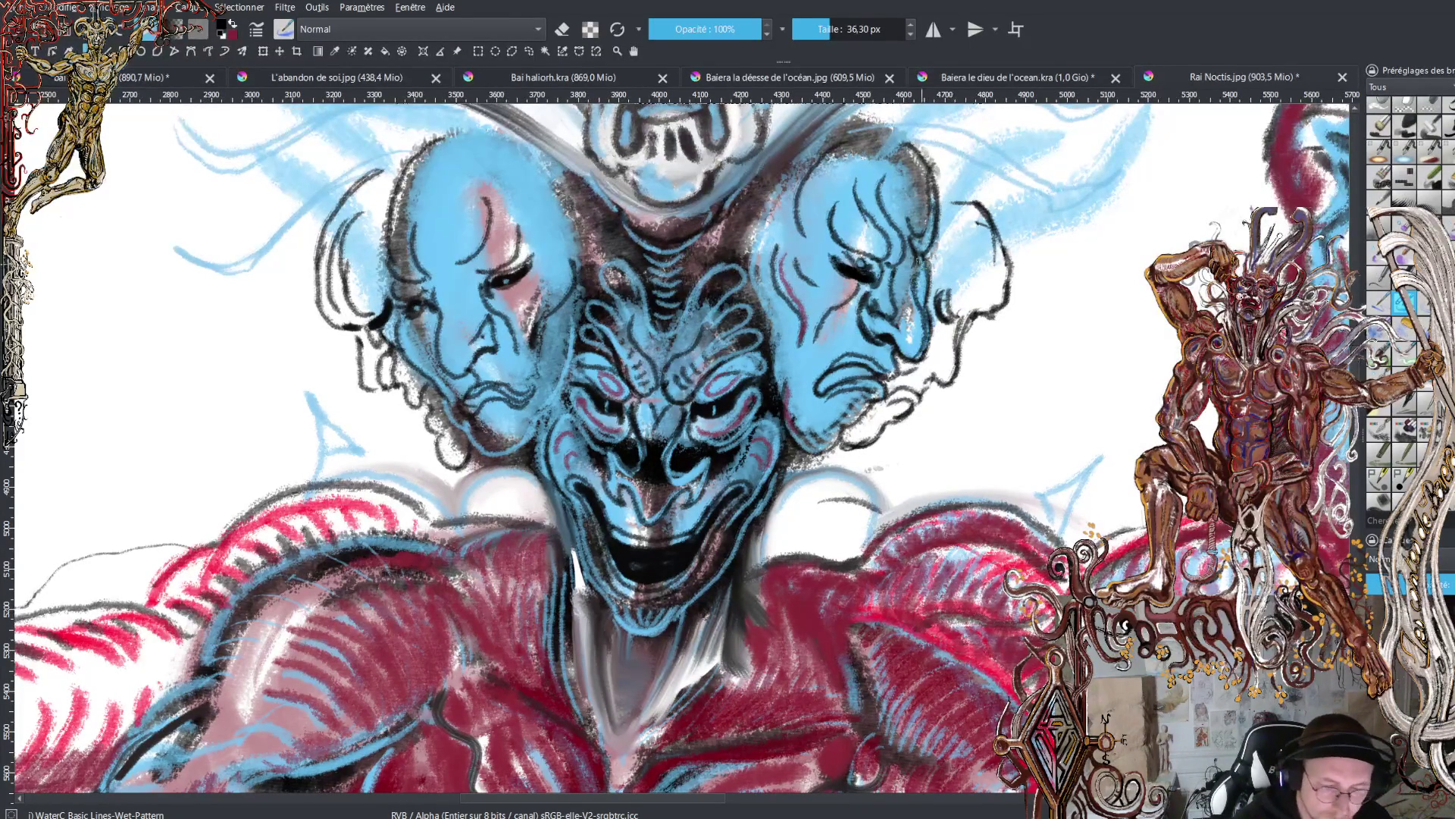
mouse_move(917, 273)
mouse_down()
mouse_move(944, 274)
mouse_move(940, 320)
mouse_move(868, 428)
mouse_move(834, 455)
mouse_move(802, 413)
mouse_move(837, 453)
mouse_move(898, 396)
mouse_move(886, 408)
mouse_up()
- Repaint the right face's jaw, temple and cheek in light blue
key(x)
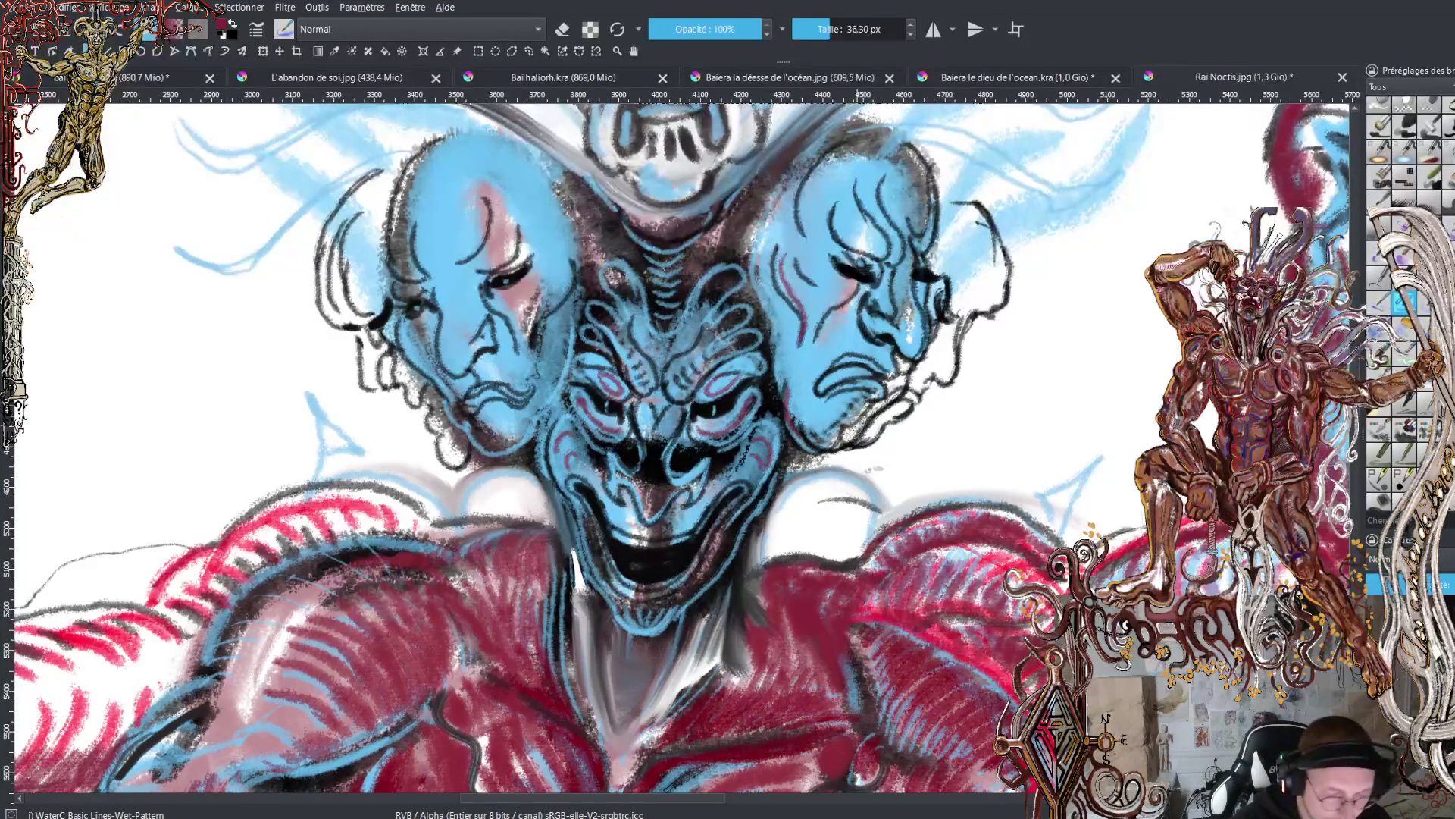
ctrl+click(831, 373)
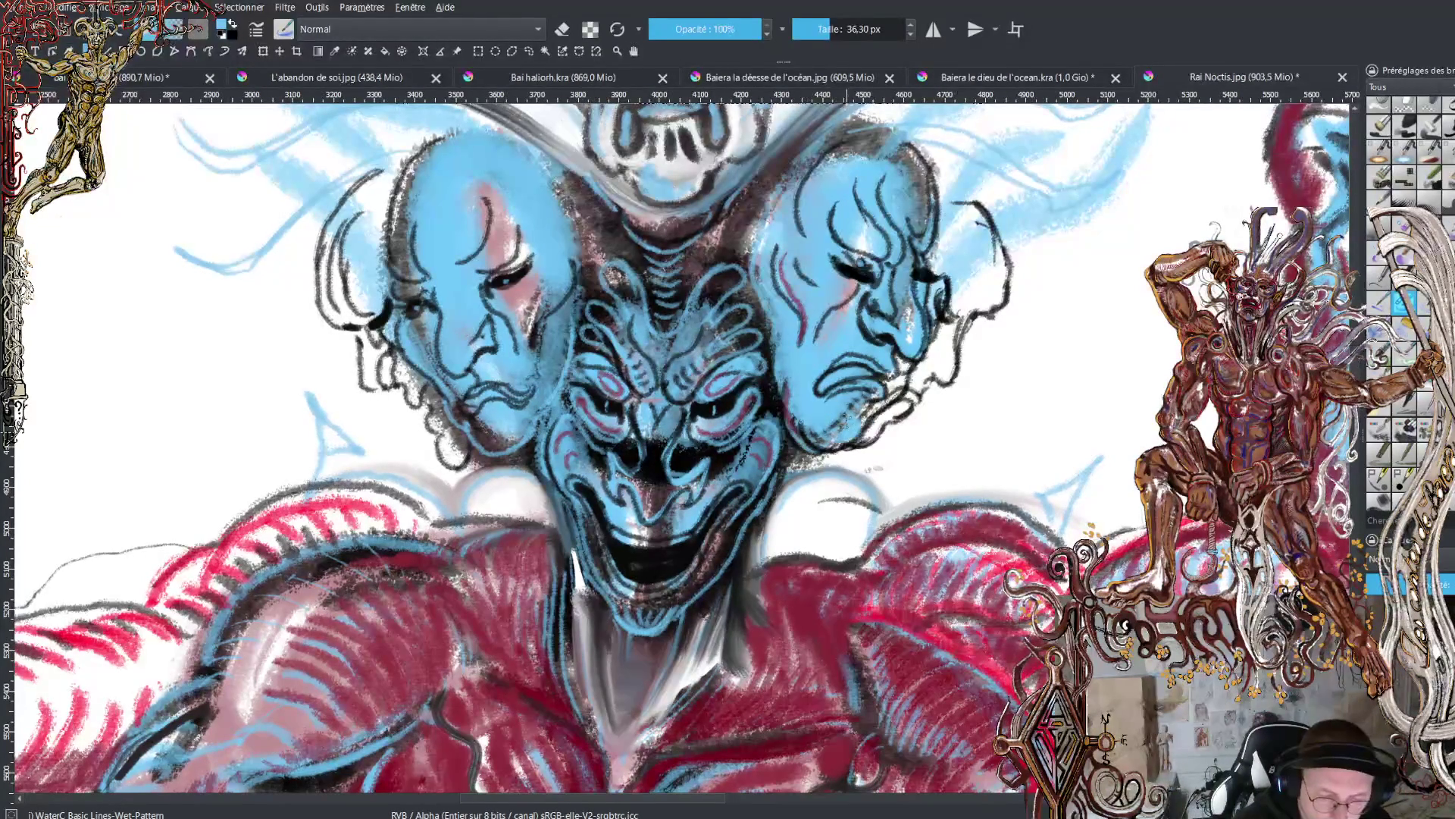
mouse_move(871, 410)
mouse_down()
mouse_move(941, 307)
mouse_move(932, 182)
mouse_up()
drag(932, 235, 928, 151)
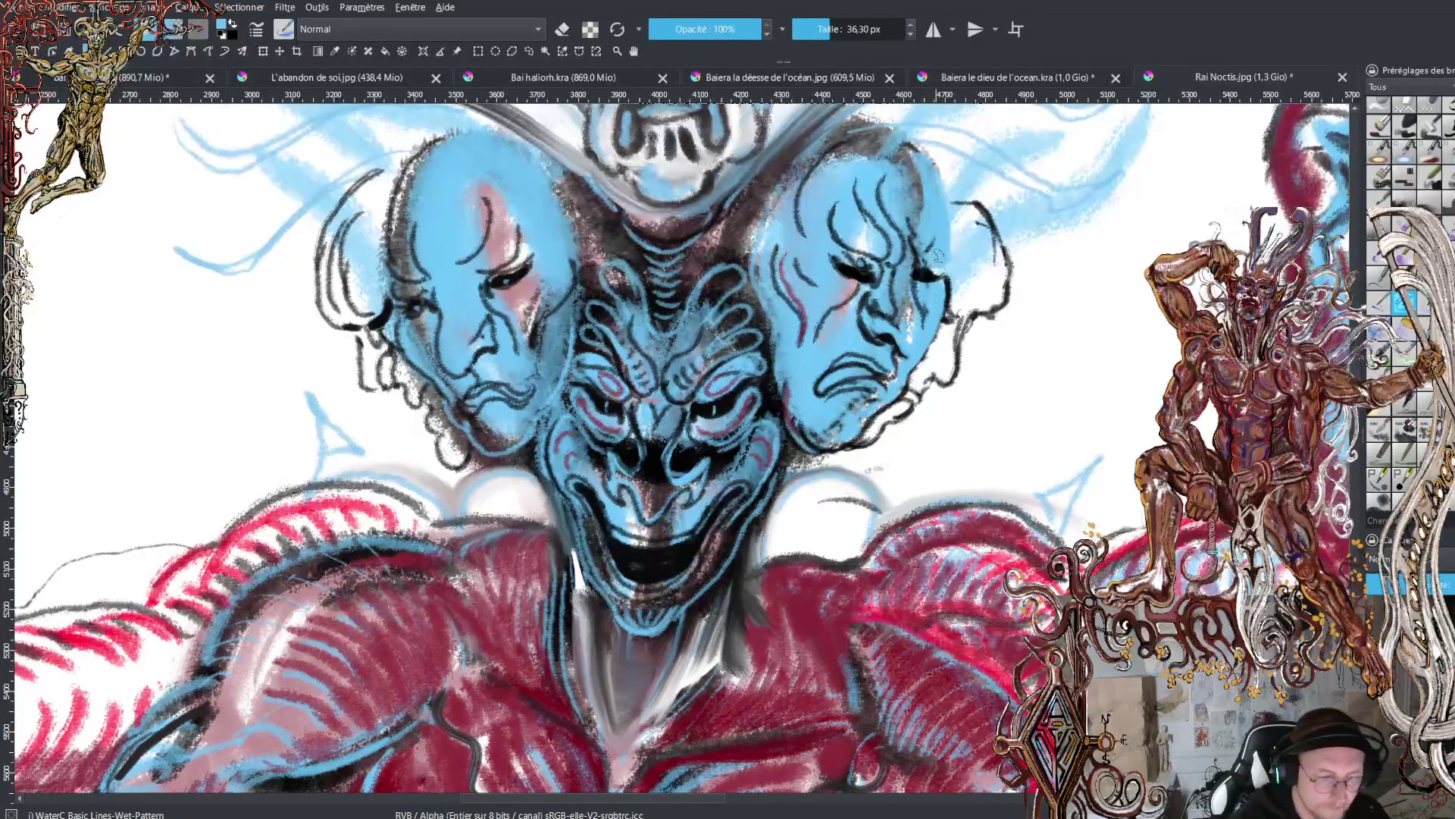
mouse_move(953, 243)
mouse_down()
mouse_move(944, 189)
mouse_move(955, 221)
mouse_up()
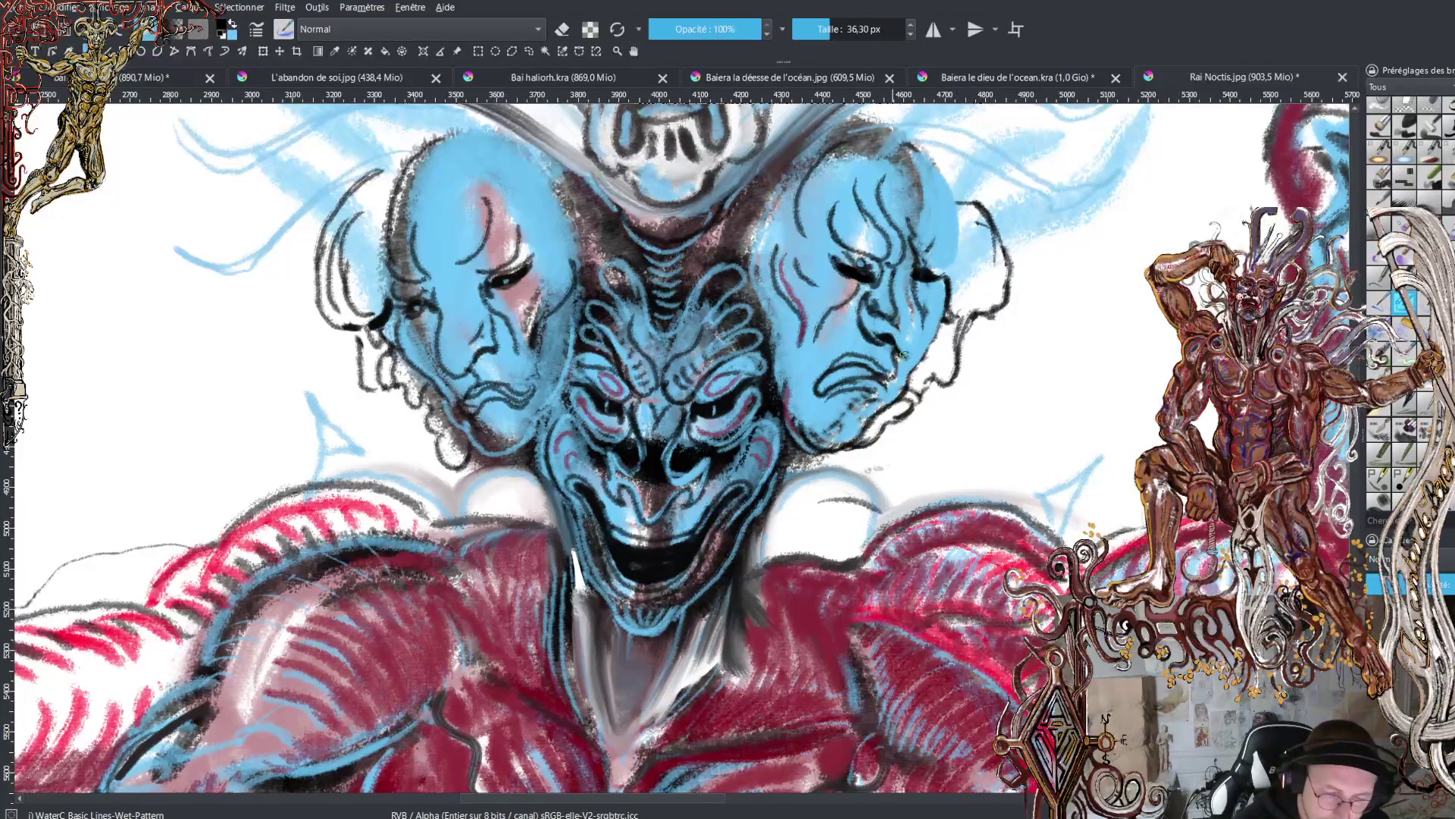
drag(926, 350, 913, 256)
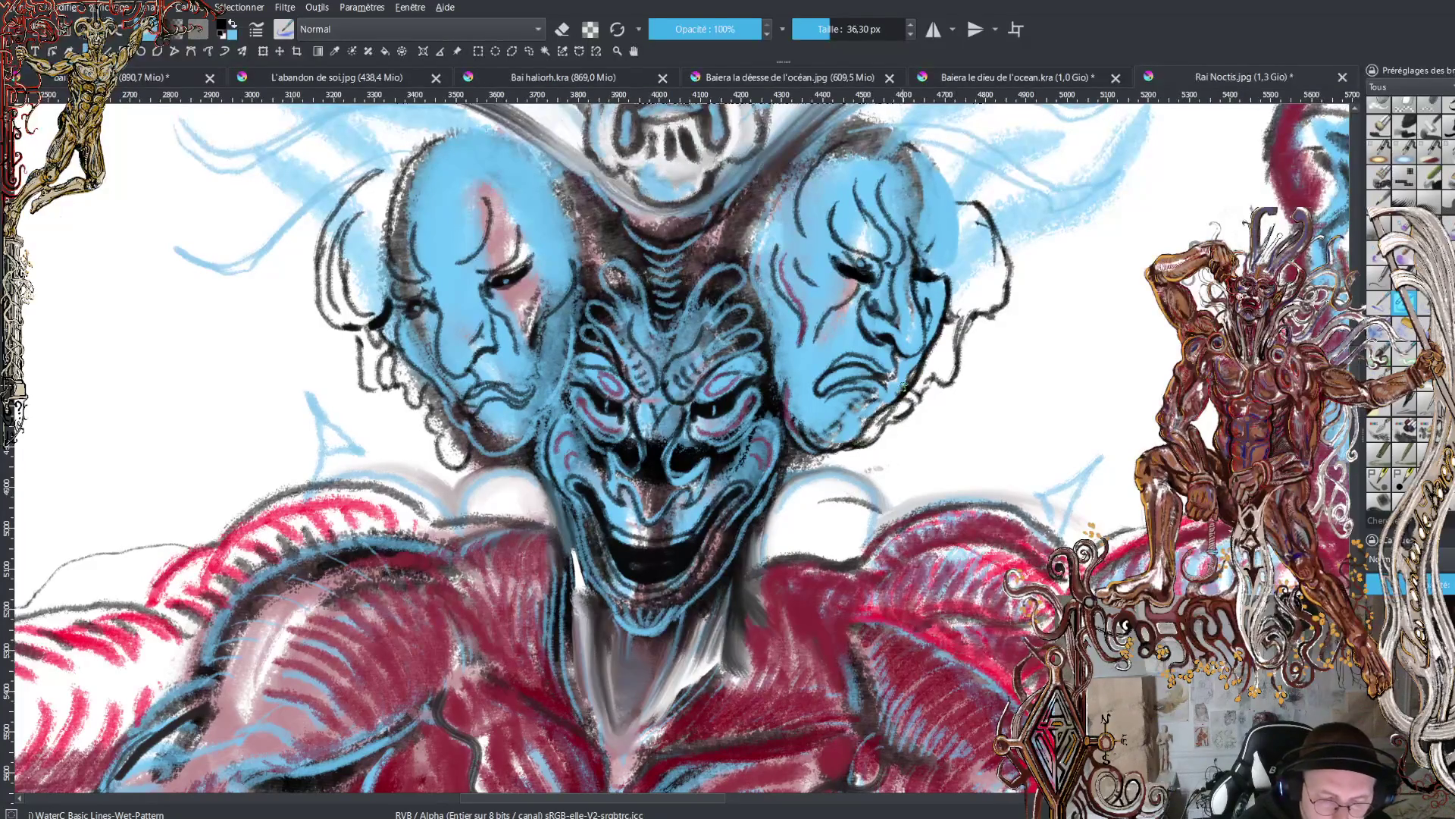
- Rework the right face's jaw and neck outline and redraw its left cheek outline in black
mouse_move(865, 421)
mouse_down()
mouse_move(852, 448)
mouse_move(906, 393)
mouse_up()
key(x)
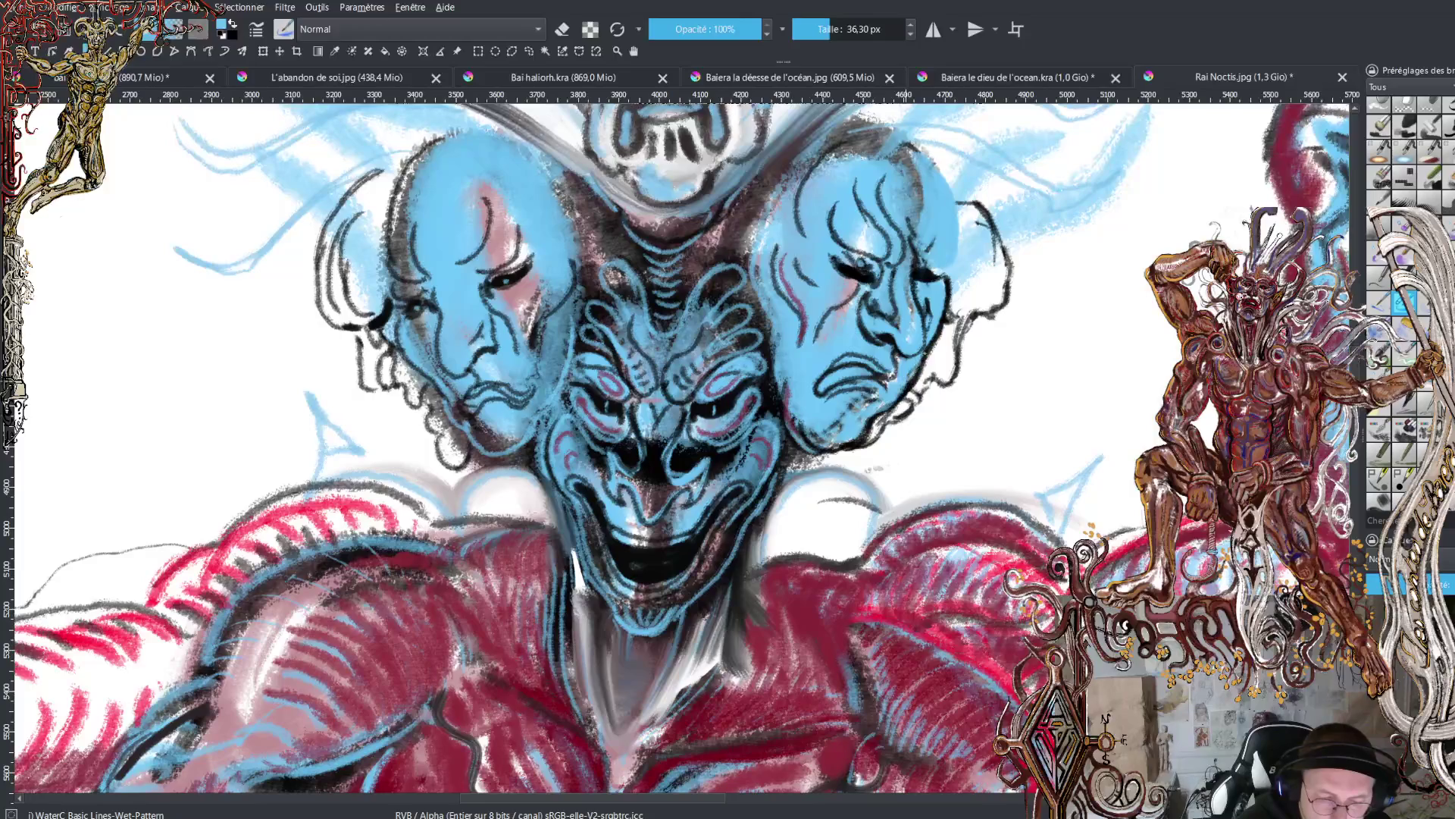
key(x)
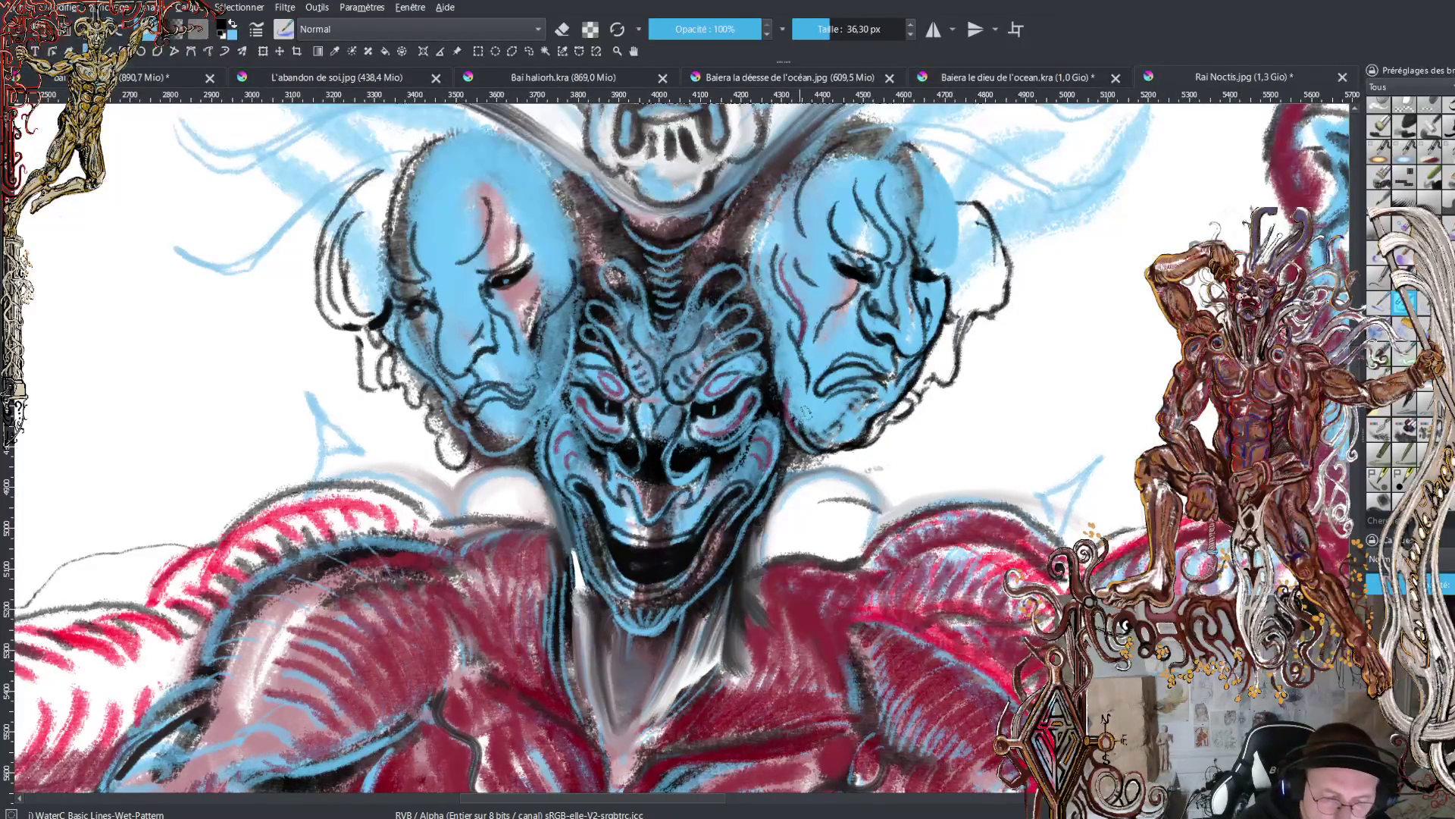
mouse_move(779, 402)
mouse_down()
mouse_move(763, 229)
mouse_move(838, 141)
mouse_up()
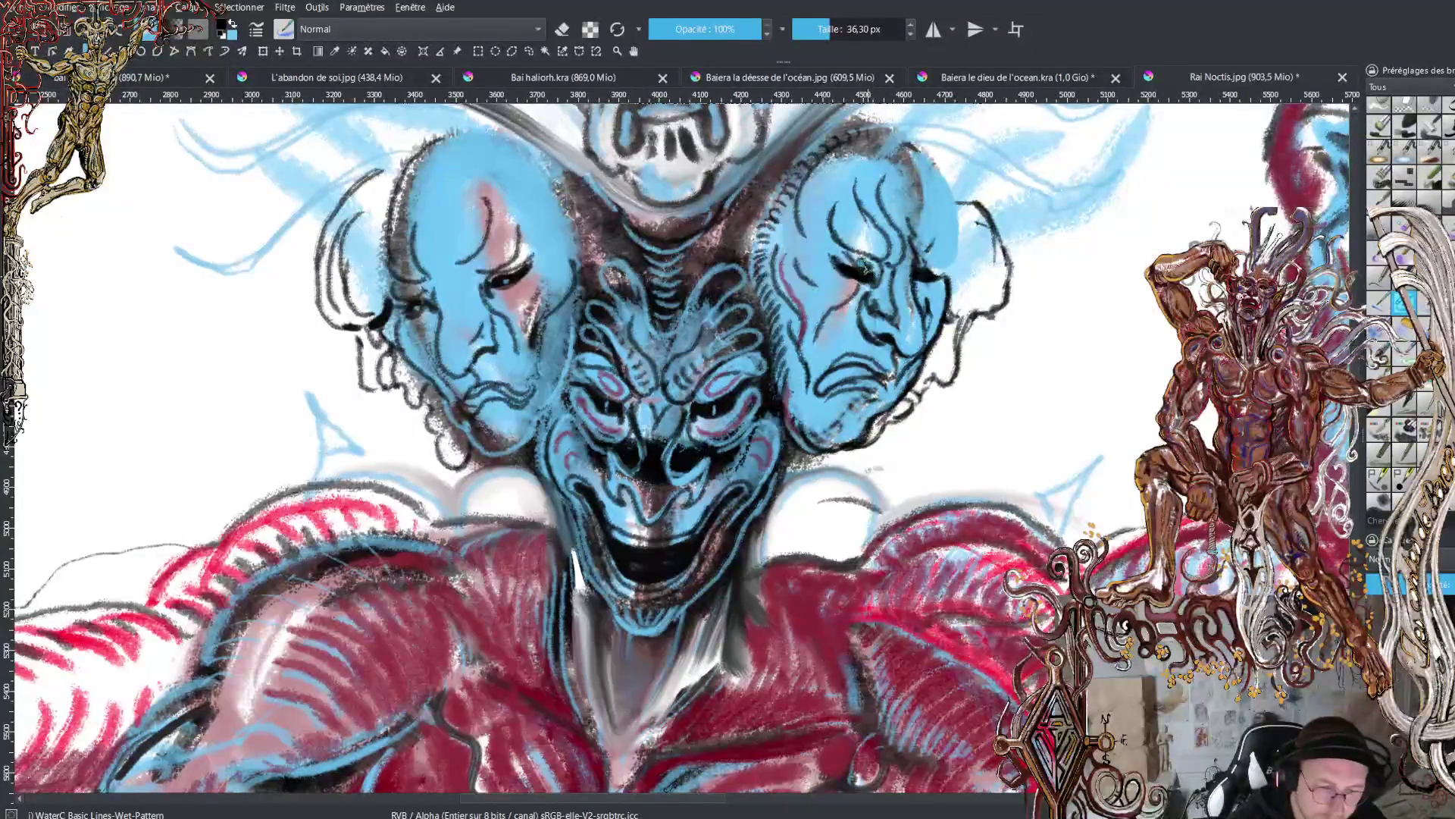
- Deepen the eye, brow, nose and cheek lines on the right and left side faces
mouse_move(826, 223)
mouse_down()
mouse_move(879, 291)
mouse_move(822, 201)
mouse_up()
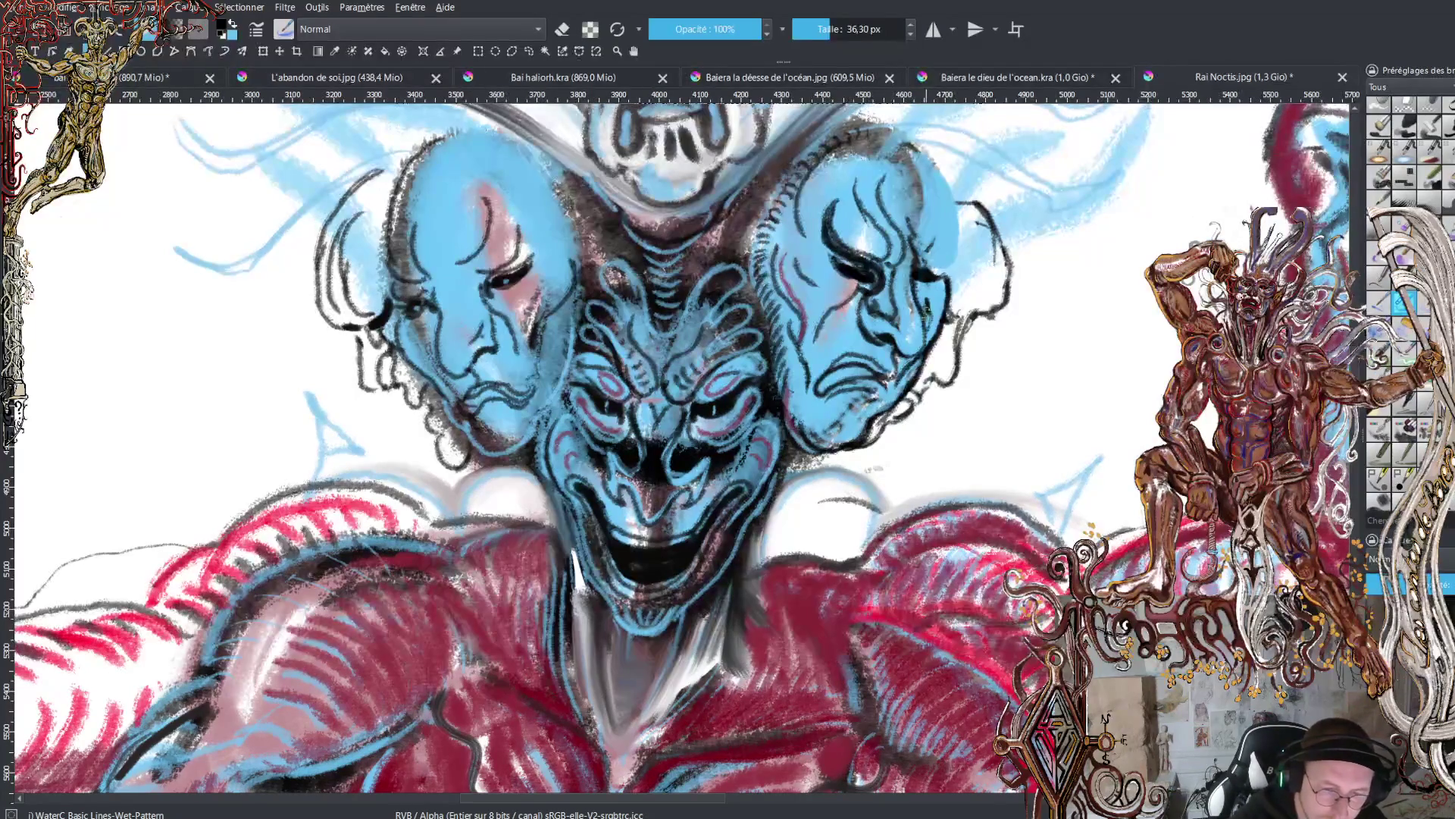
mouse_move(917, 278)
mouse_down()
mouse_move(949, 250)
mouse_move(944, 203)
mouse_move(942, 227)
mouse_move(939, 172)
mouse_move(891, 128)
mouse_up()
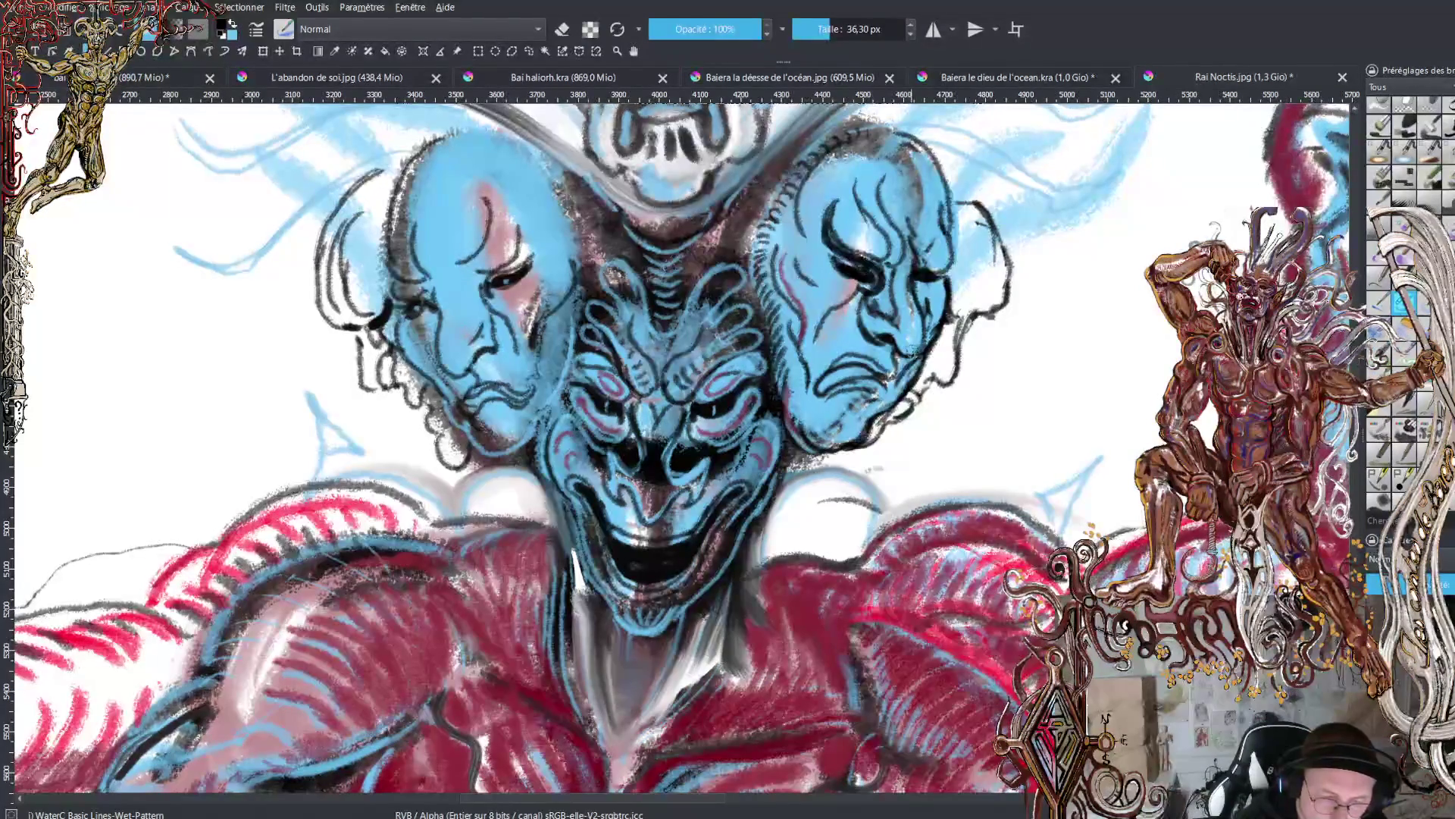
mouse_move(887, 369)
mouse_down()
mouse_move(883, 348)
mouse_move(887, 398)
mouse_move(877, 375)
mouse_move(824, 375)
mouse_move(817, 390)
mouse_move(834, 372)
mouse_move(879, 373)
mouse_move(862, 409)
mouse_move(841, 405)
mouse_move(827, 448)
mouse_move(774, 329)
mouse_move(773, 345)
mouse_up()
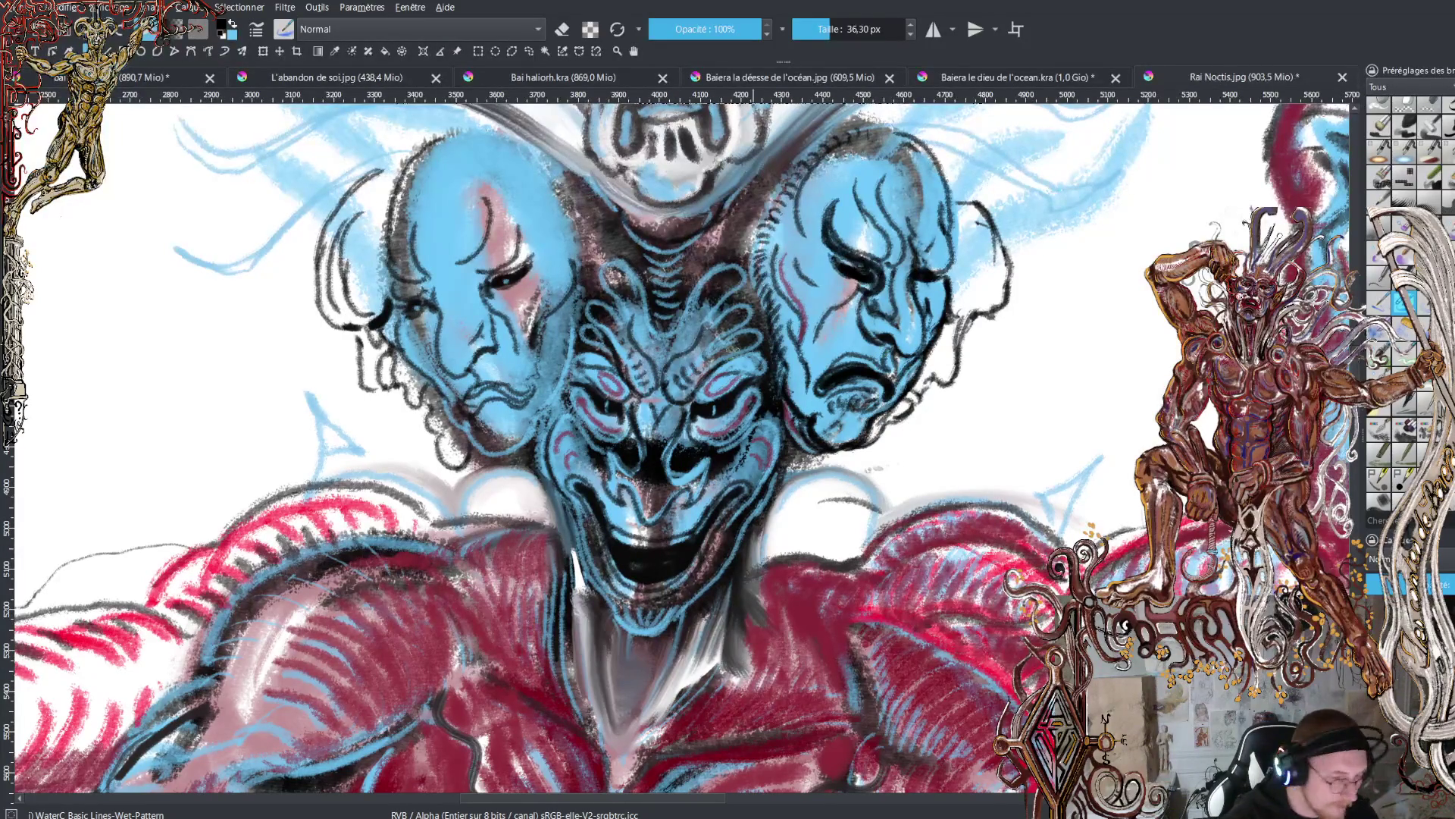
mouse_move(498, 302)
mouse_down()
mouse_move(527, 300)
mouse_move(564, 244)
mouse_up()
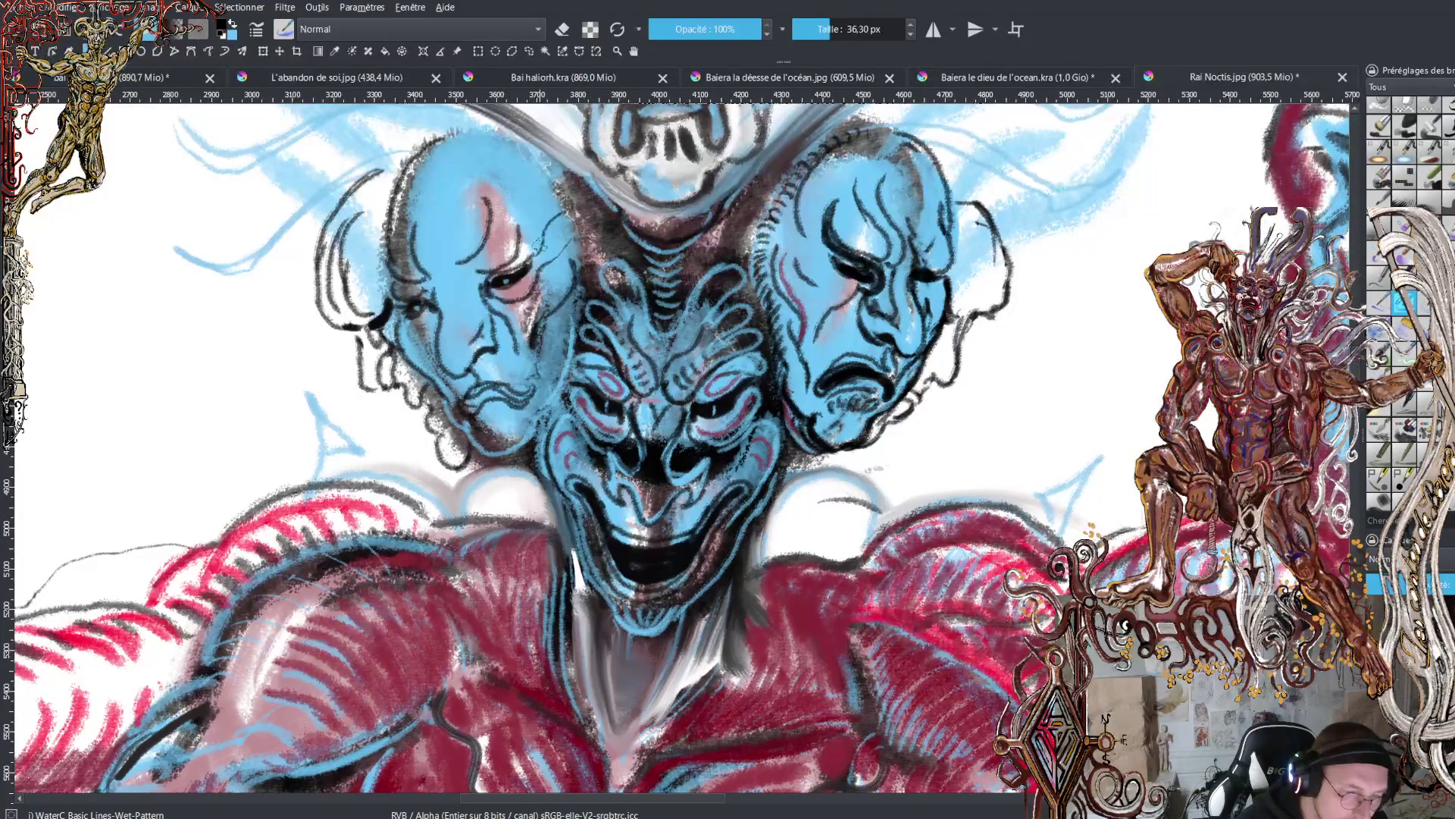
mouse_move(497, 325)
mouse_down()
mouse_move(531, 371)
mouse_move(448, 354)
mouse_move(447, 300)
mouse_move(413, 272)
mouse_move(428, 266)
mouse_move(419, 245)
mouse_move(464, 279)
mouse_move(489, 271)
mouse_move(534, 182)
mouse_up()
mouse_move(868, 241)
mouse_down()
mouse_move(904, 261)
mouse_move(853, 287)
mouse_move(818, 261)
mouse_up()
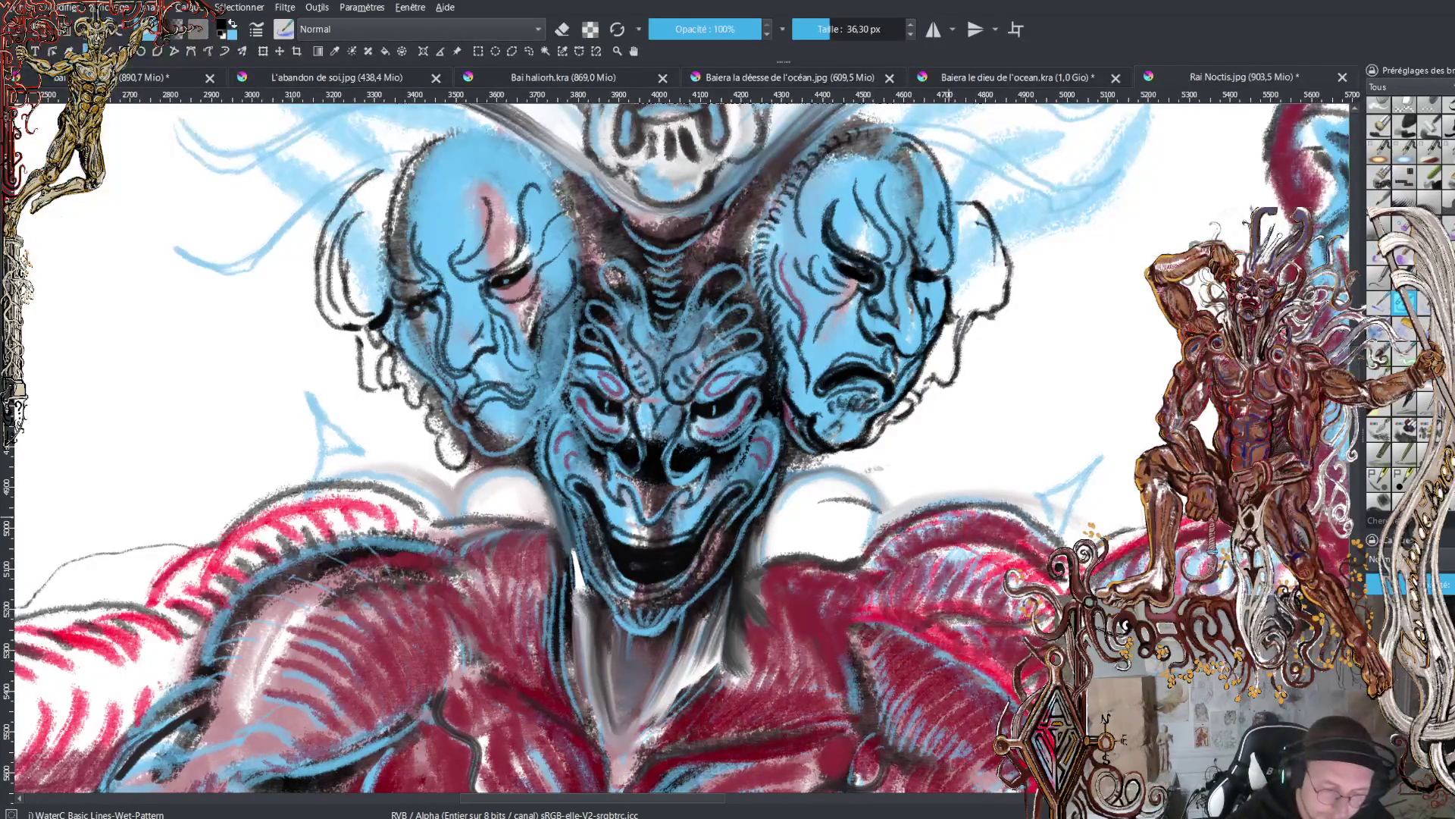
- Outline the top of the red right shoulder and hatch dark shading across it
mouse_move(897, 560)
mouse_down()
mouse_move(992, 542)
mouse_move(1027, 547)
mouse_move(1045, 572)
mouse_up()
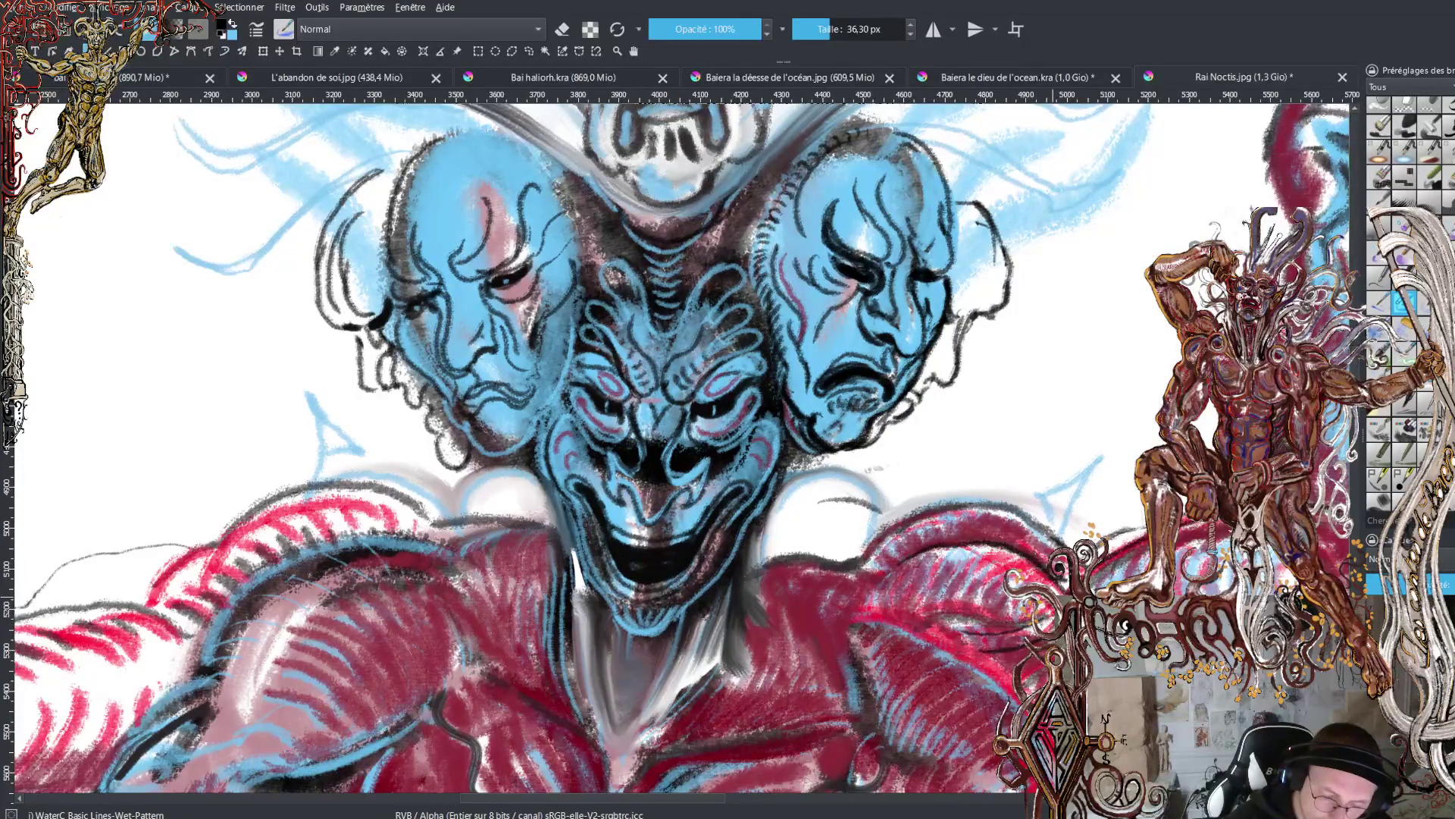
drag(1021, 606, 905, 610)
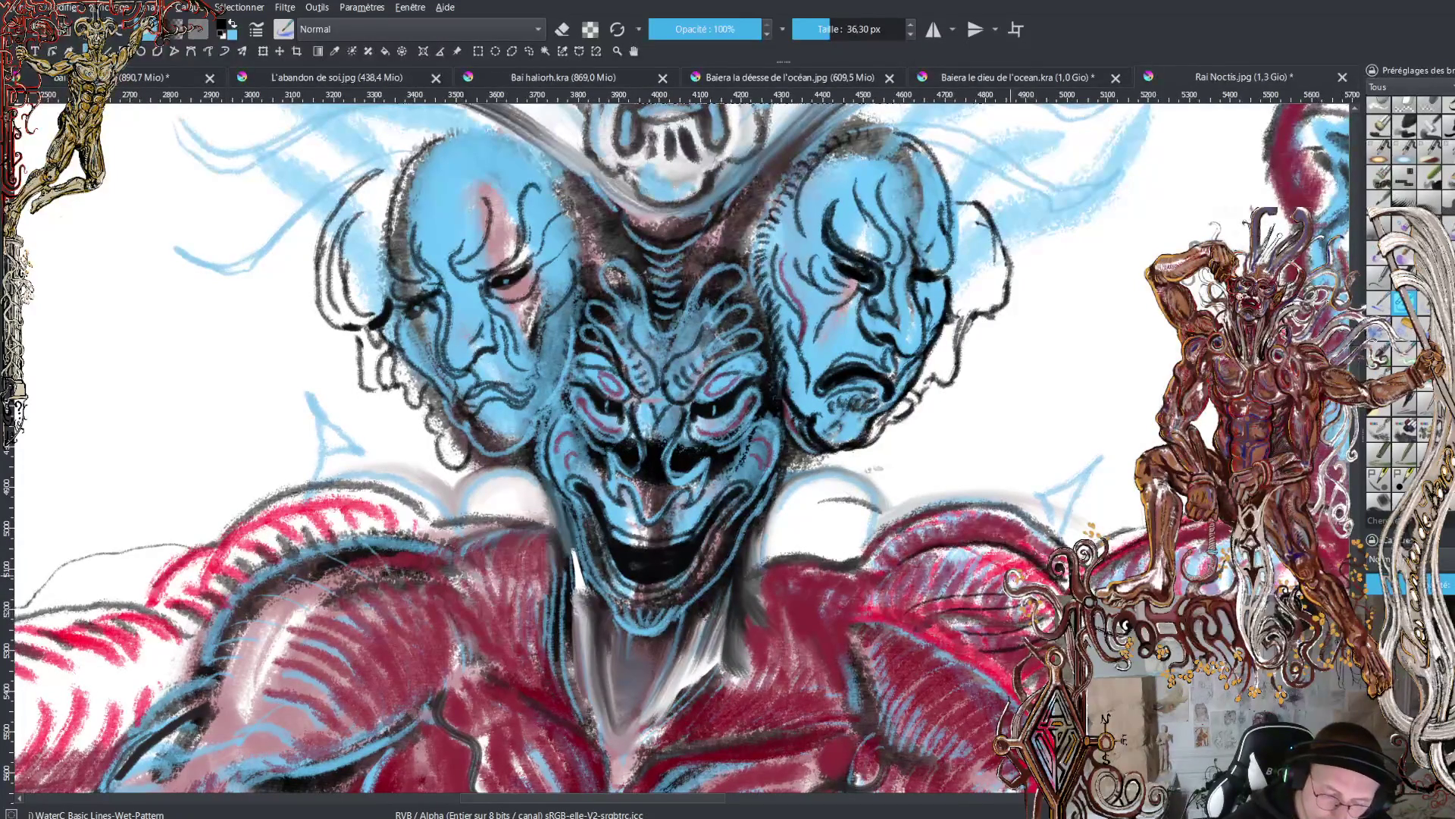
drag(1005, 573, 937, 579)
mouse_move(1008, 549)
mouse_down()
mouse_move(928, 553)
mouse_move(882, 582)
mouse_up()
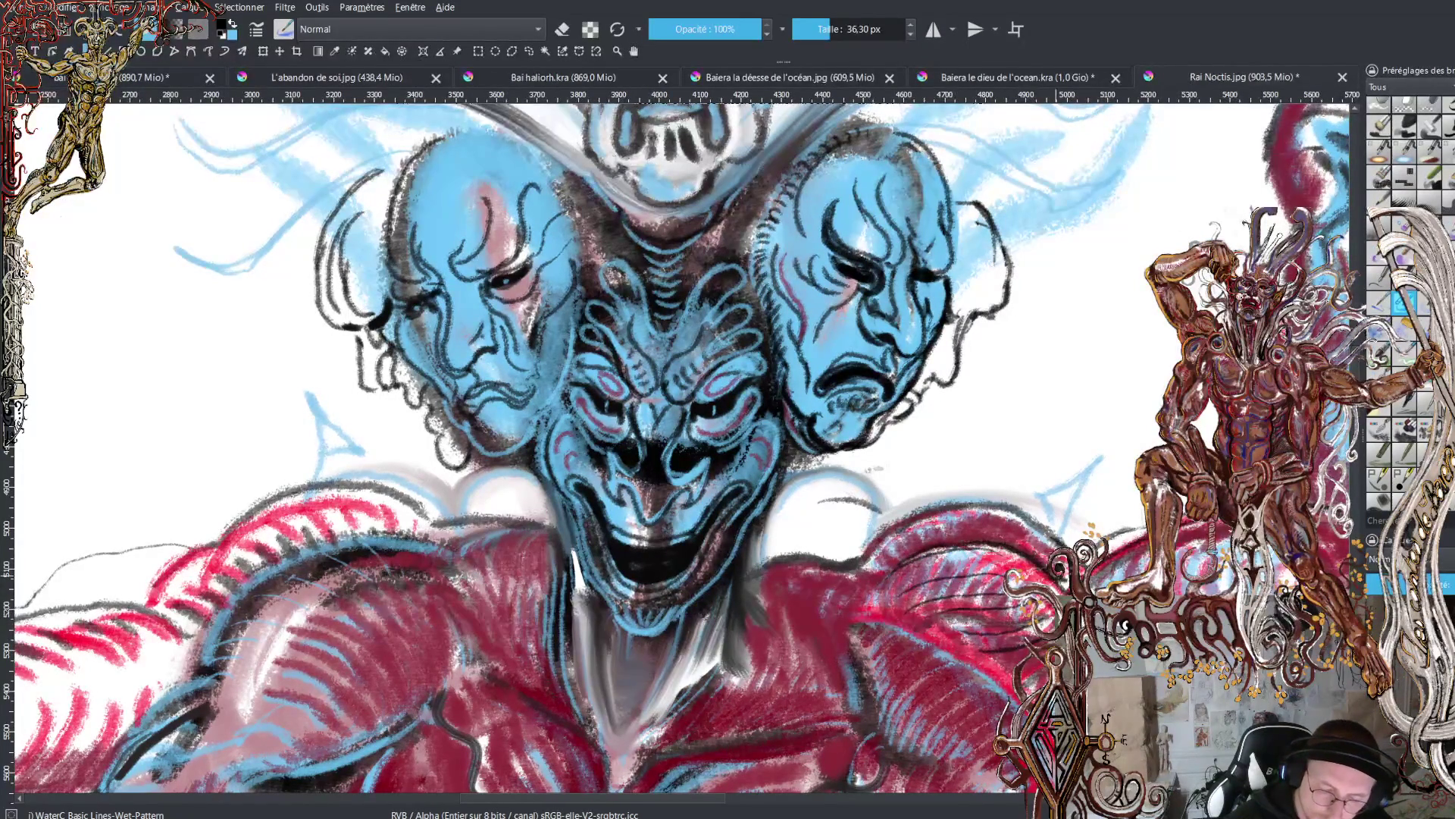
mouse_move(1043, 562)
mouse_down()
mouse_move(994, 522)
mouse_move(875, 552)
mouse_move(917, 550)
mouse_move(864, 576)
mouse_move(788, 549)
mouse_move(740, 573)
mouse_up()
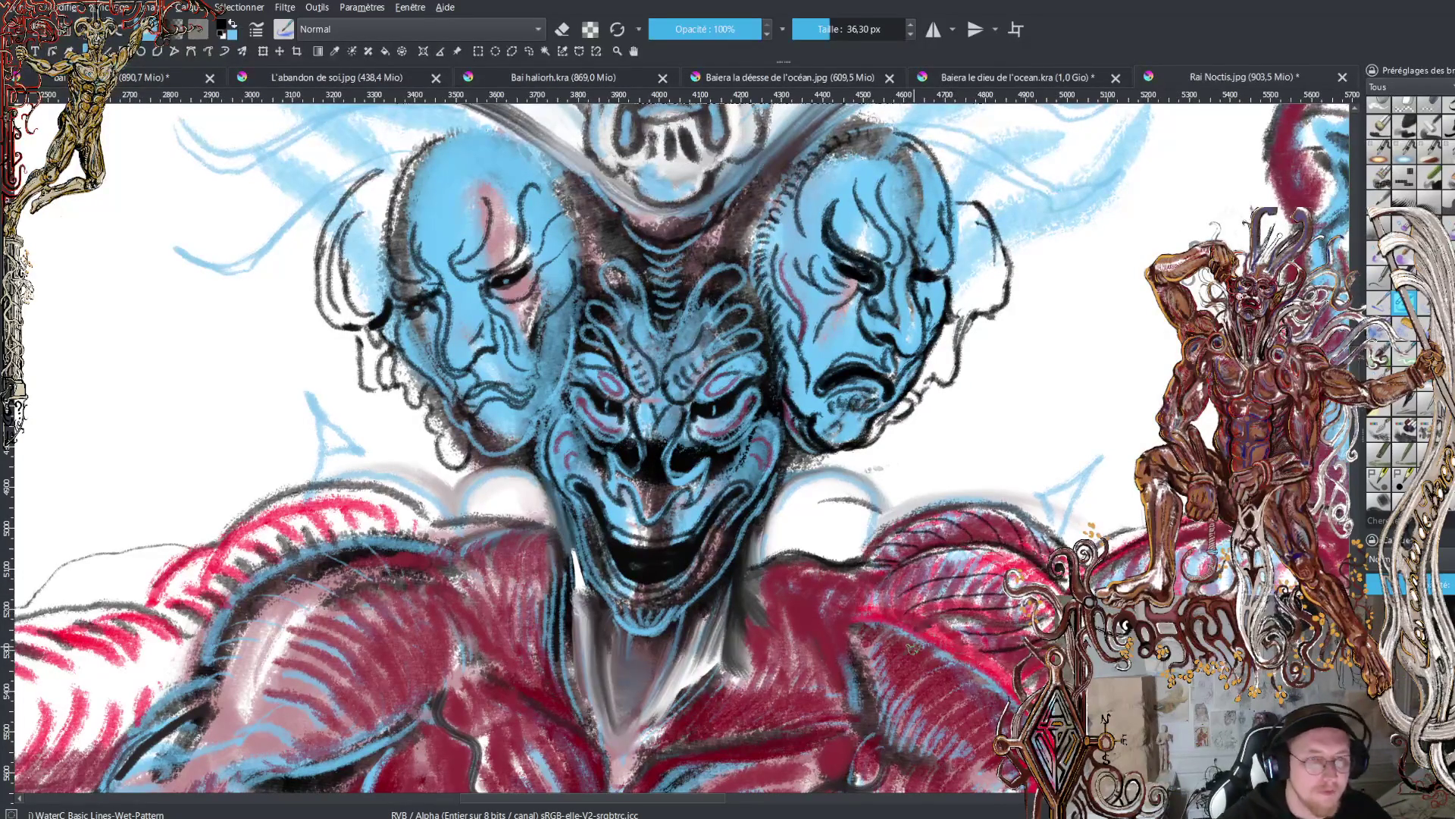
key(minus)
key(minus)
key(minus)
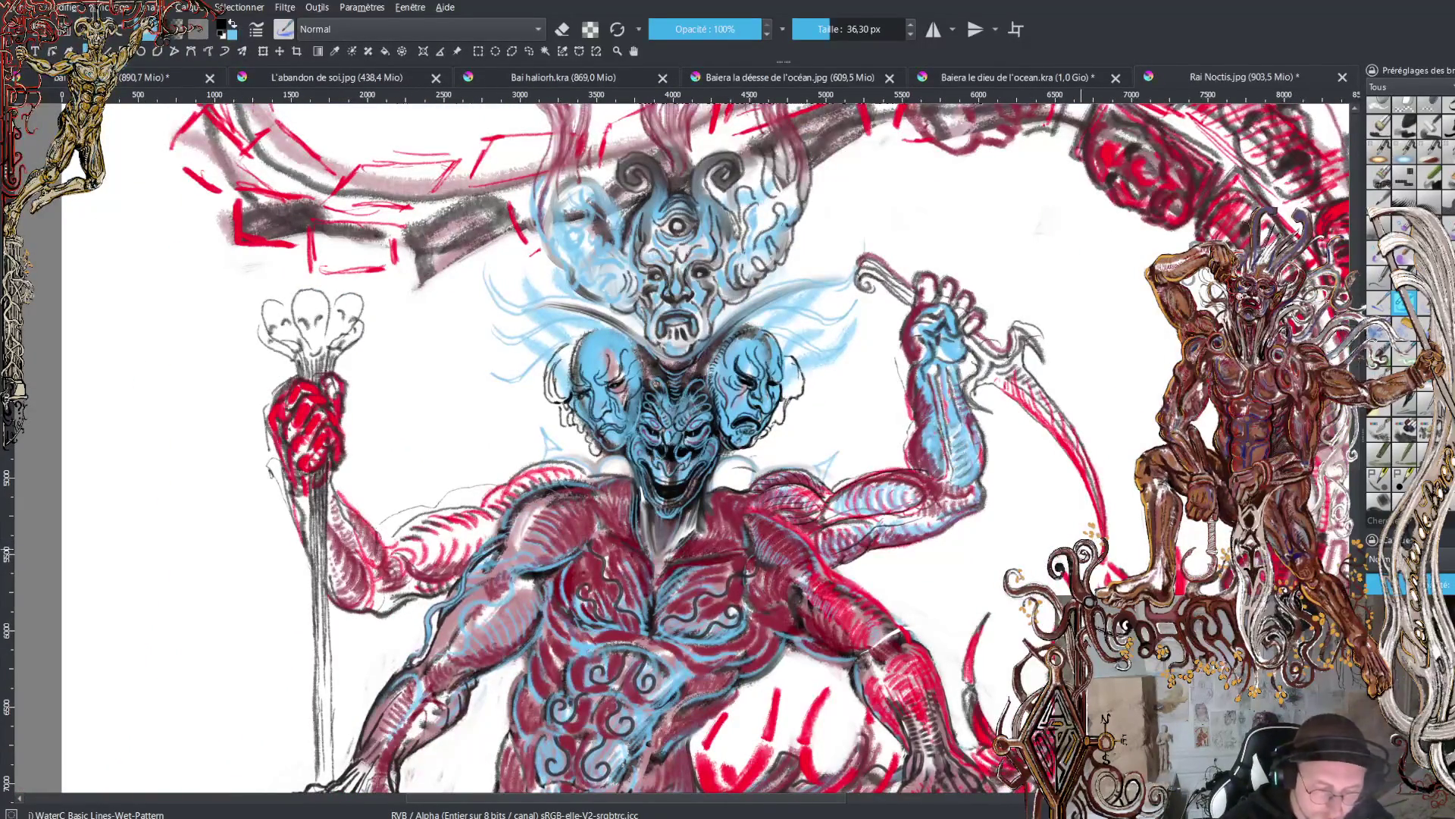
key(minus)
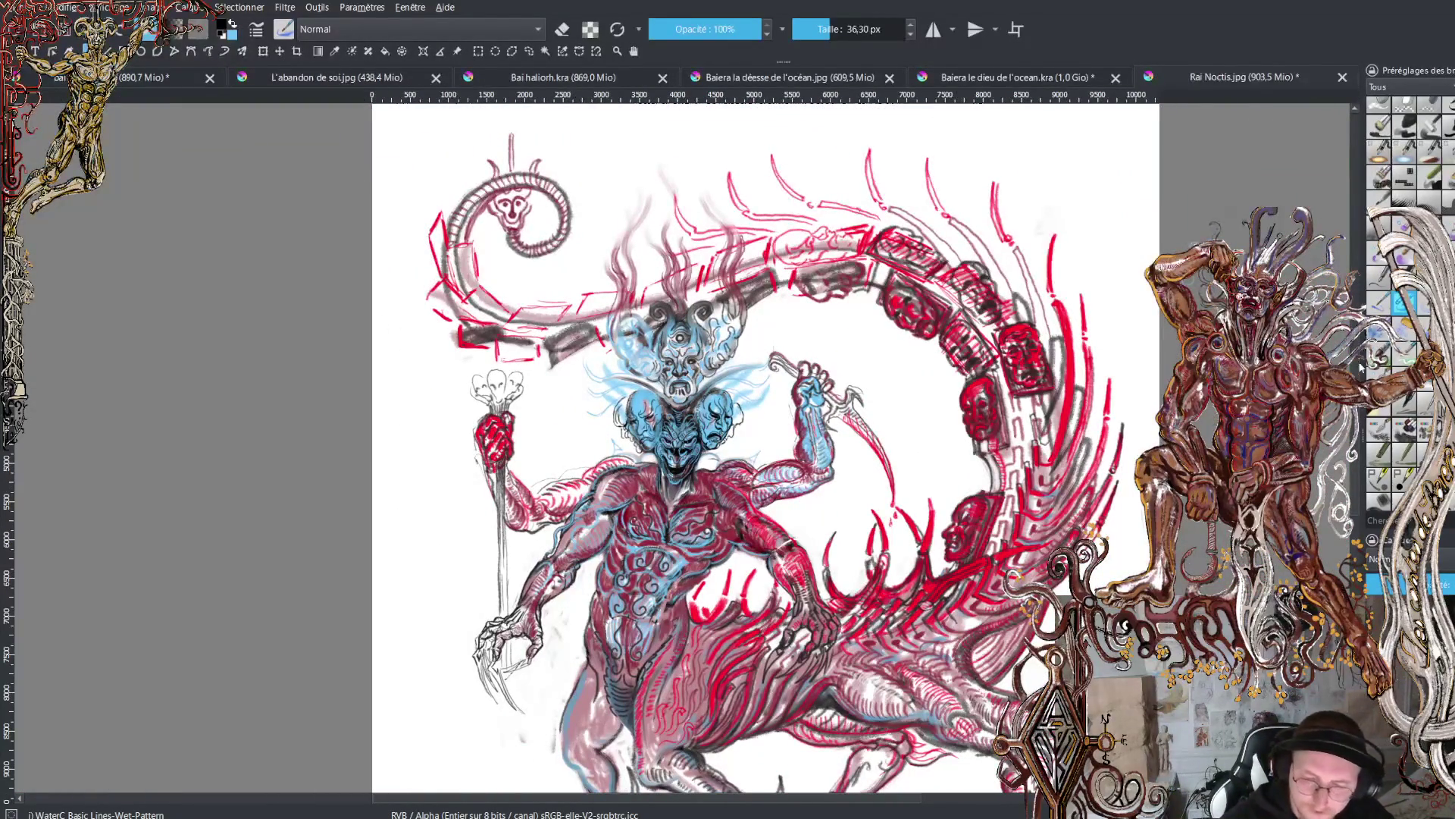
scroll(765, 447, down, 5)
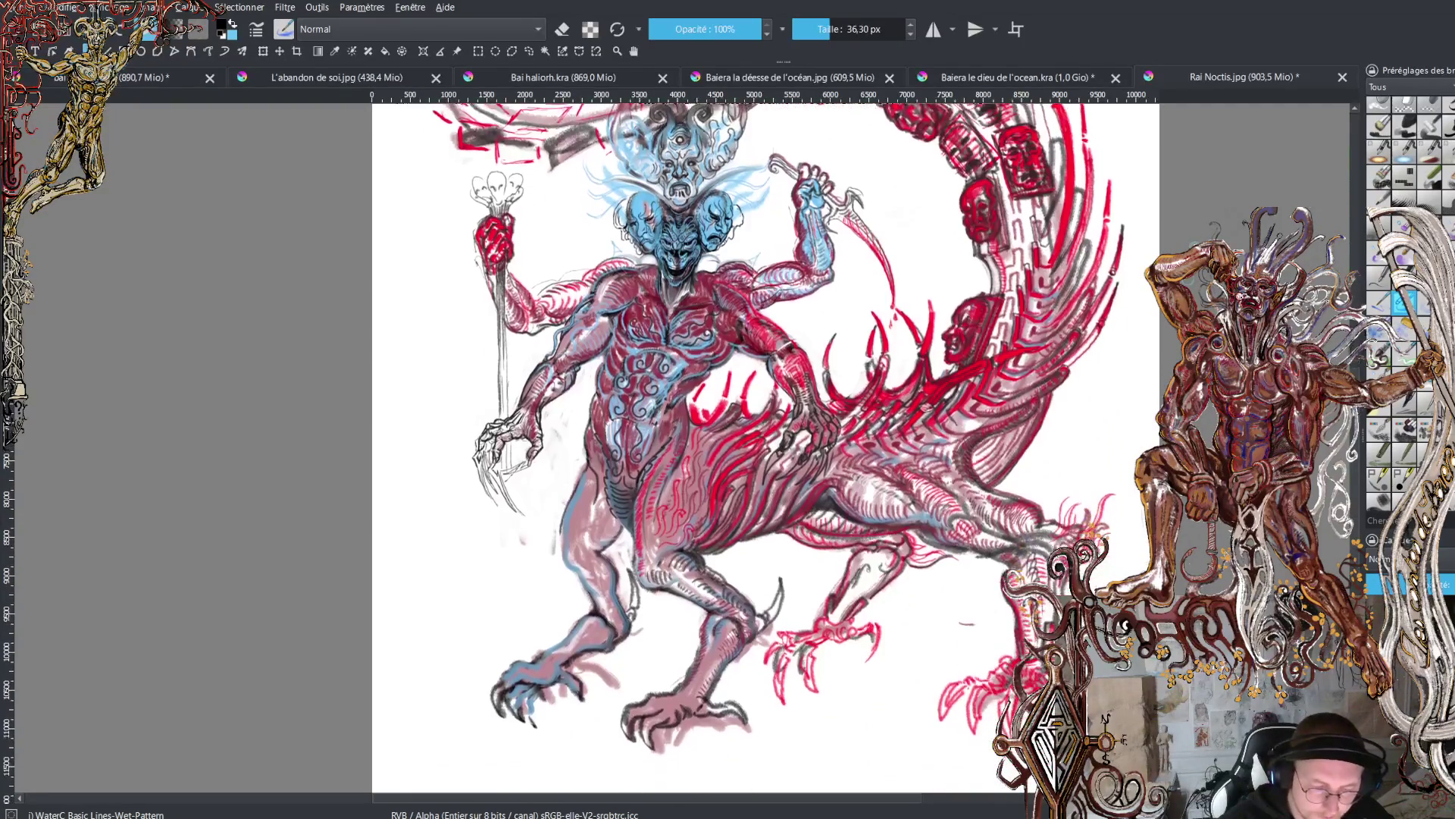
scroll(765, 448, up, 1)
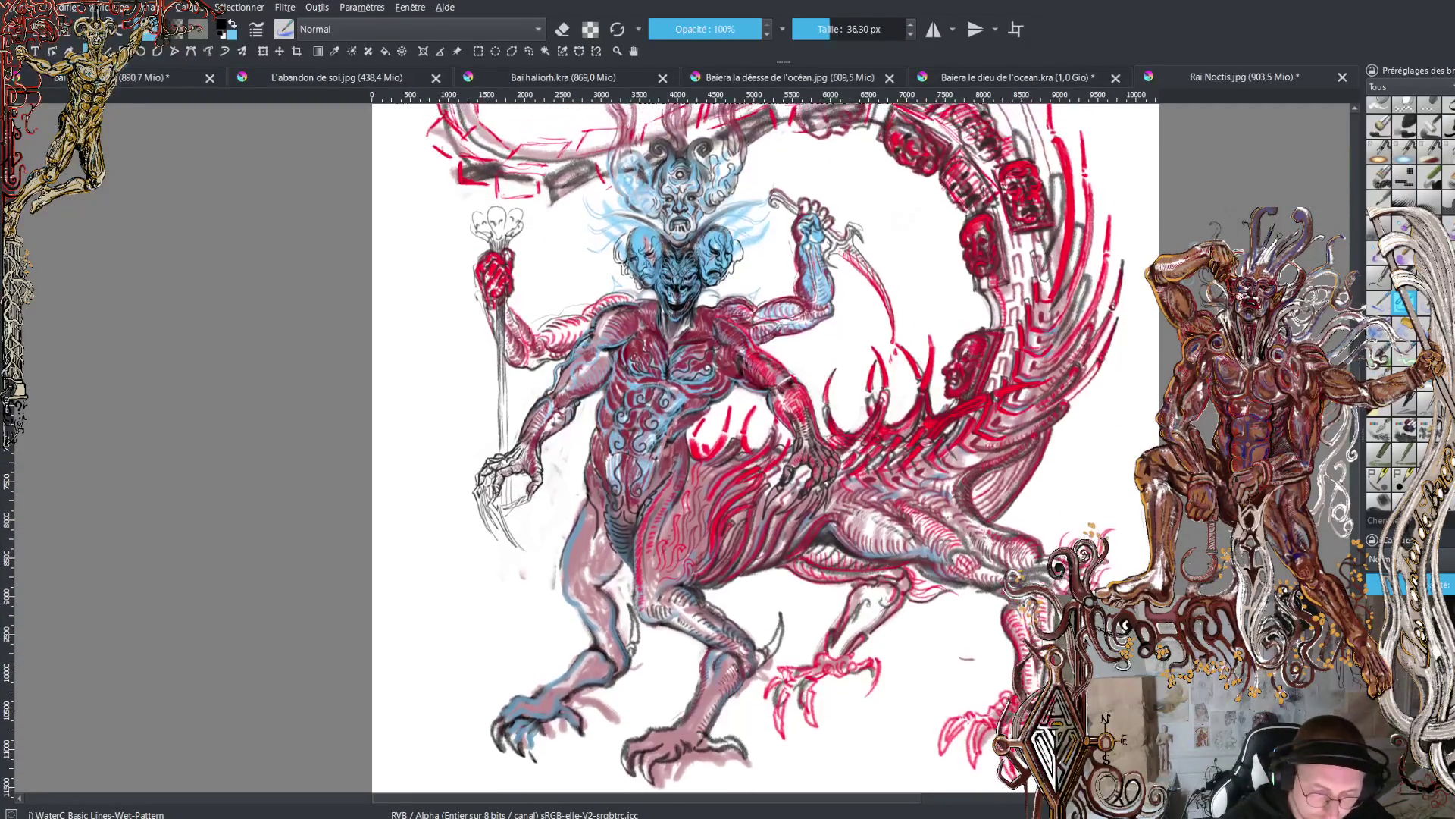
scroll(765, 447, up, 3)
key(plus)
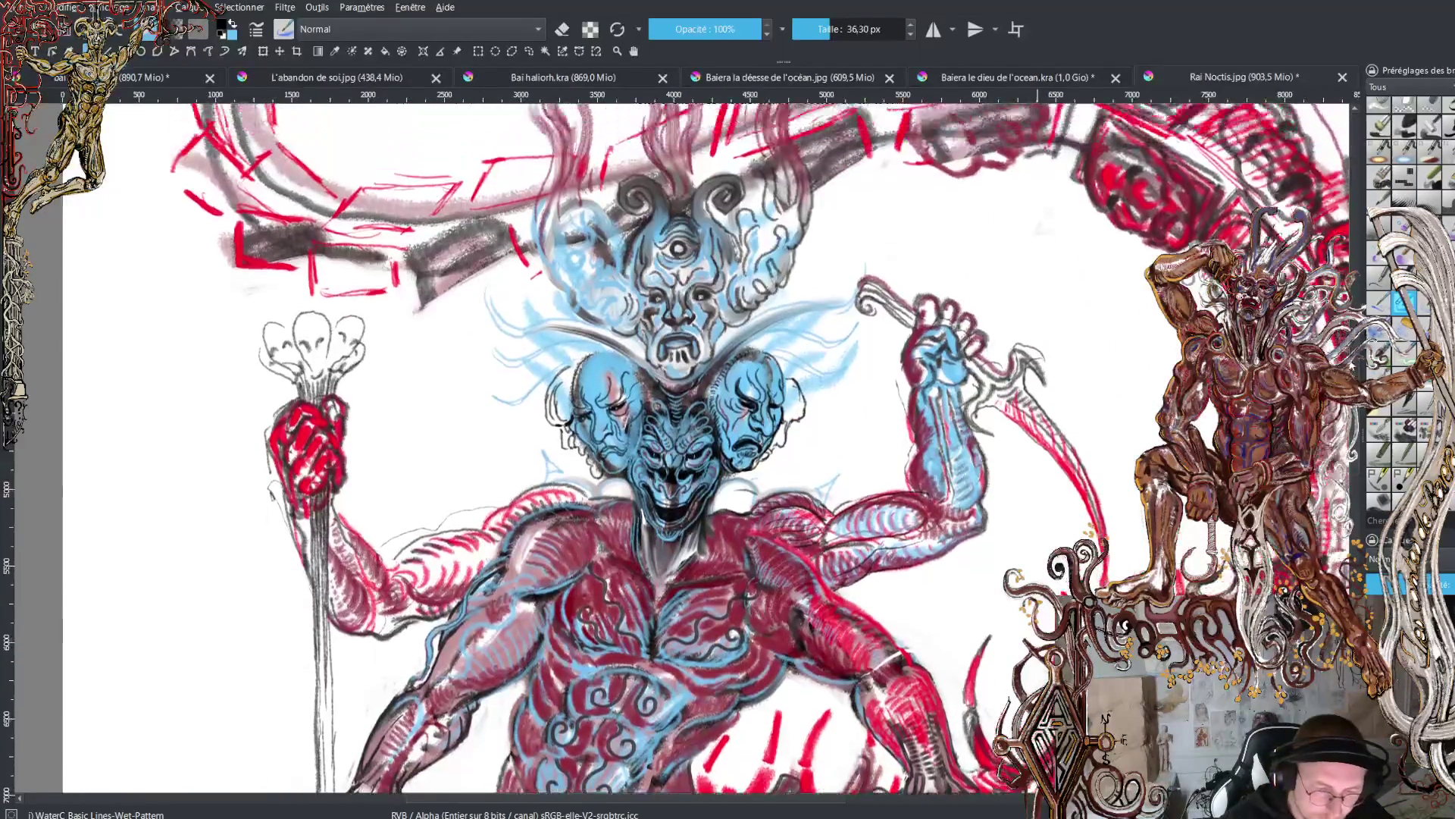
scroll(680, 298, up, 2)
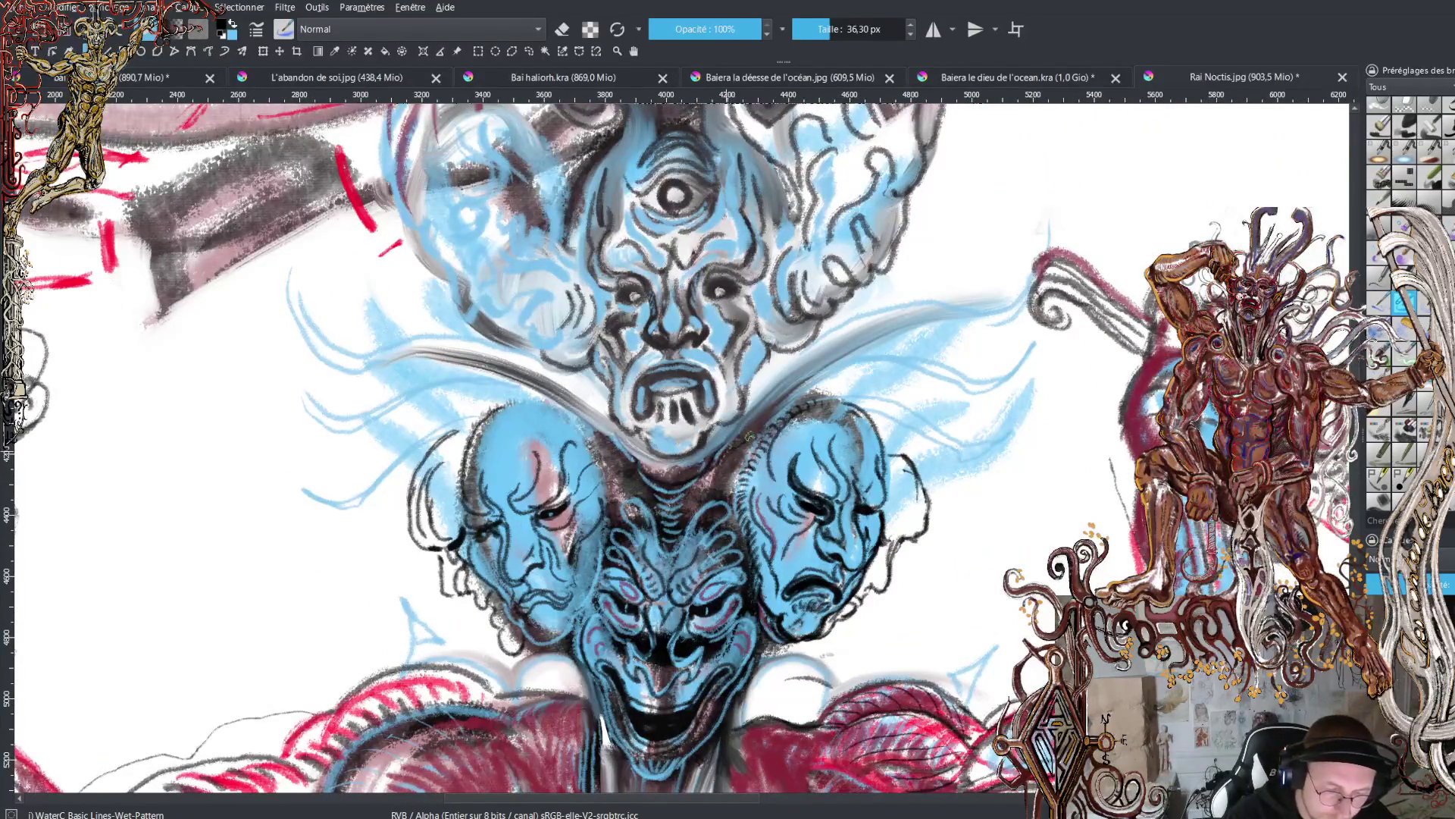
- Add a grey stroke along the wing edge and thin dark hooked wisps by the swirl and horns
mouse_move(749, 437)
mouse_down()
mouse_move(887, 337)
mouse_move(1037, 322)
mouse_up()
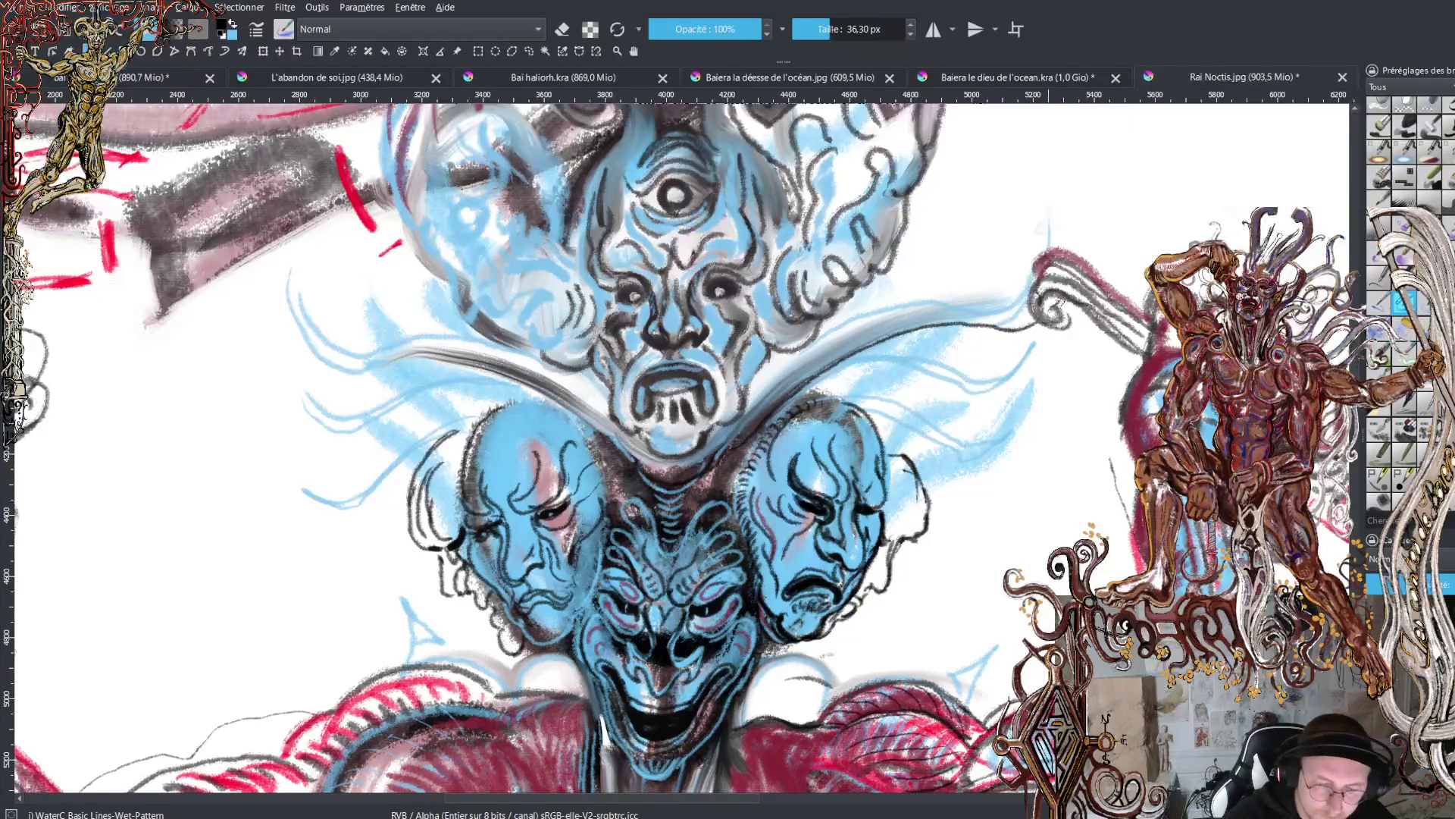
drag(1097, 250, 1104, 206)
mouse_move(1055, 249)
mouse_down()
mouse_move(1052, 193)
mouse_move(1048, 252)
mouse_up()
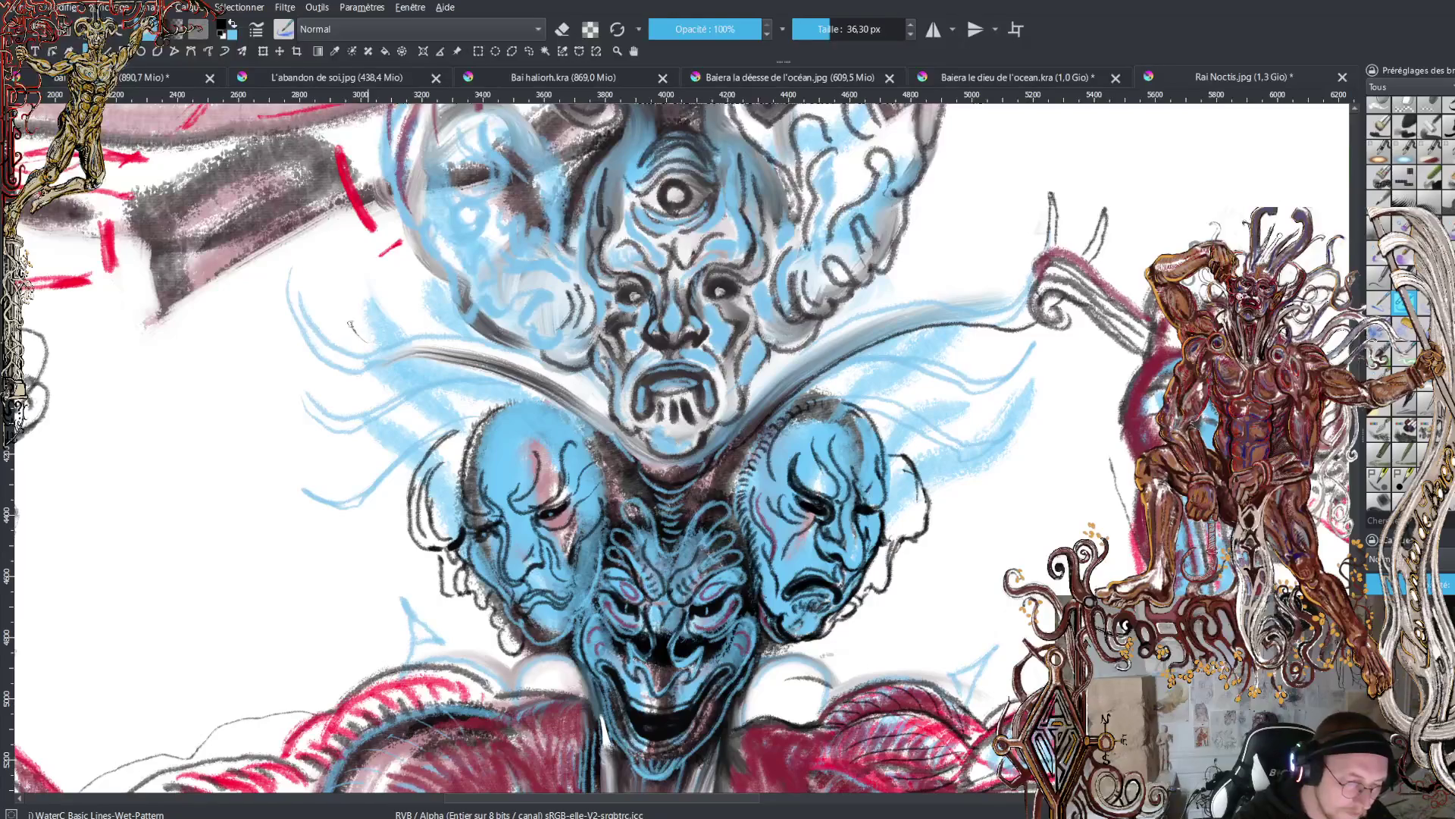
mouse_move(351, 326)
mouse_down()
mouse_move(350, 257)
mouse_move(360, 331)
mouse_move(403, 339)
mouse_move(322, 350)
mouse_move(299, 270)
mouse_move(315, 341)
mouse_move(337, 358)
mouse_move(429, 356)
mouse_up()
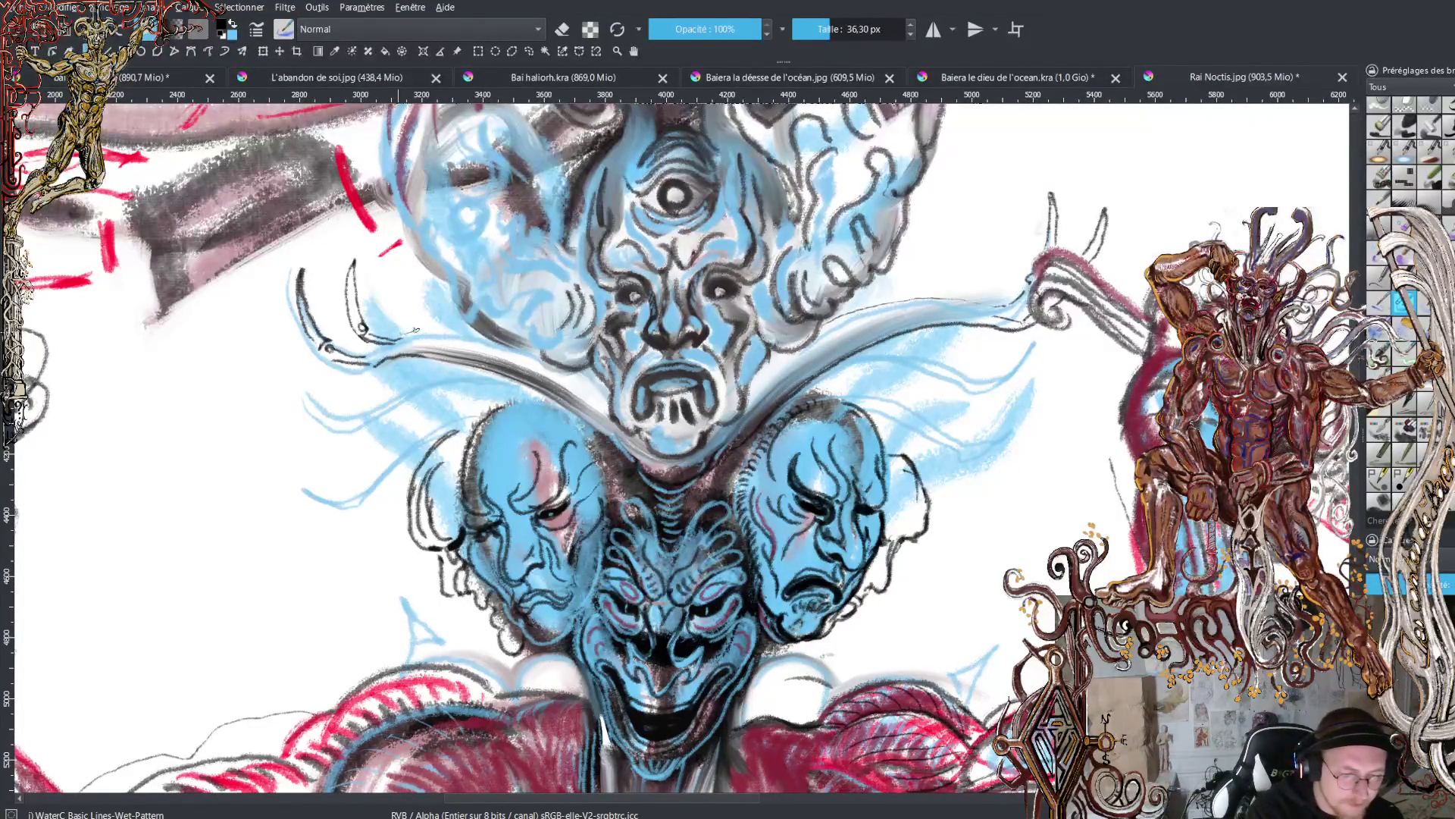
drag(416, 330, 454, 329)
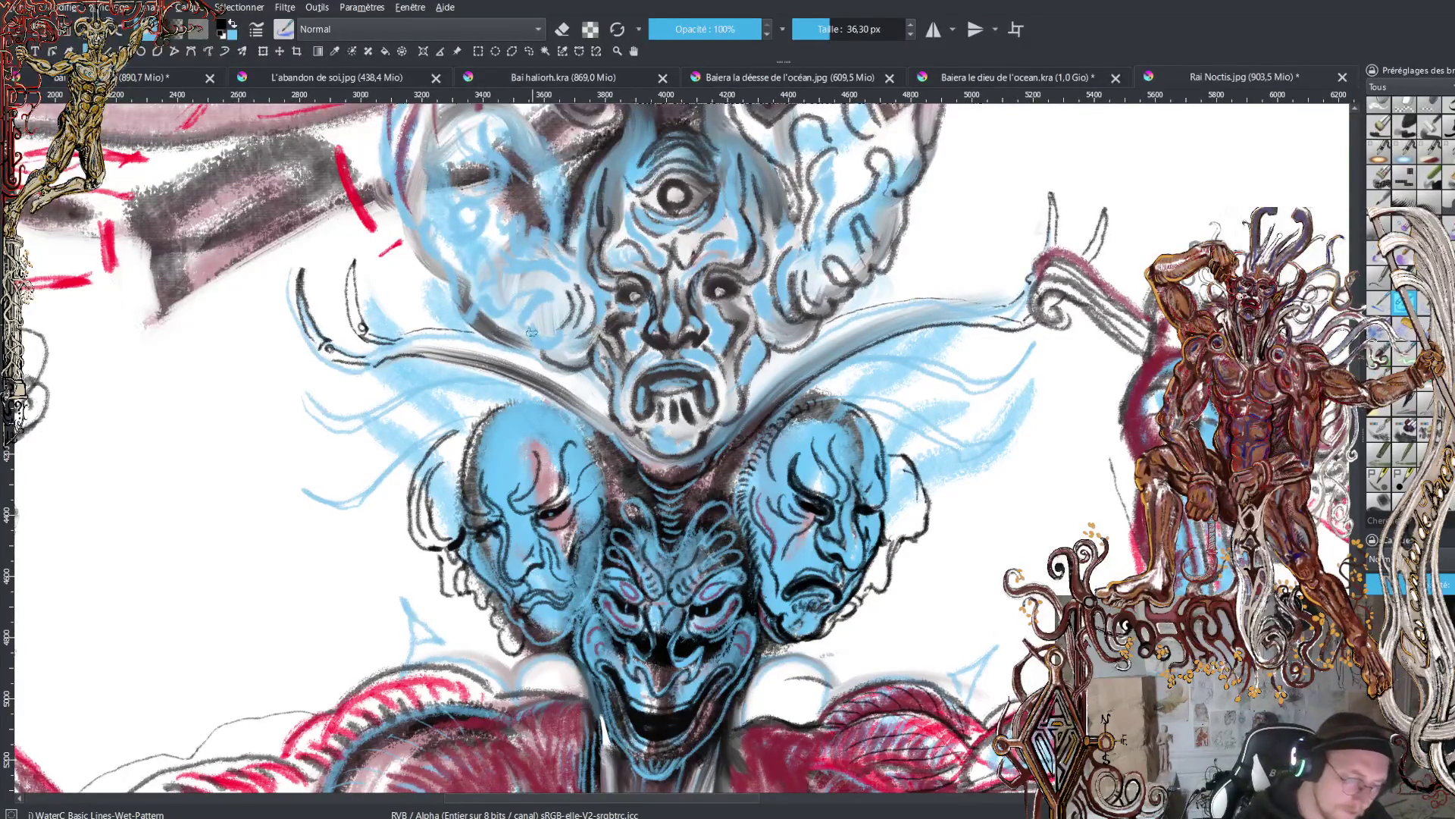
- Hatch dark lines through the blue hair on both sides of the top face
mouse_move(498, 309)
mouse_down()
mouse_move(553, 287)
mouse_move(533, 330)
mouse_move(573, 353)
mouse_move(592, 297)
mouse_move(580, 211)
mouse_move(593, 139)
mouse_move(629, 145)
mouse_up()
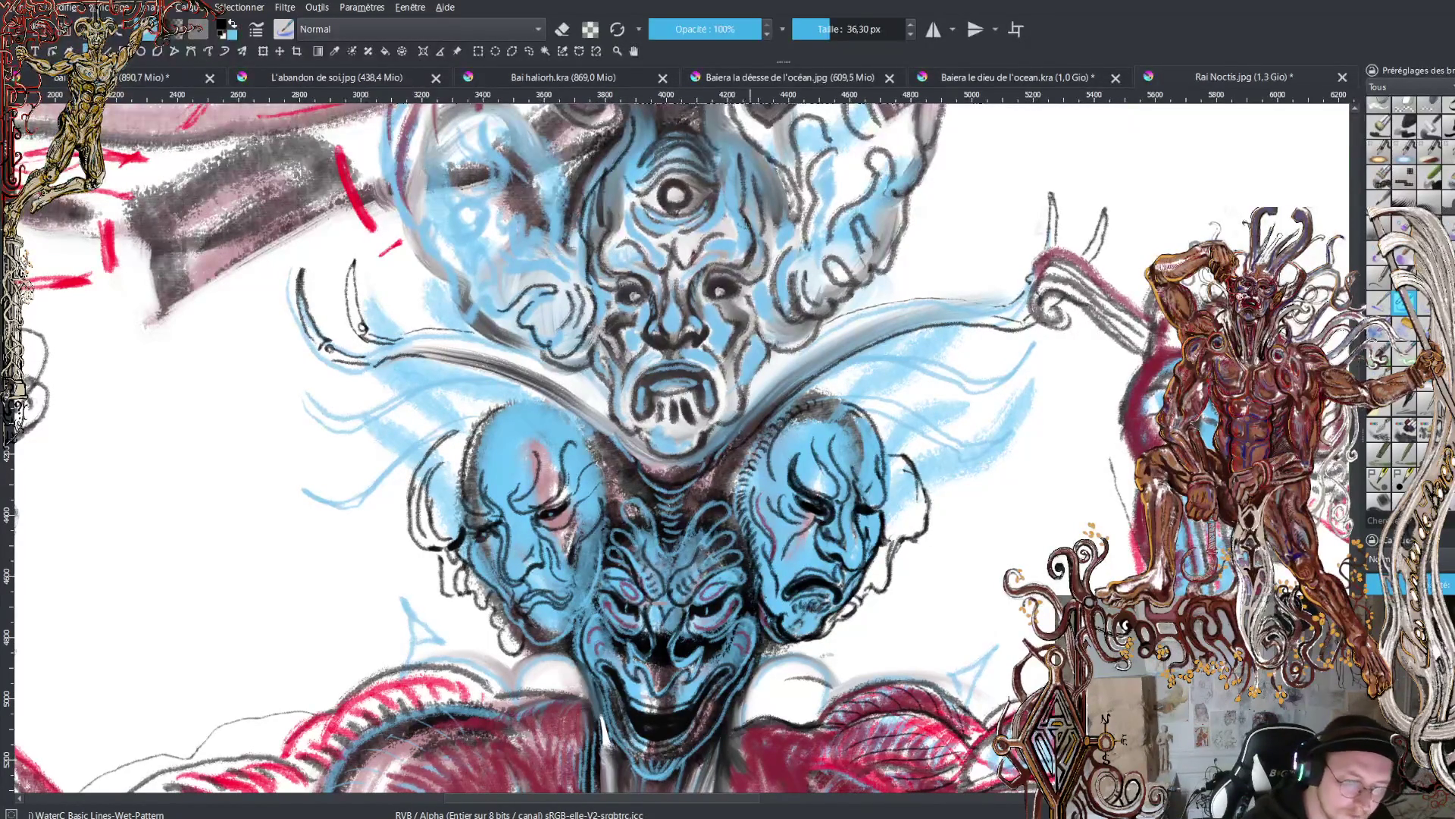
drag(761, 242, 724, 132)
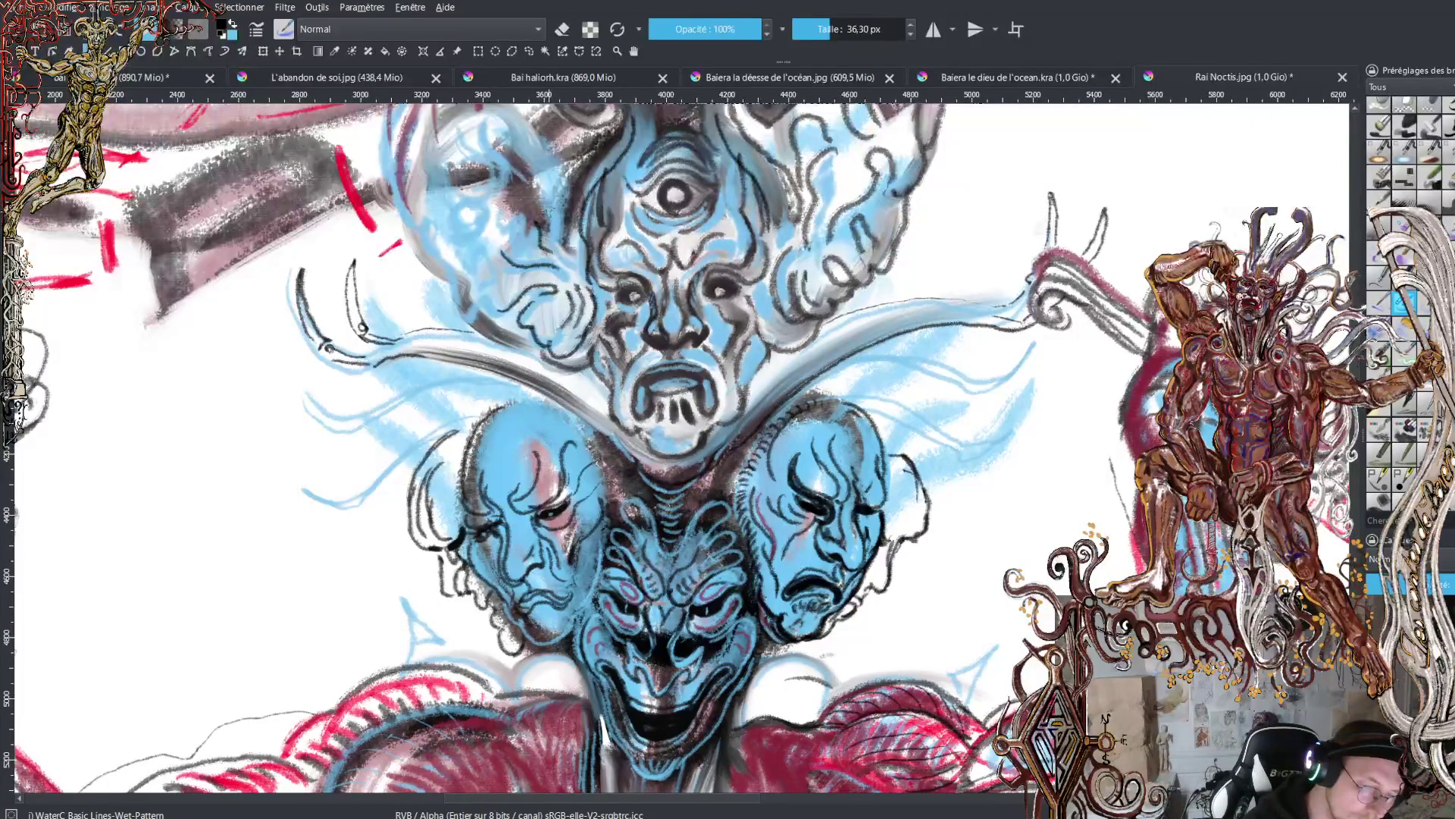
drag(554, 213, 554, 241)
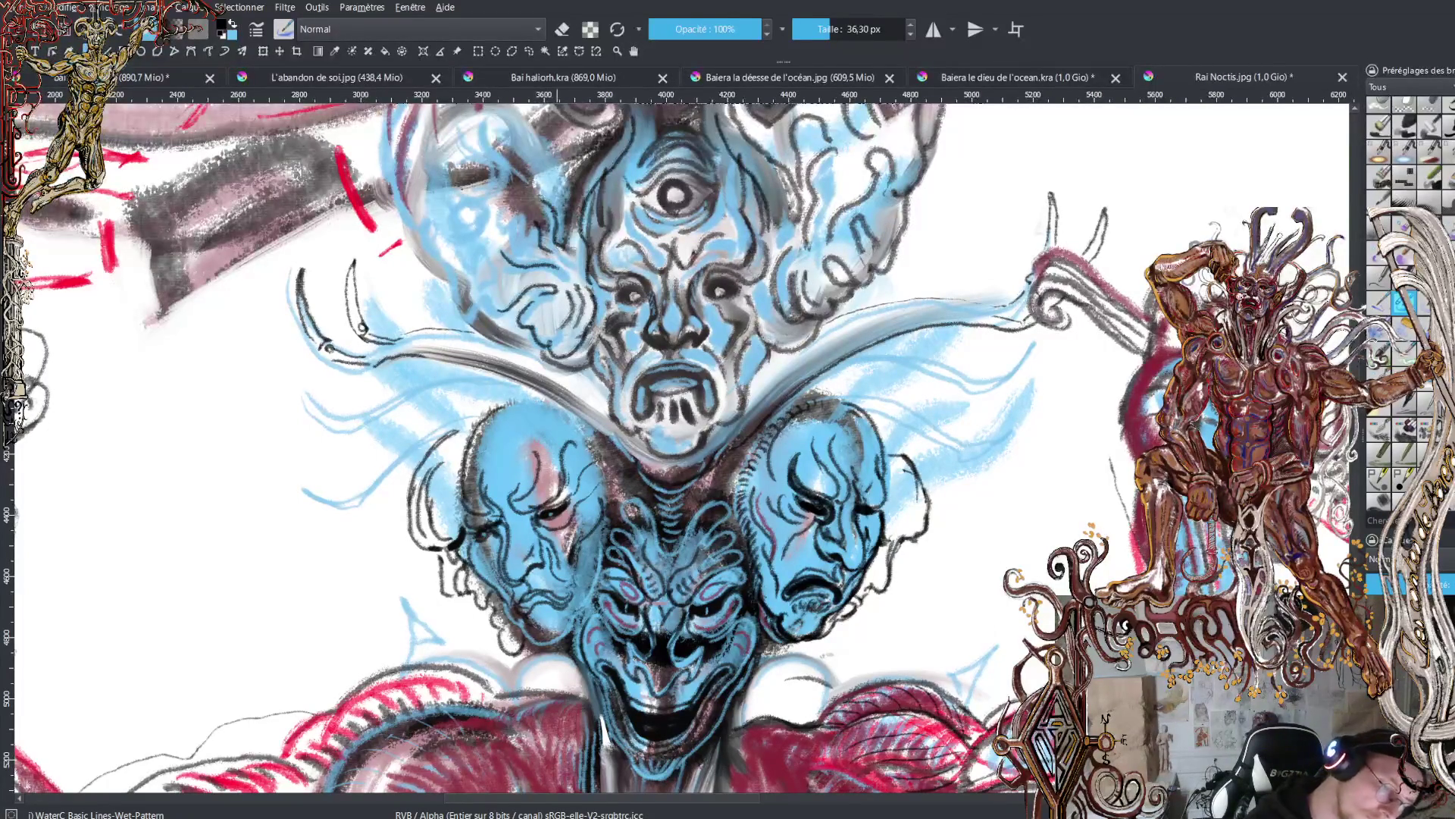
drag(560, 205, 524, 124)
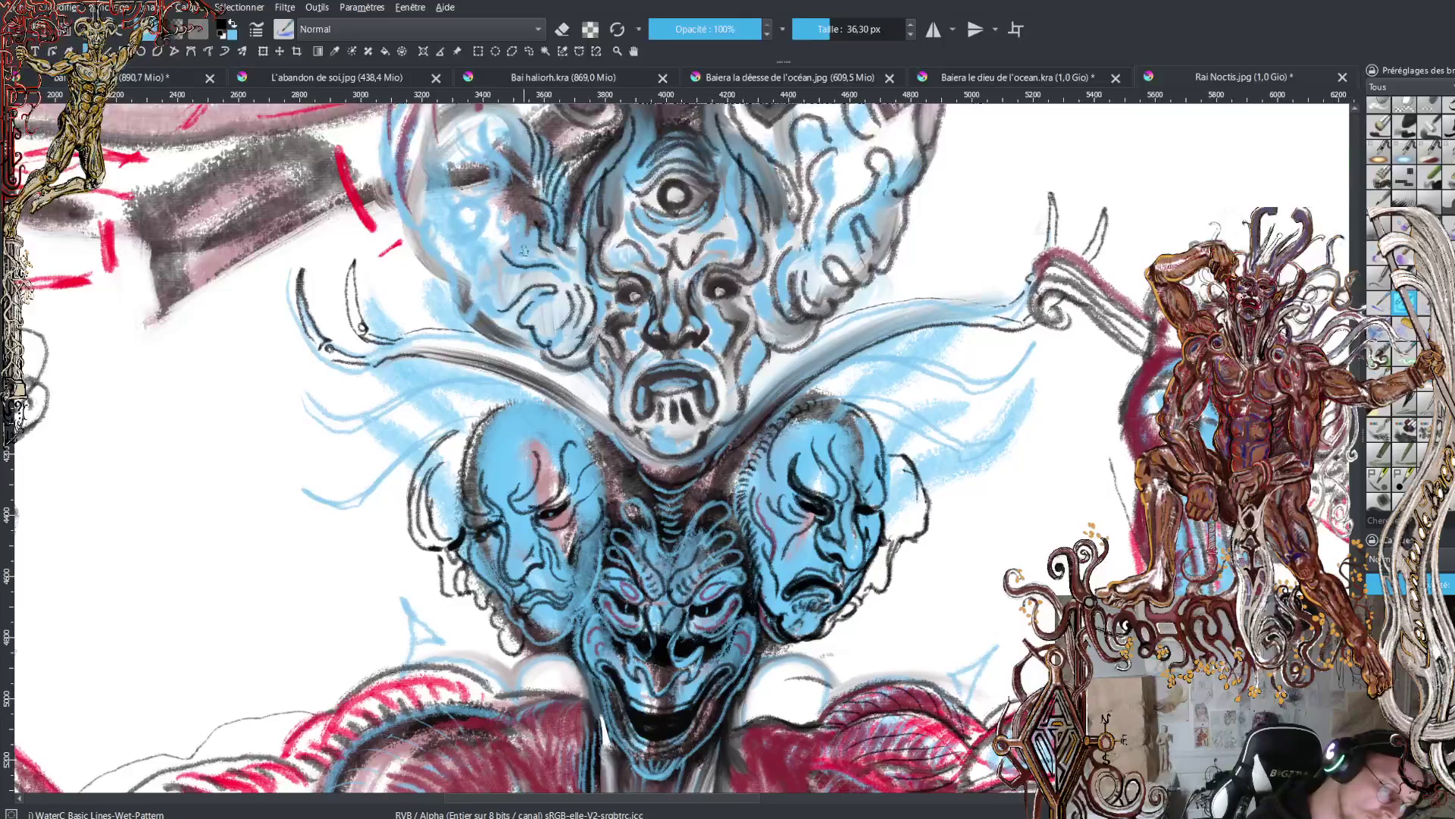
- Hatch the left cheek and hair, outline the new face's left edge and brow, and mark the top-right hair
mouse_move(498, 191)
mouse_down()
mouse_move(442, 238)
mouse_move(454, 253)
mouse_move(482, 224)
mouse_up()
mouse_move(490, 235)
mouse_down()
mouse_move(476, 279)
mouse_move(494, 288)
mouse_move(462, 332)
mouse_move(423, 225)
mouse_up()
mouse_move(445, 275)
mouse_down()
mouse_move(394, 199)
mouse_move(381, 112)
mouse_up()
mouse_move(539, 255)
mouse_down()
mouse_move(496, 239)
mouse_move(522, 238)
mouse_move(526, 212)
mouse_move(525, 278)
mouse_move(493, 305)
mouse_move(546, 274)
mouse_move(555, 293)
mouse_up()
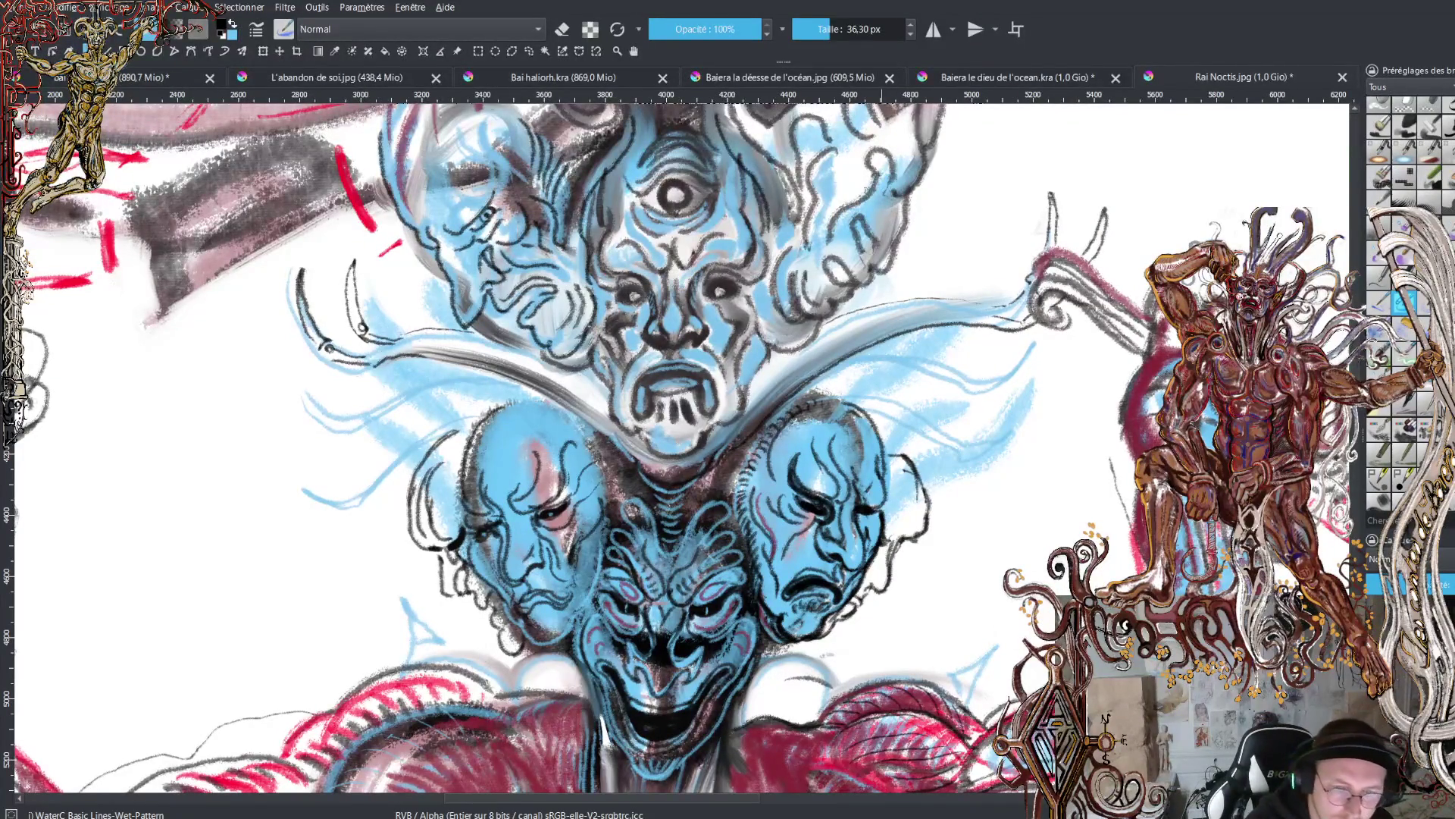
mouse_move(883, 185)
mouse_down()
mouse_move(847, 153)
mouse_move(888, 197)
mouse_move(826, 227)
mouse_move(873, 201)
mouse_move(861, 203)
mouse_move(865, 183)
mouse_up()
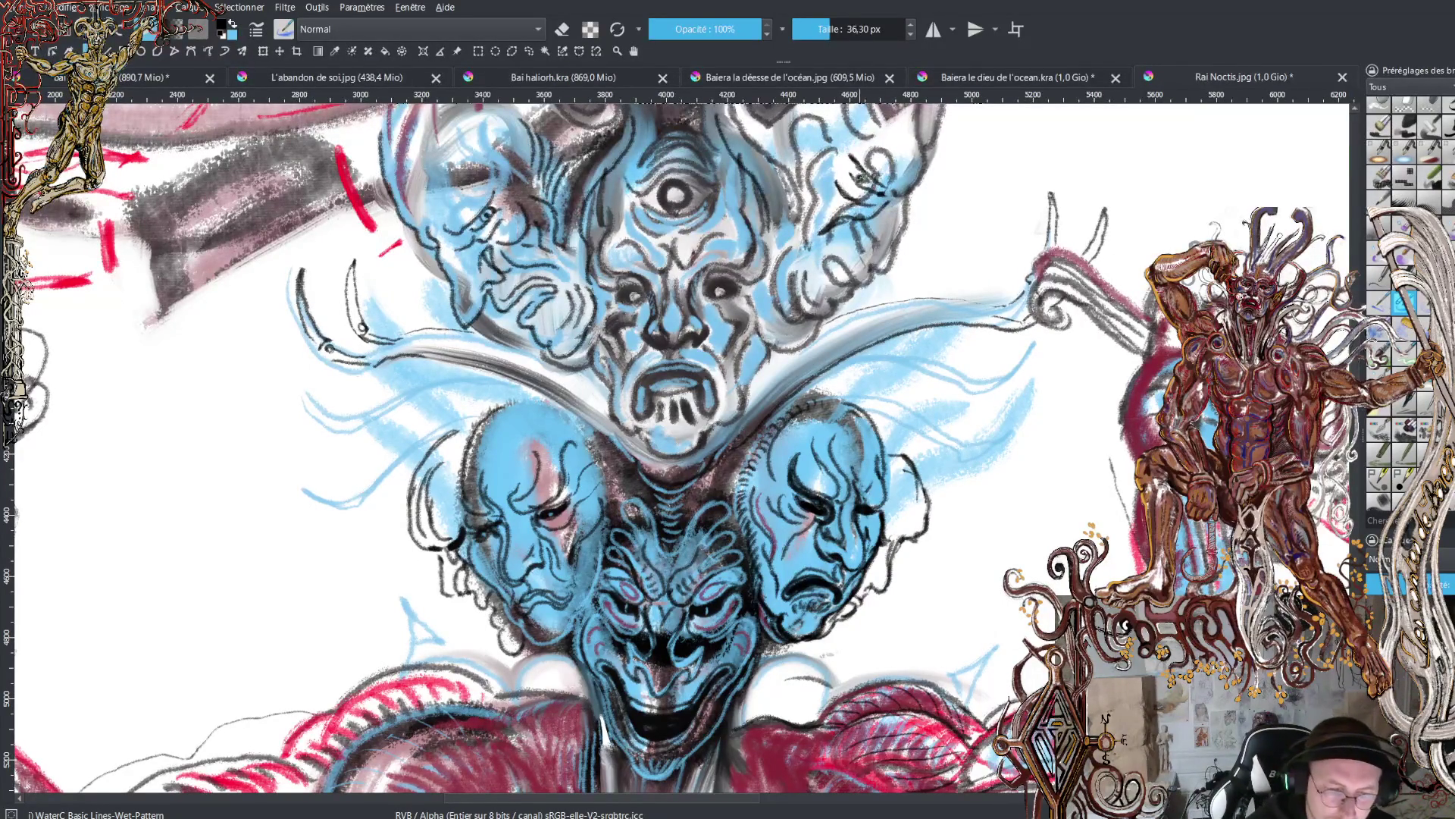
- Draw a curving dark line in the top-right hair and cover stray marks below the eye with blue
key(x)
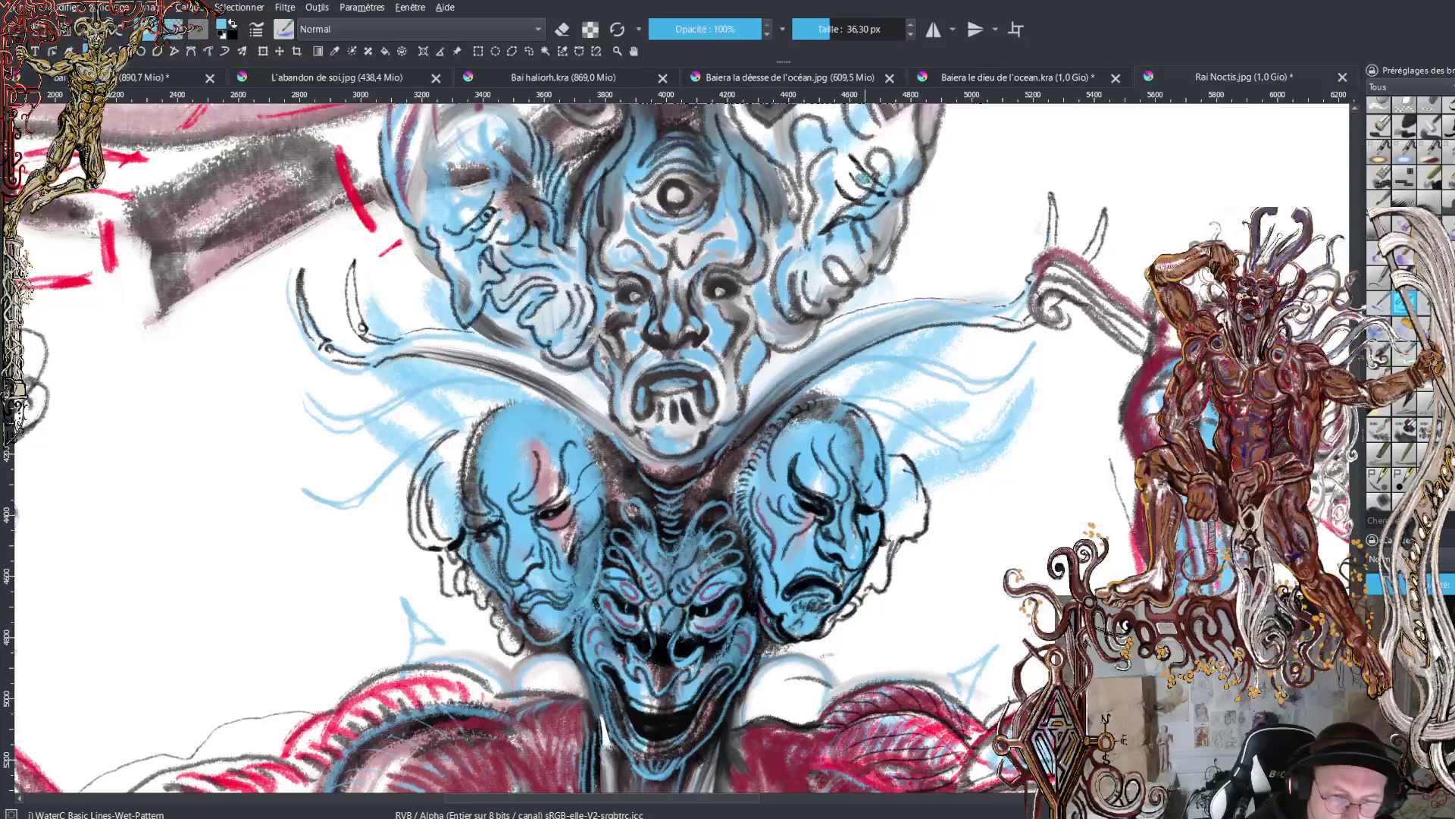
key(x)
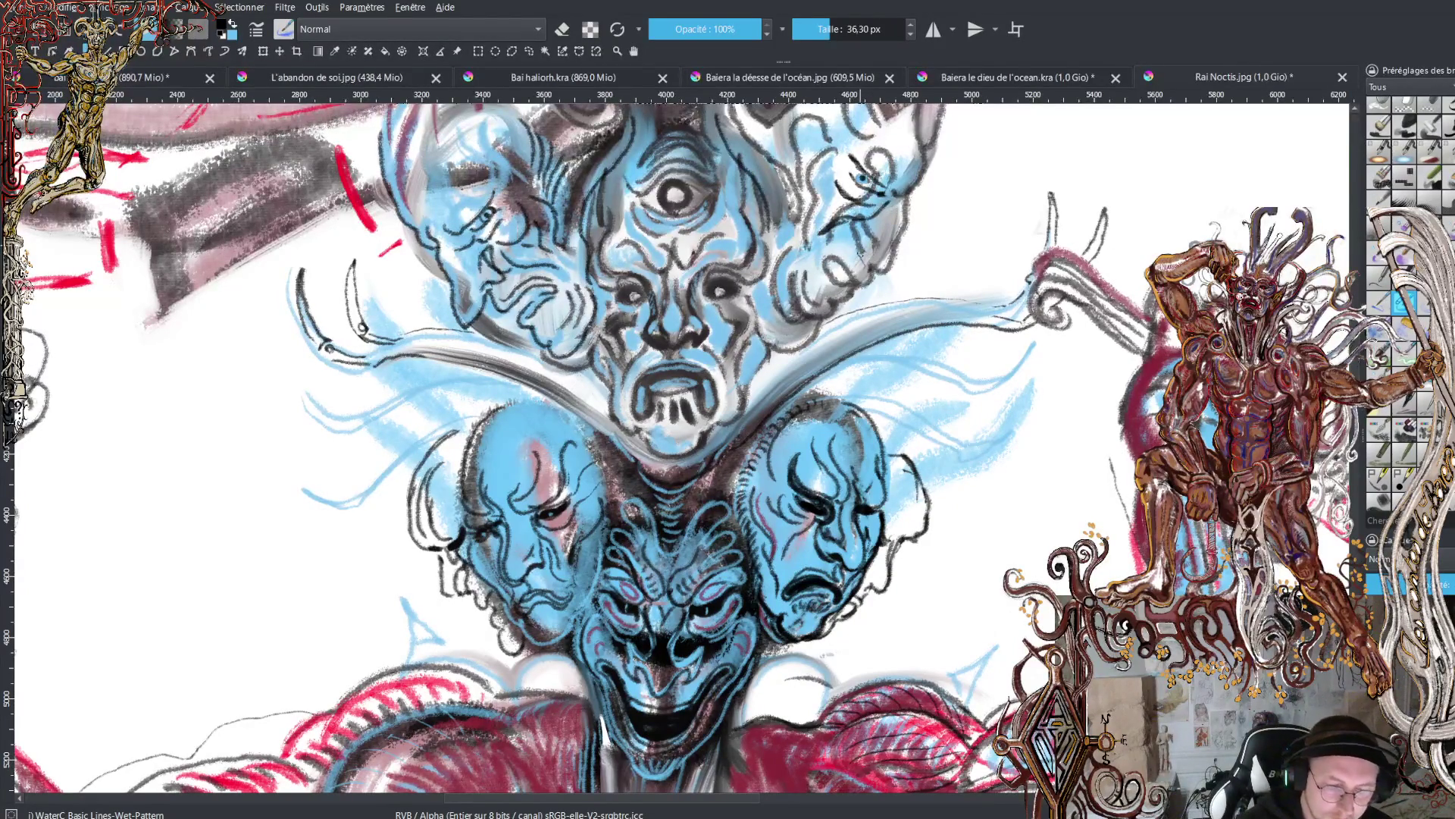
mouse_move(864, 220)
mouse_down()
mouse_move(882, 276)
mouse_move(903, 194)
mouse_move(928, 173)
mouse_up()
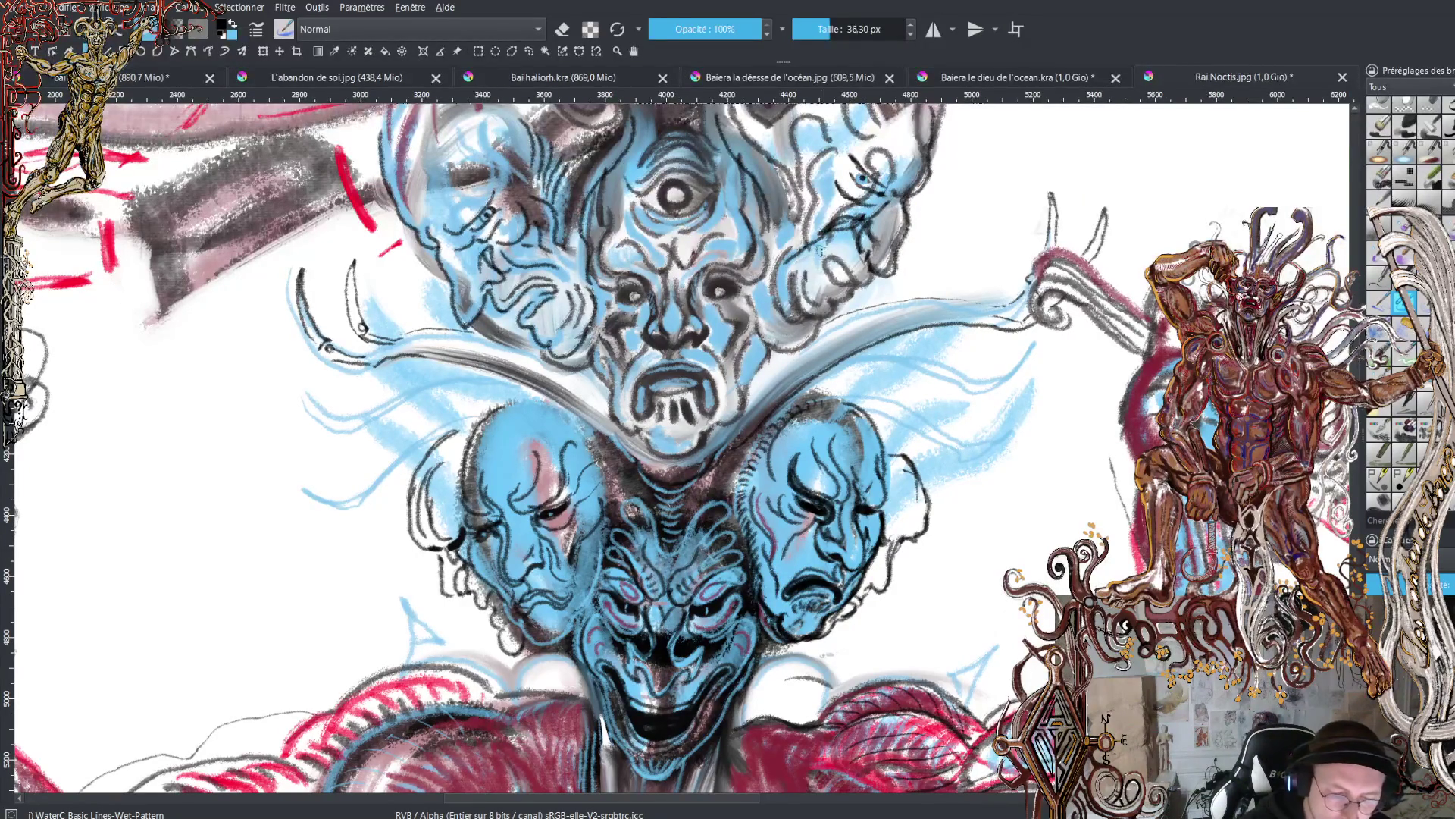
key(x)
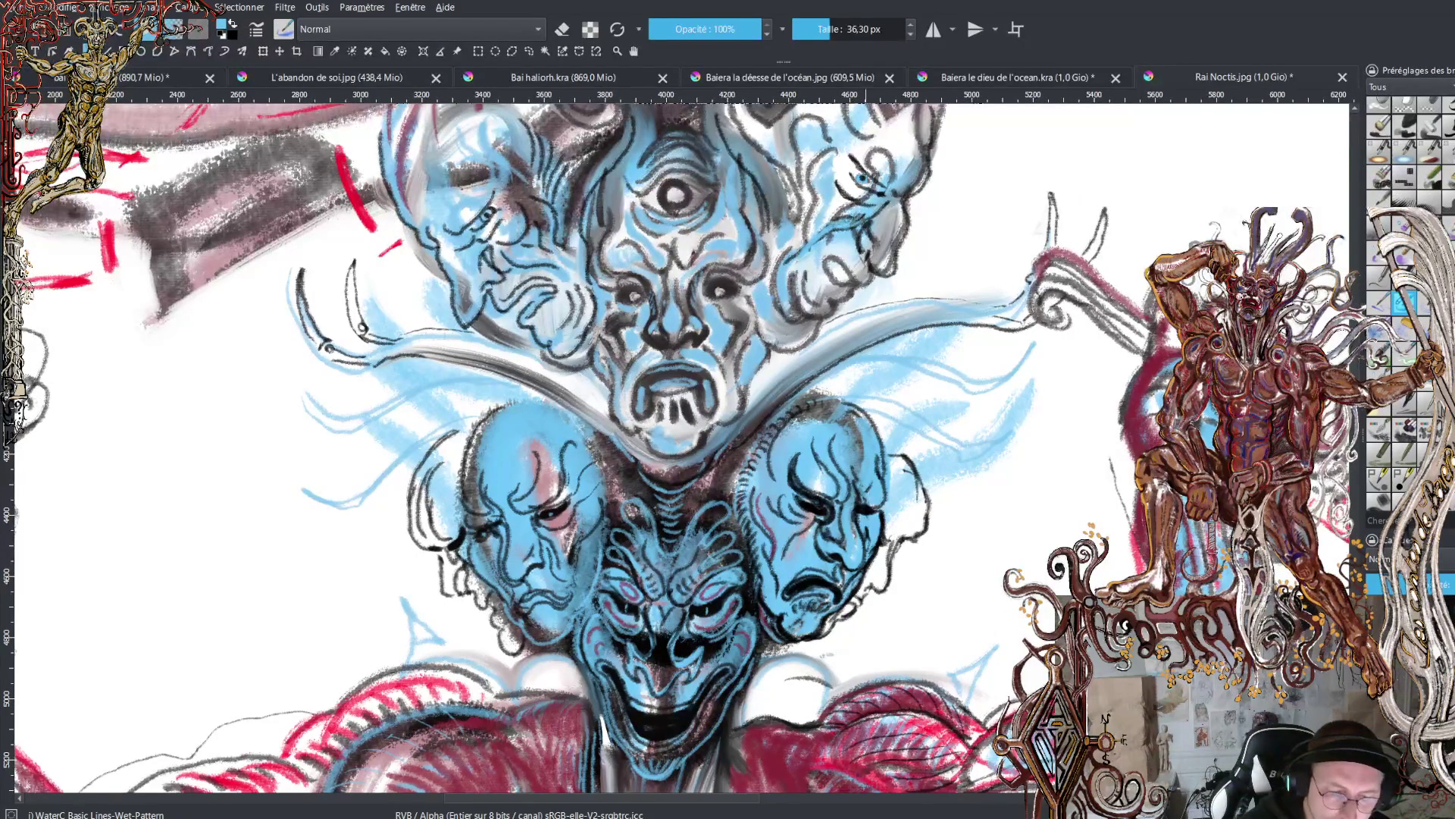
drag(864, 210, 826, 224)
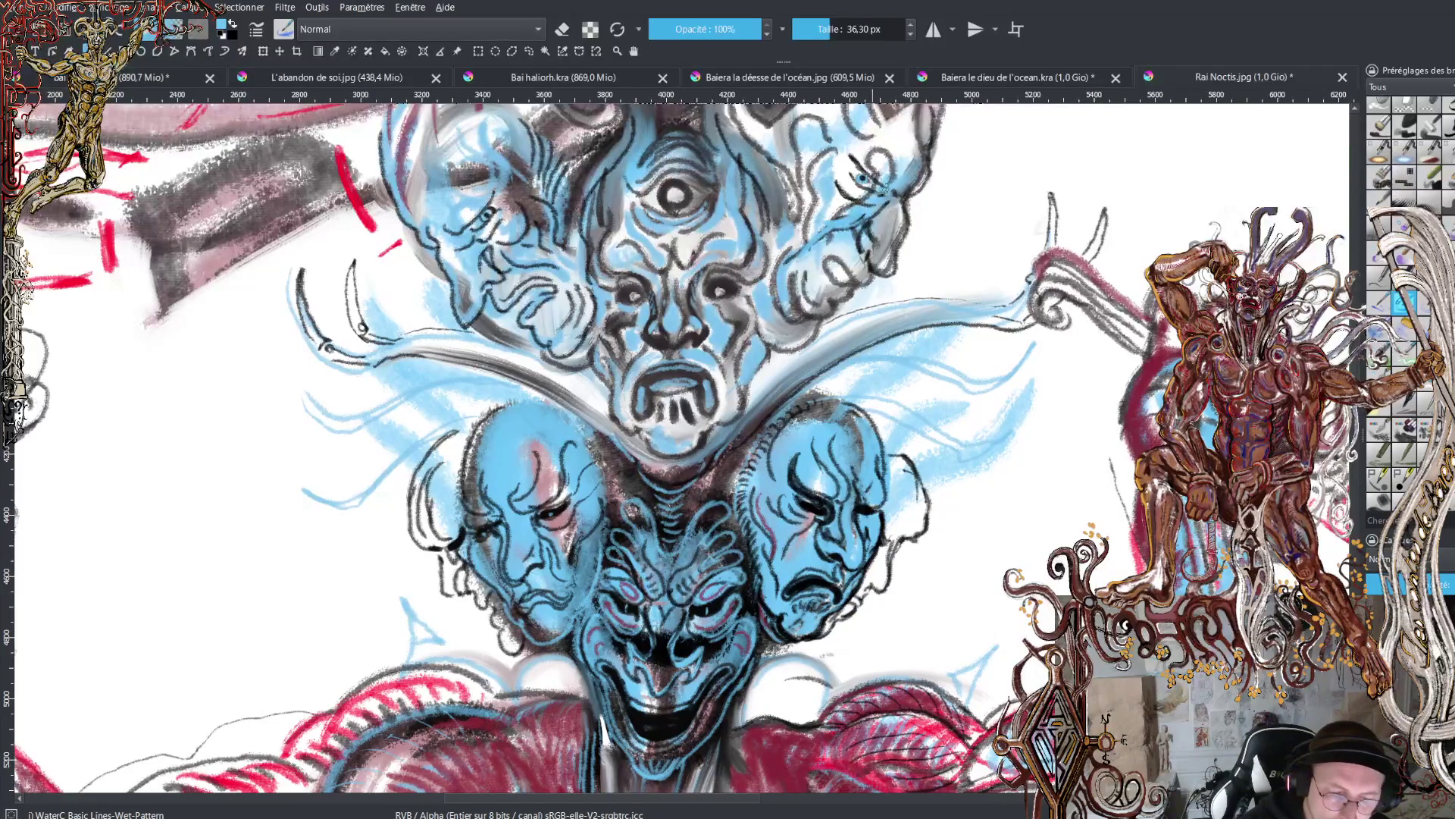
key(x)
- Darken the eyes and brows of both side faces, then brighten stray dark lines with blue
mouse_move(879, 193)
mouse_down()
mouse_move(853, 204)
mouse_move(873, 155)
mouse_move(855, 138)
mouse_up()
drag(468, 231, 493, 161)
drag(878, 175, 877, 146)
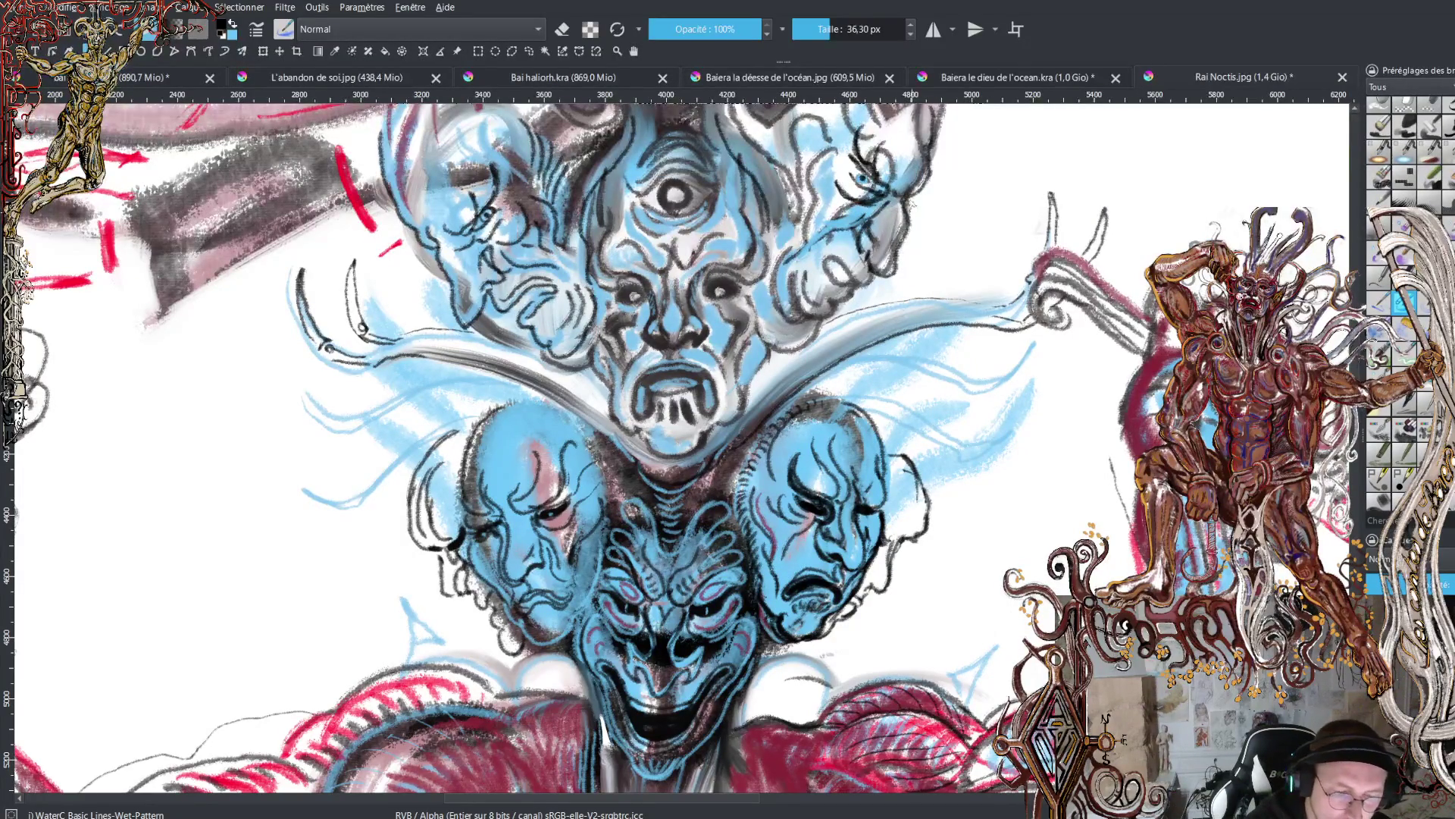
key(x)
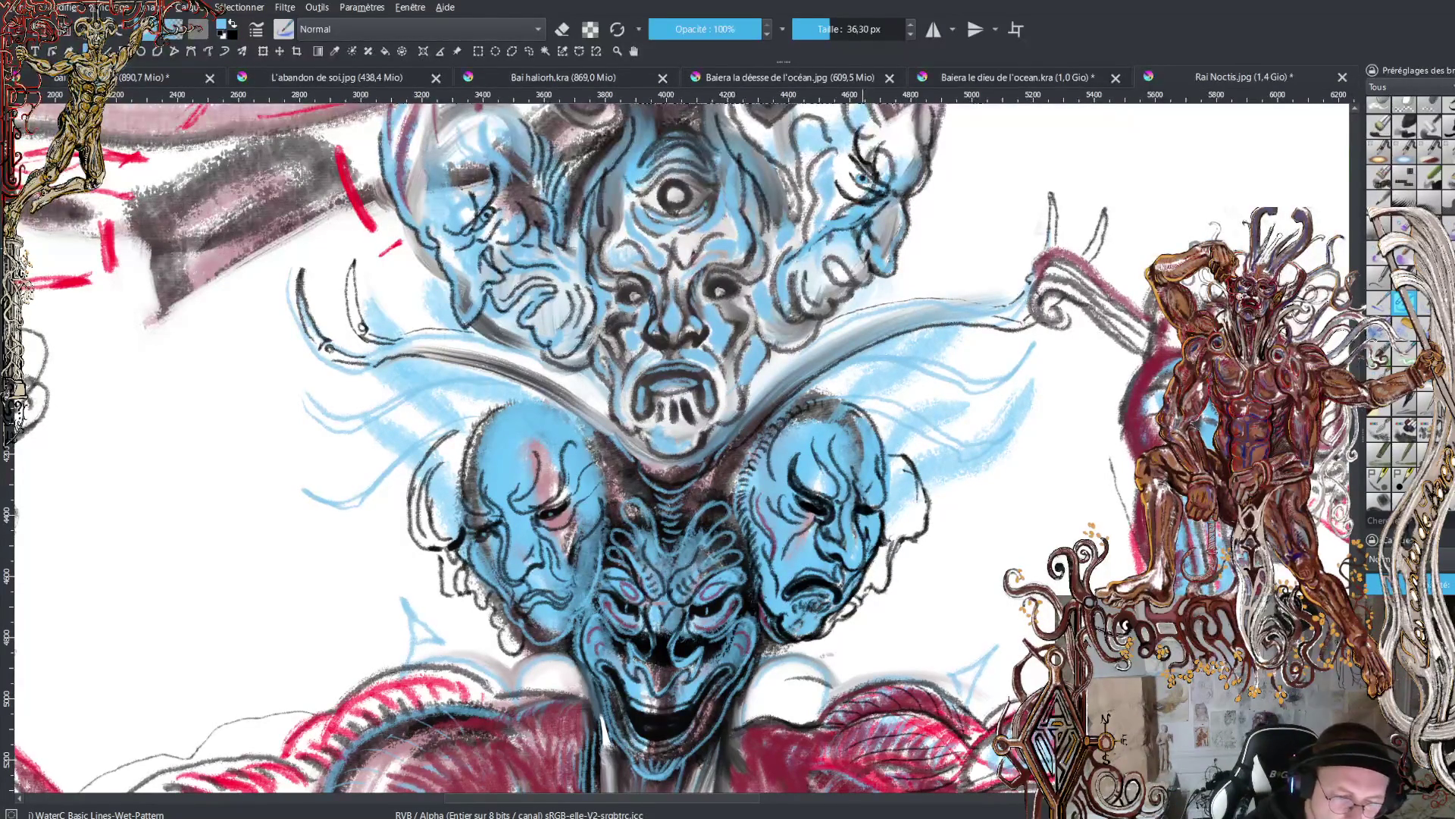
drag(859, 236, 866, 226)
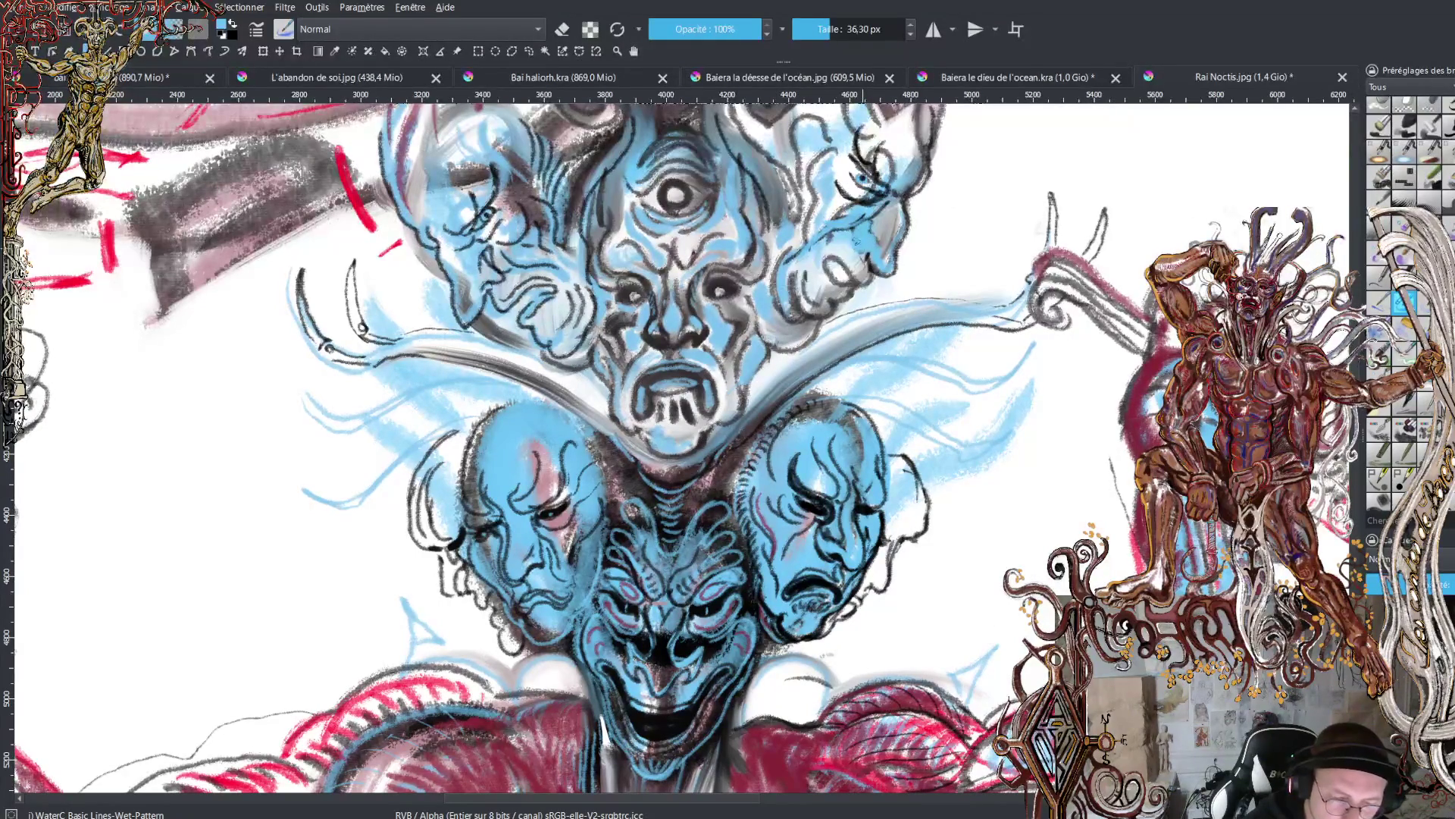
key(x)
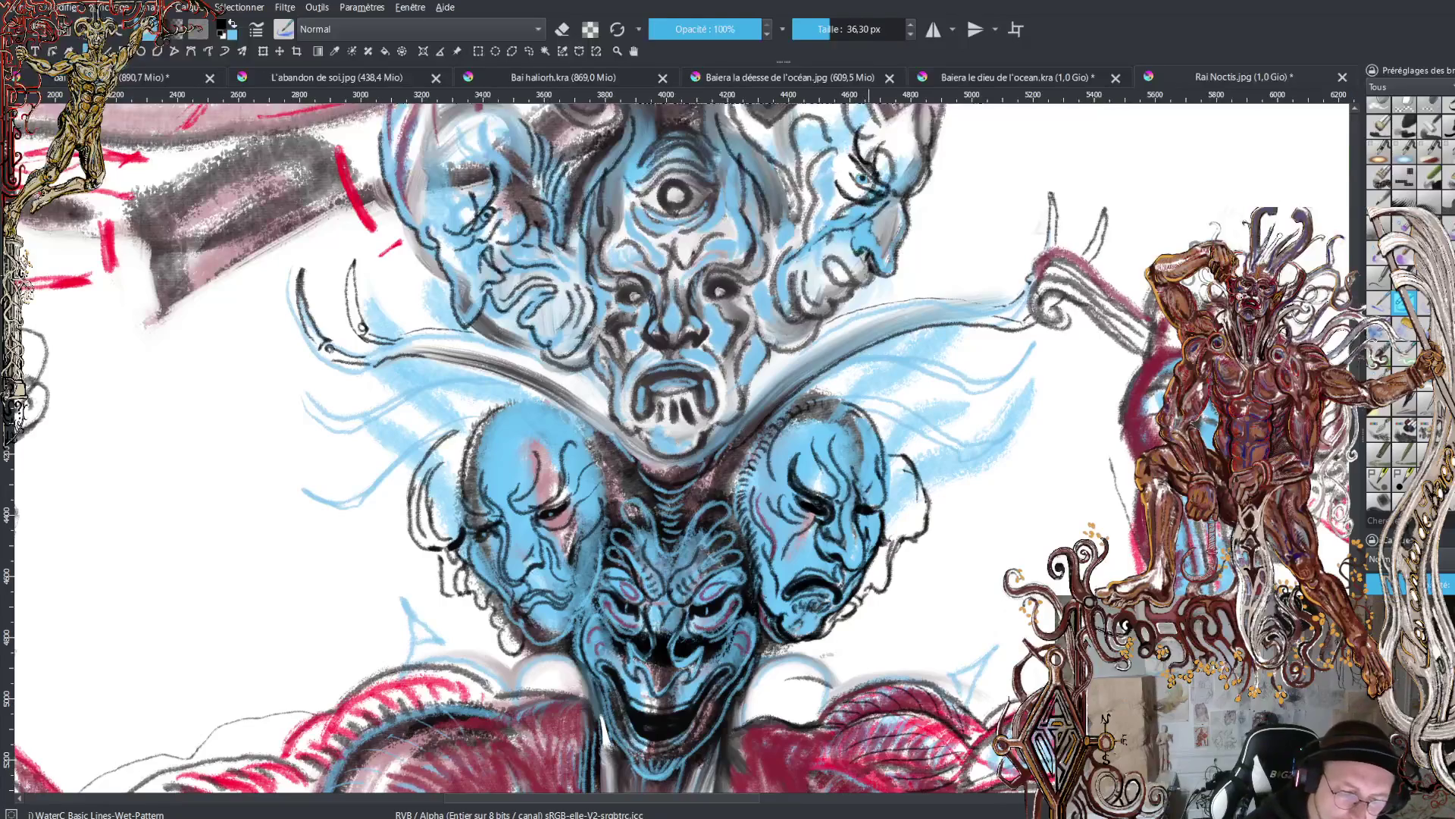
- Hatch the right face's nose and jaw, the left face's forehead, the central cheek, and a right contour
drag(866, 264, 858, 275)
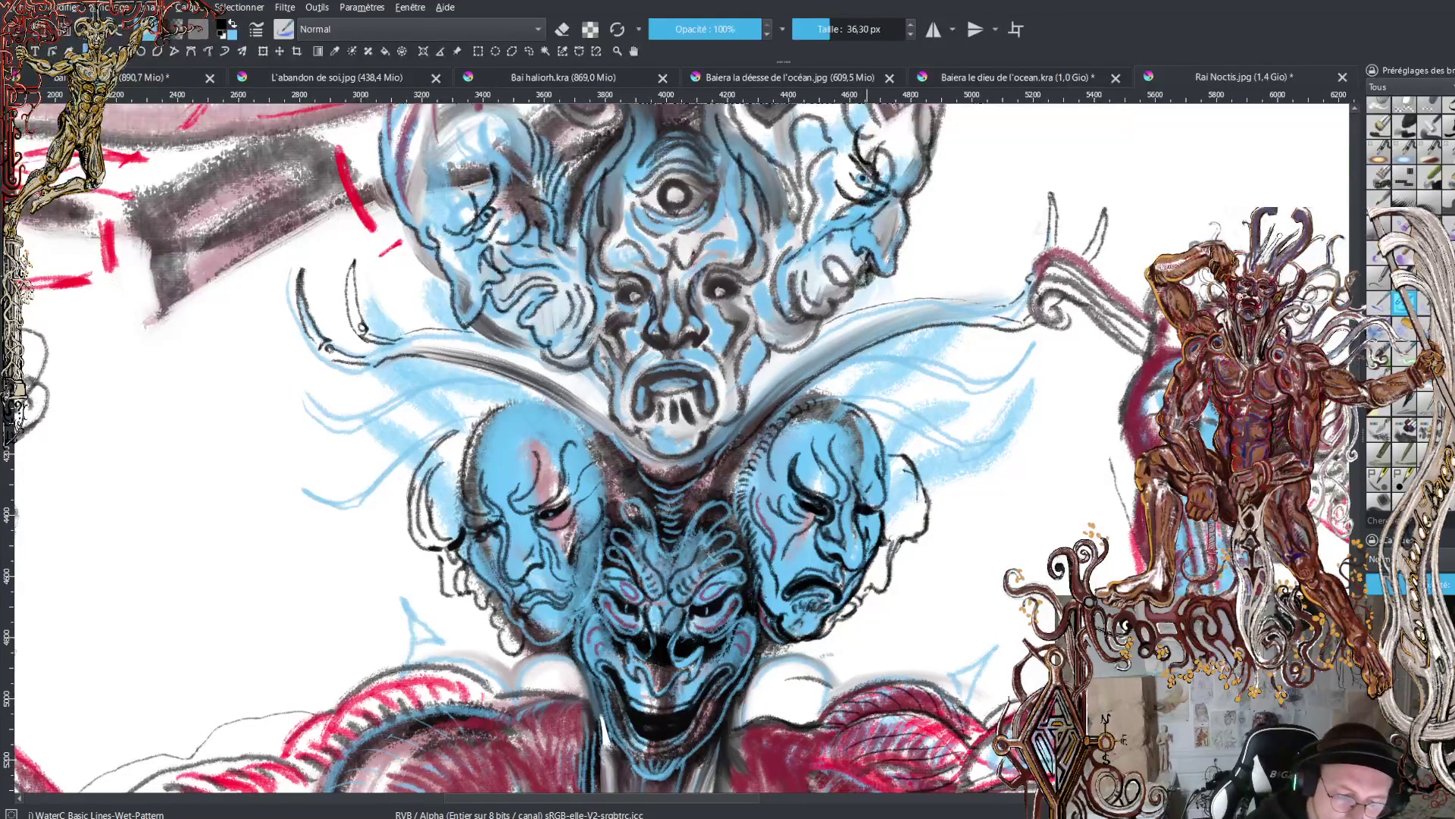
mouse_move(864, 288)
mouse_down()
mouse_move(841, 264)
mouse_move(853, 281)
mouse_move(832, 317)
mouse_move(803, 311)
mouse_move(790, 243)
mouse_move(845, 235)
mouse_move(804, 232)
mouse_move(825, 160)
mouse_move(834, 186)
mouse_up()
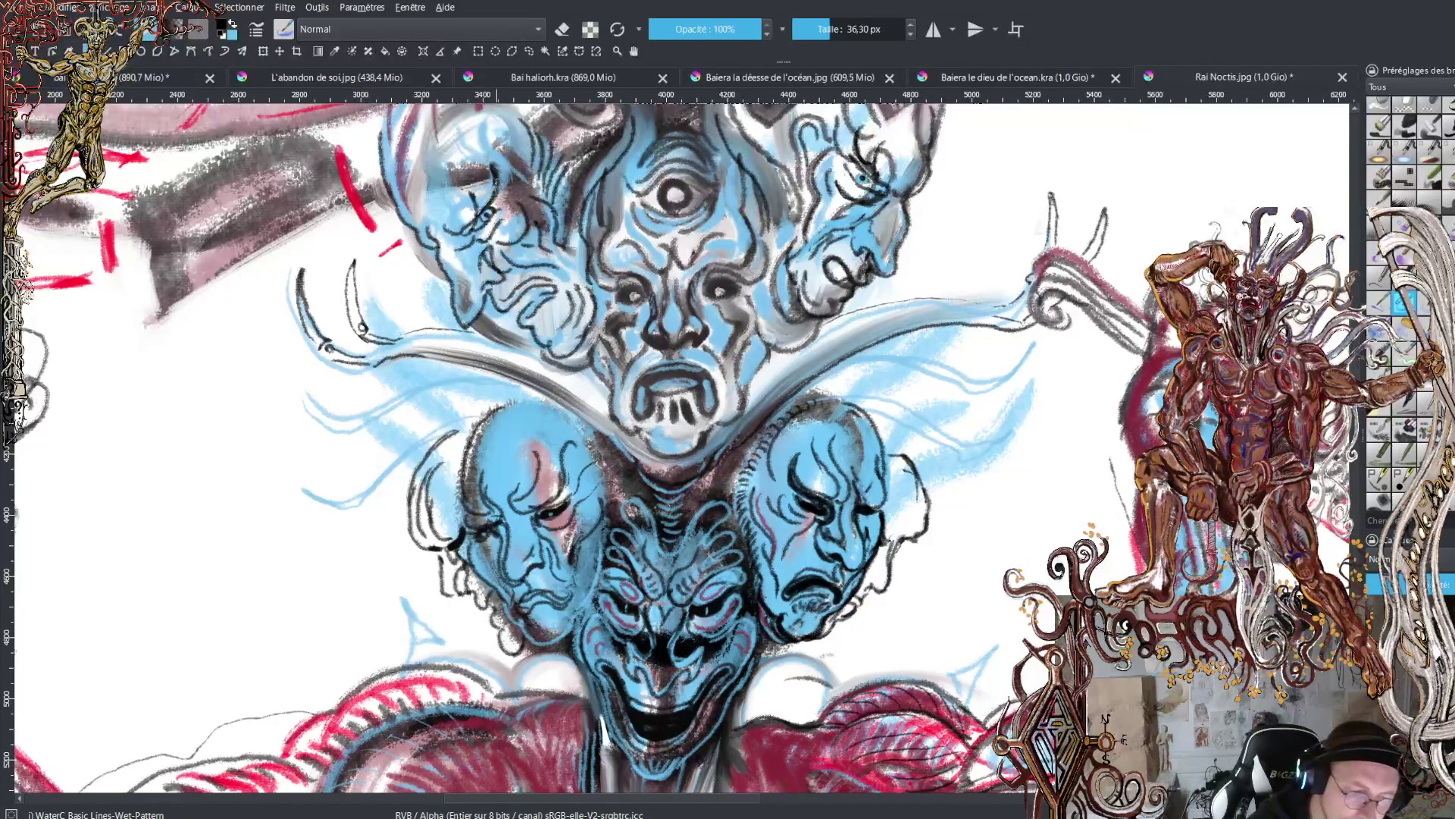
mouse_move(498, 173)
mouse_down()
mouse_move(510, 156)
mouse_move(520, 186)
mouse_up()
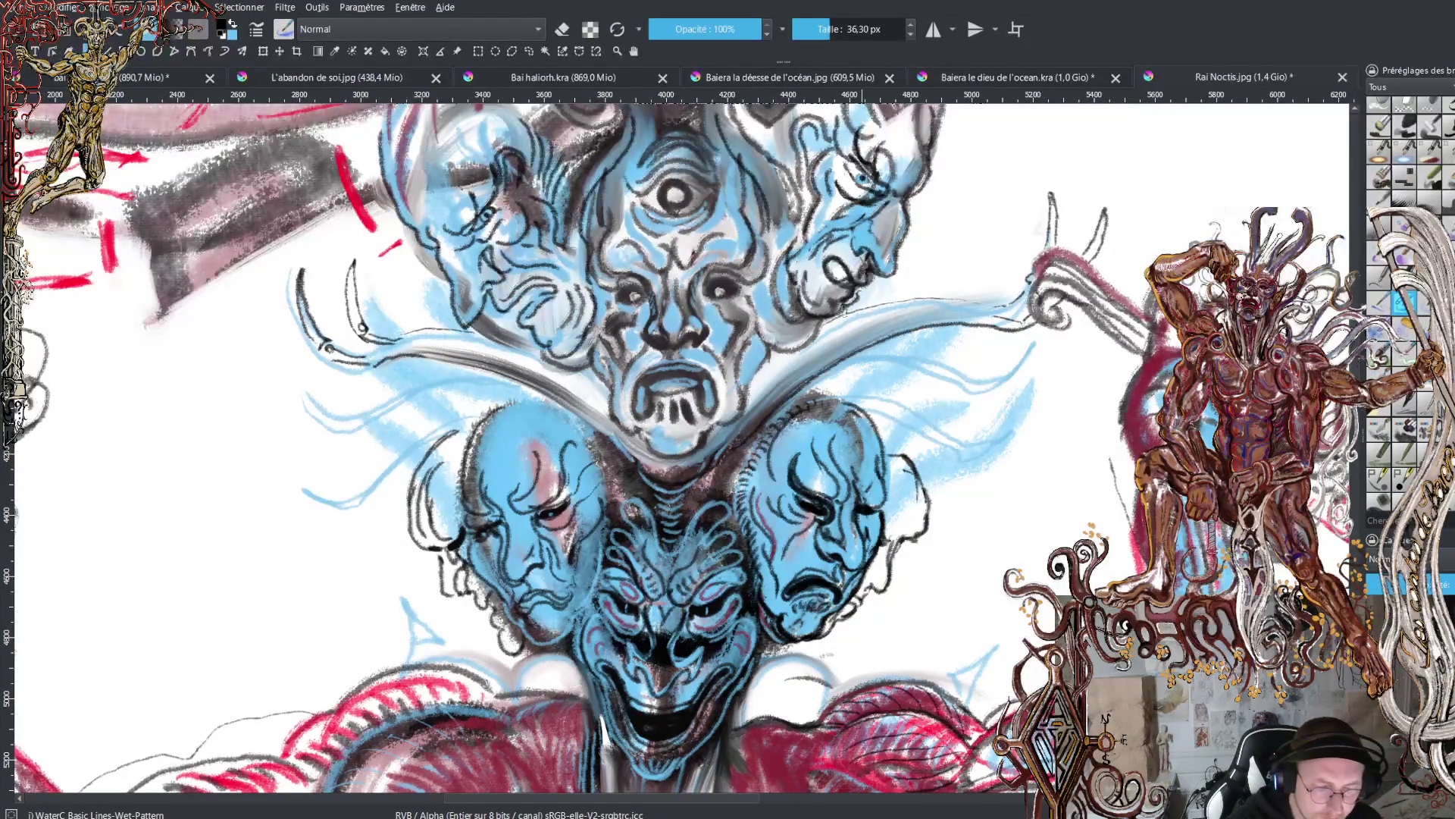
drag(839, 312, 800, 311)
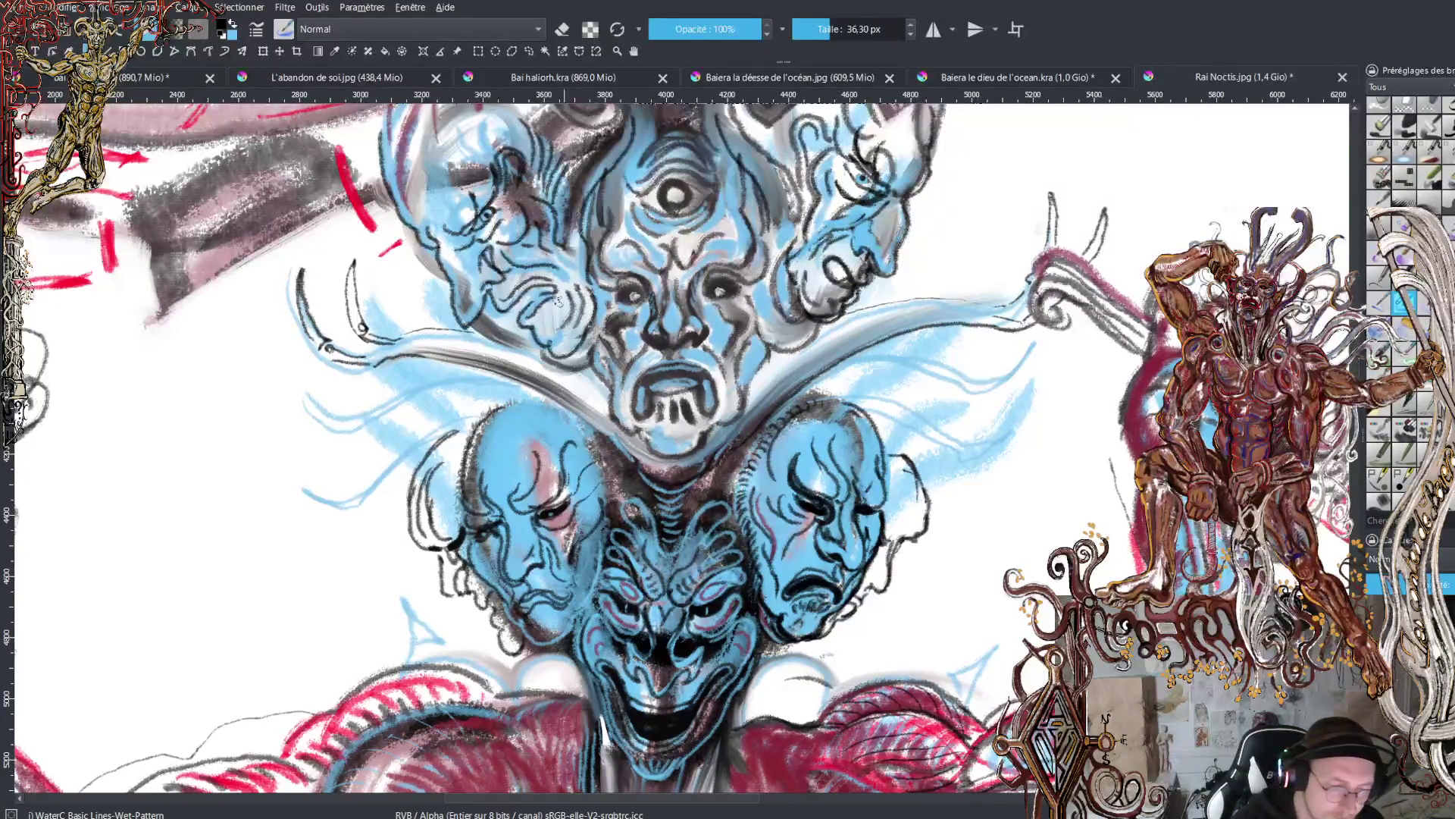
mouse_move(544, 333)
mouse_down()
mouse_move(551, 357)
mouse_move(523, 313)
mouse_move(548, 285)
mouse_move(498, 322)
mouse_move(454, 314)
mouse_move(442, 242)
mouse_move(415, 215)
mouse_up()
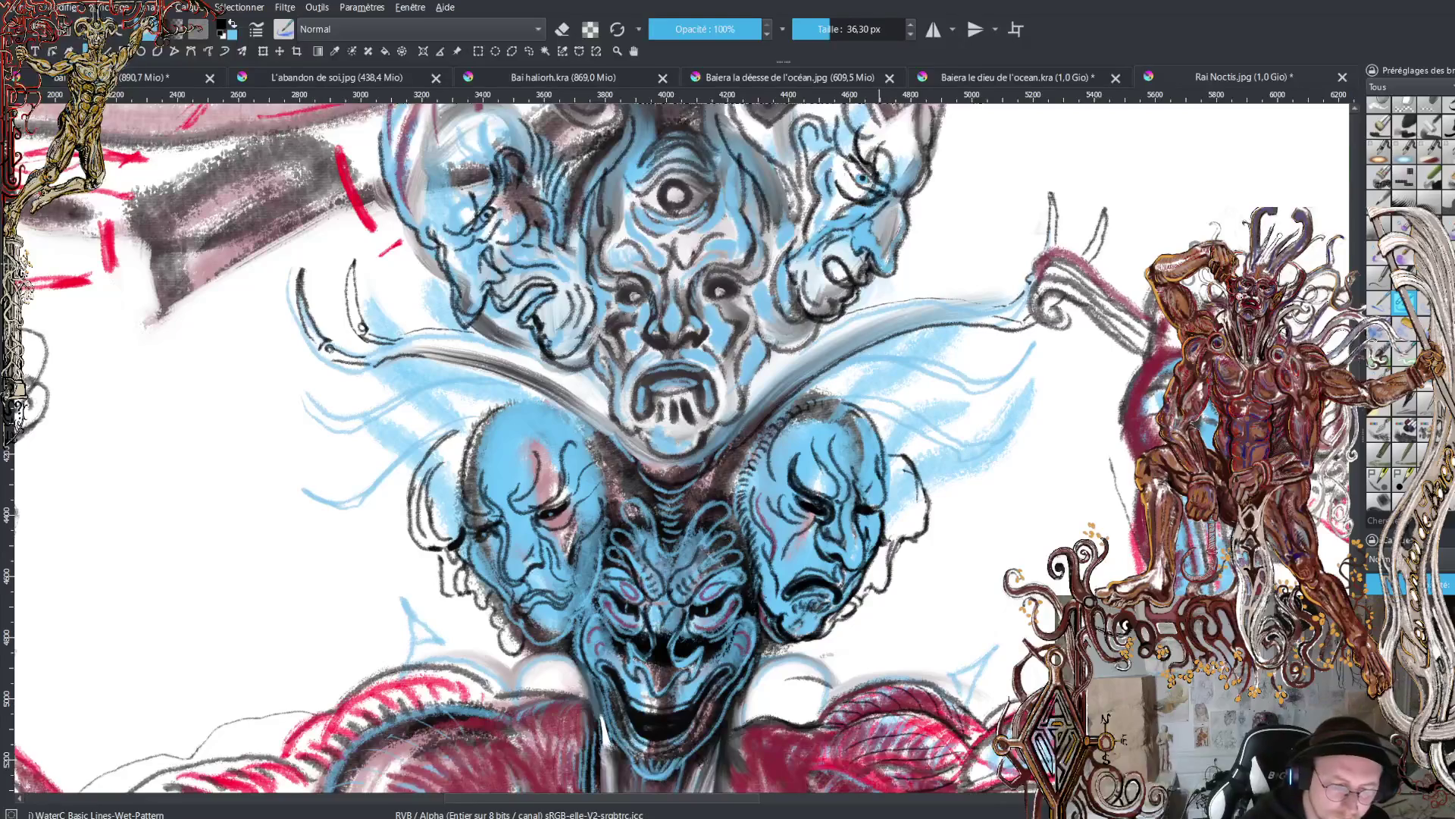
mouse_move(880, 271)
mouse_down()
mouse_move(921, 160)
mouse_move(940, 154)
mouse_up()
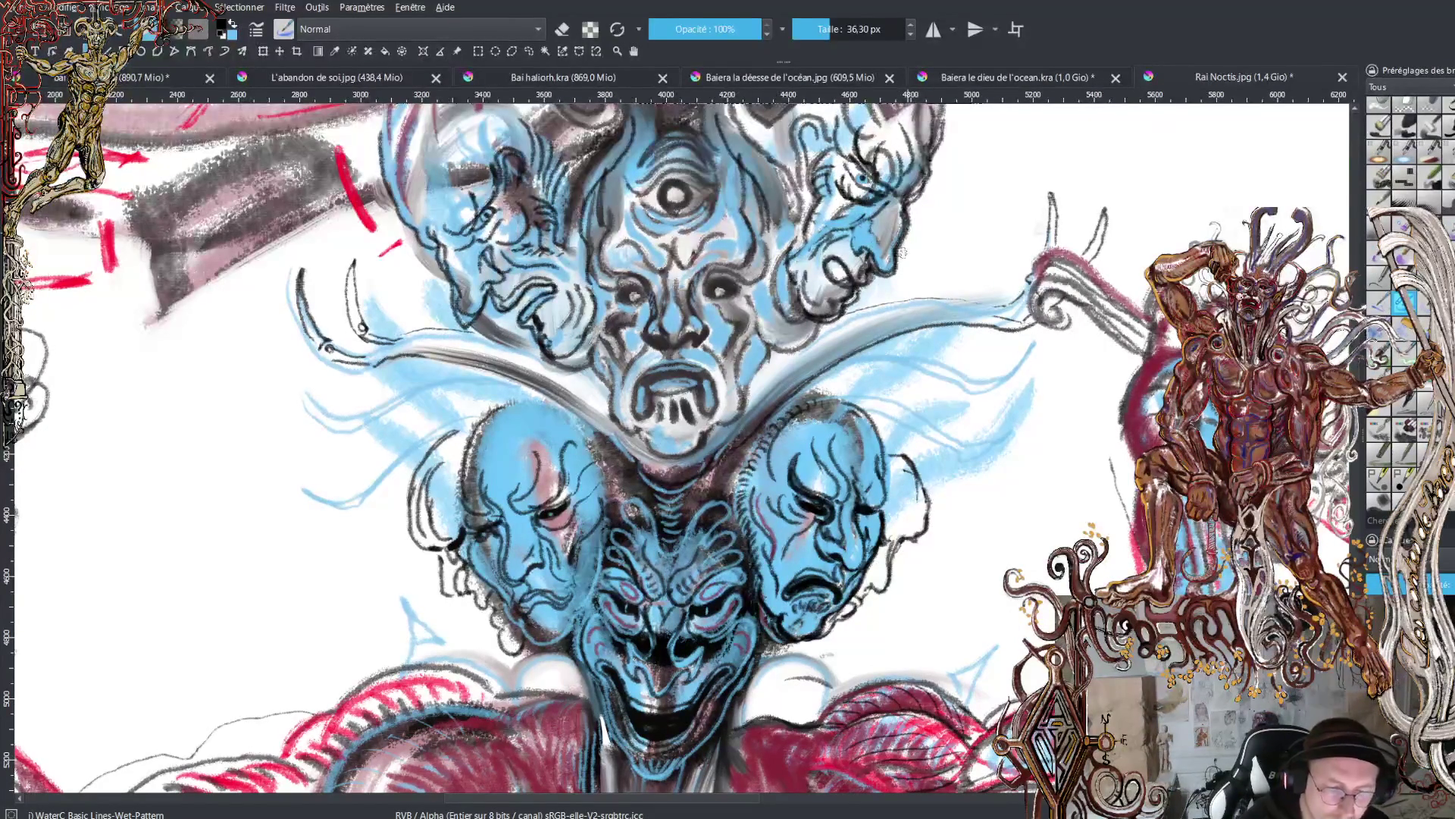
- Hatch the upper-left face and the central forehead, and add small dark strokes left of the chin
mouse_move(460, 231)
mouse_down()
mouse_move(458, 163)
mouse_move(437, 202)
mouse_move(422, 144)
mouse_move(485, 159)
mouse_up()
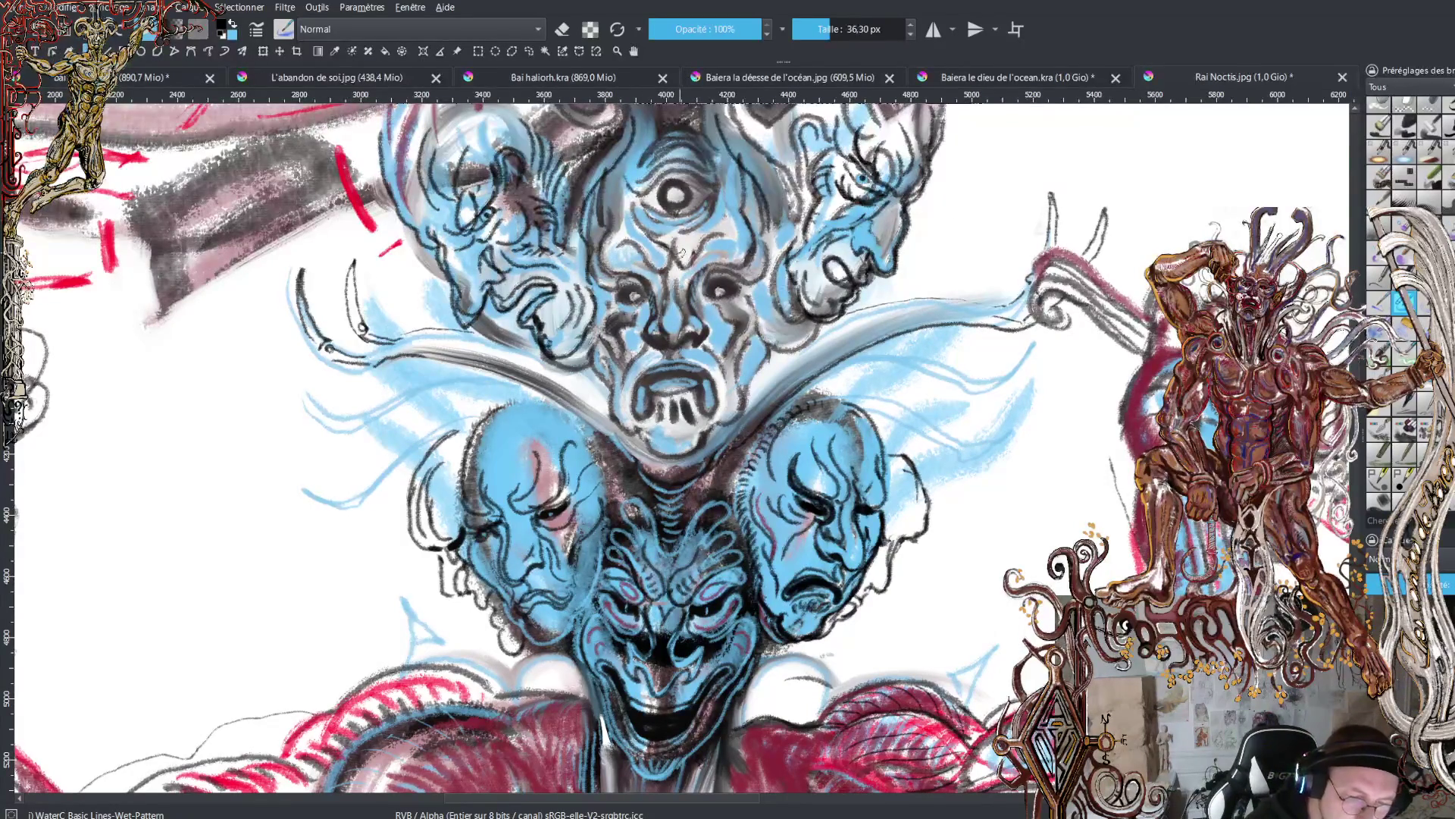
mouse_move(680, 251)
mouse_down()
mouse_move(716, 213)
mouse_move(731, 252)
mouse_move(618, 261)
mouse_up()
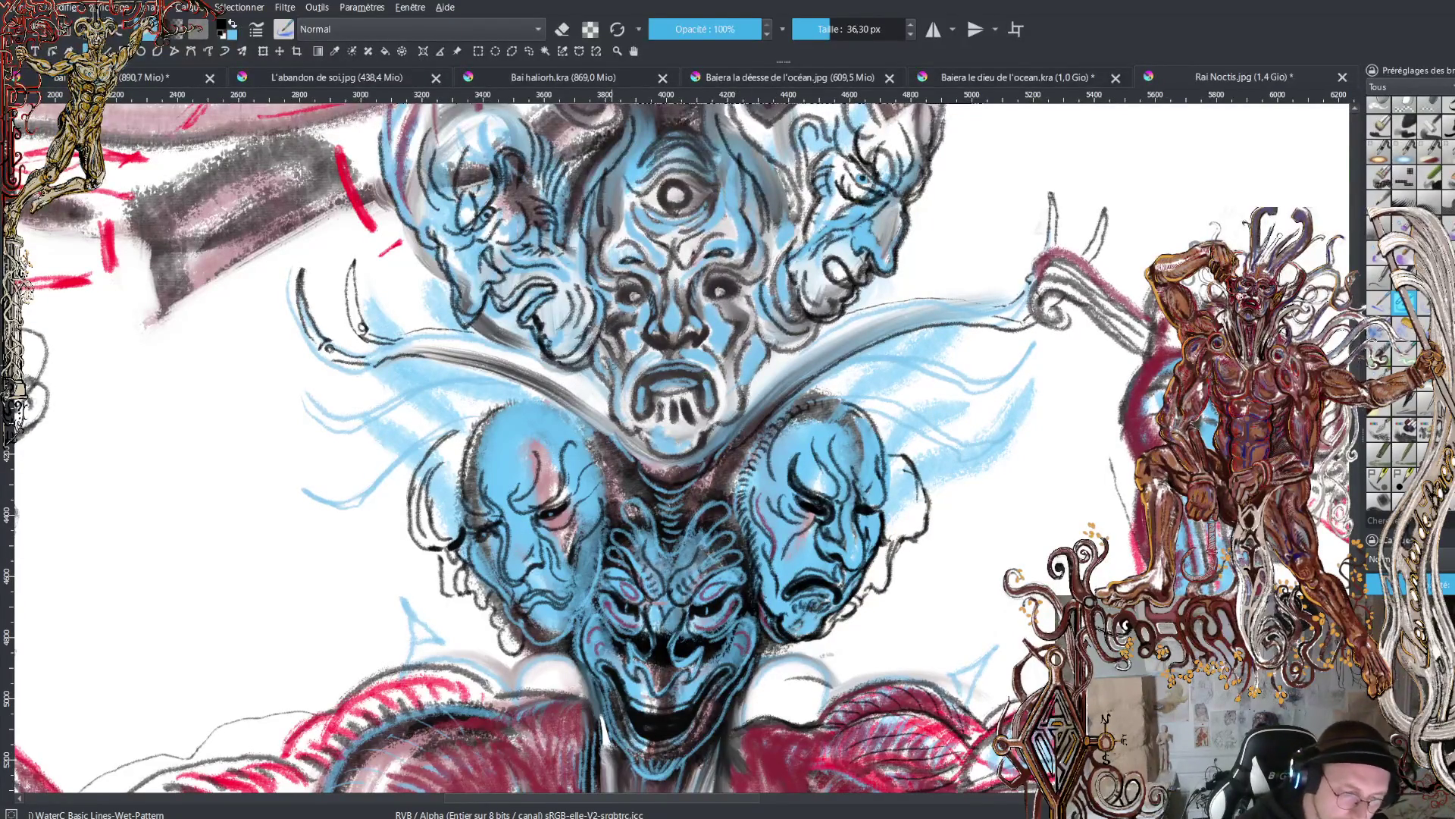
mouse_move(601, 410)
mouse_down()
mouse_move(582, 384)
mouse_move(454, 334)
mouse_up()
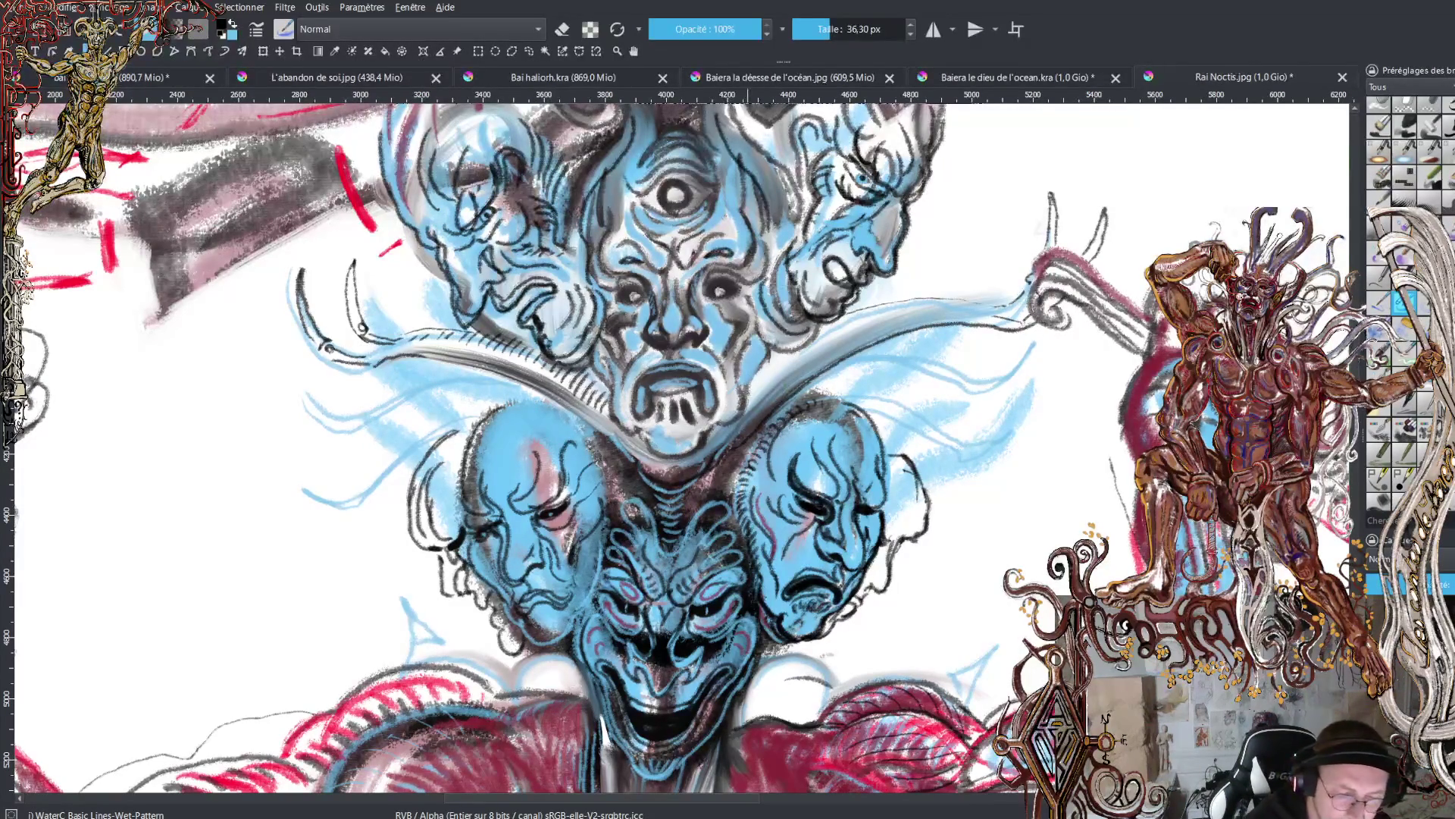
- Hatch the grey band's right edge, add a stroke below the central chin, and hatch its lower-left edge
mouse_move(754, 392)
mouse_down()
mouse_move(841, 322)
mouse_move(967, 300)
mouse_up()
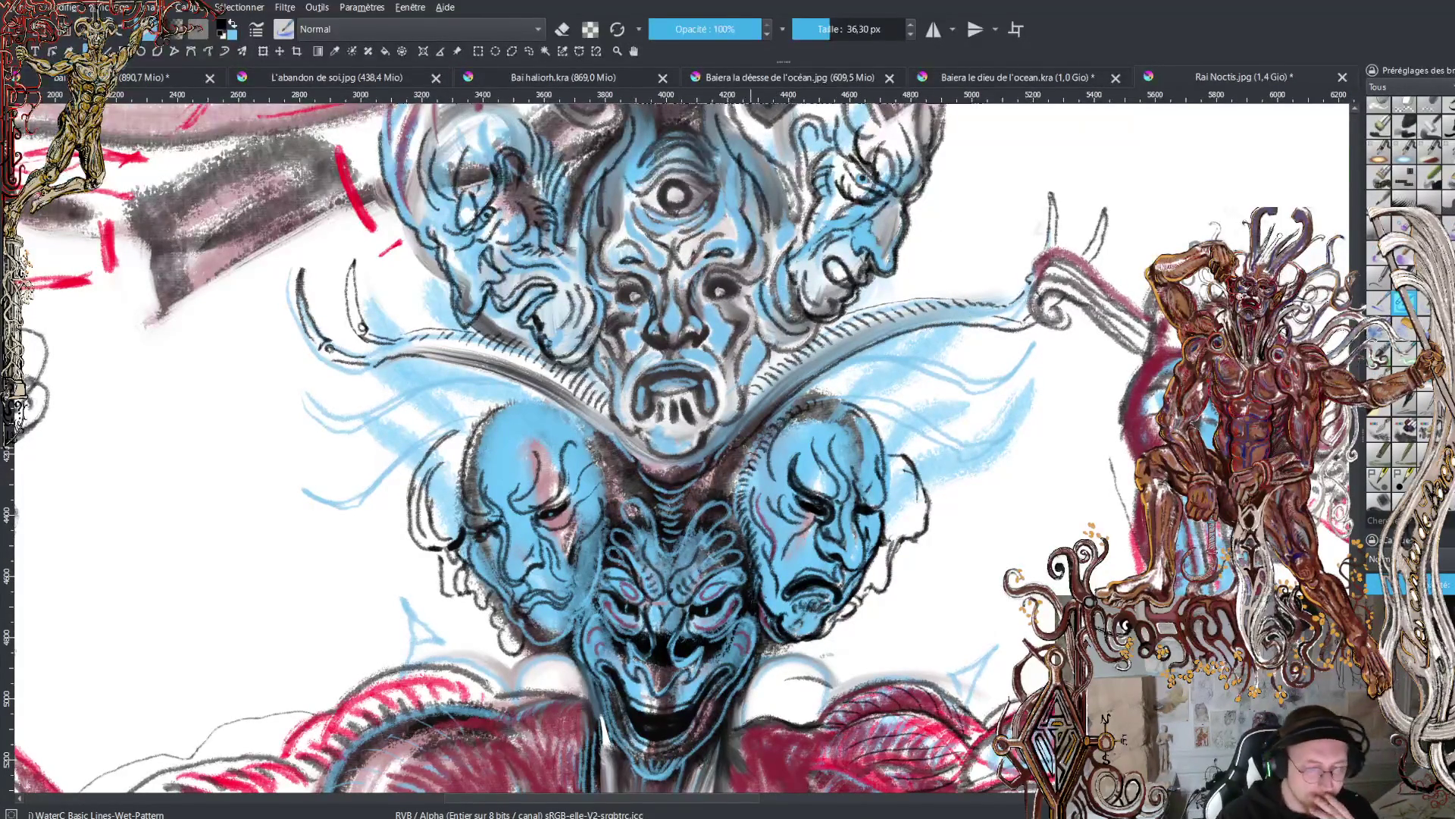
mouse_move(757, 424)
mouse_down()
mouse_move(803, 365)
mouse_move(879, 326)
mouse_move(993, 319)
mouse_up()
drag(621, 457, 605, 399)
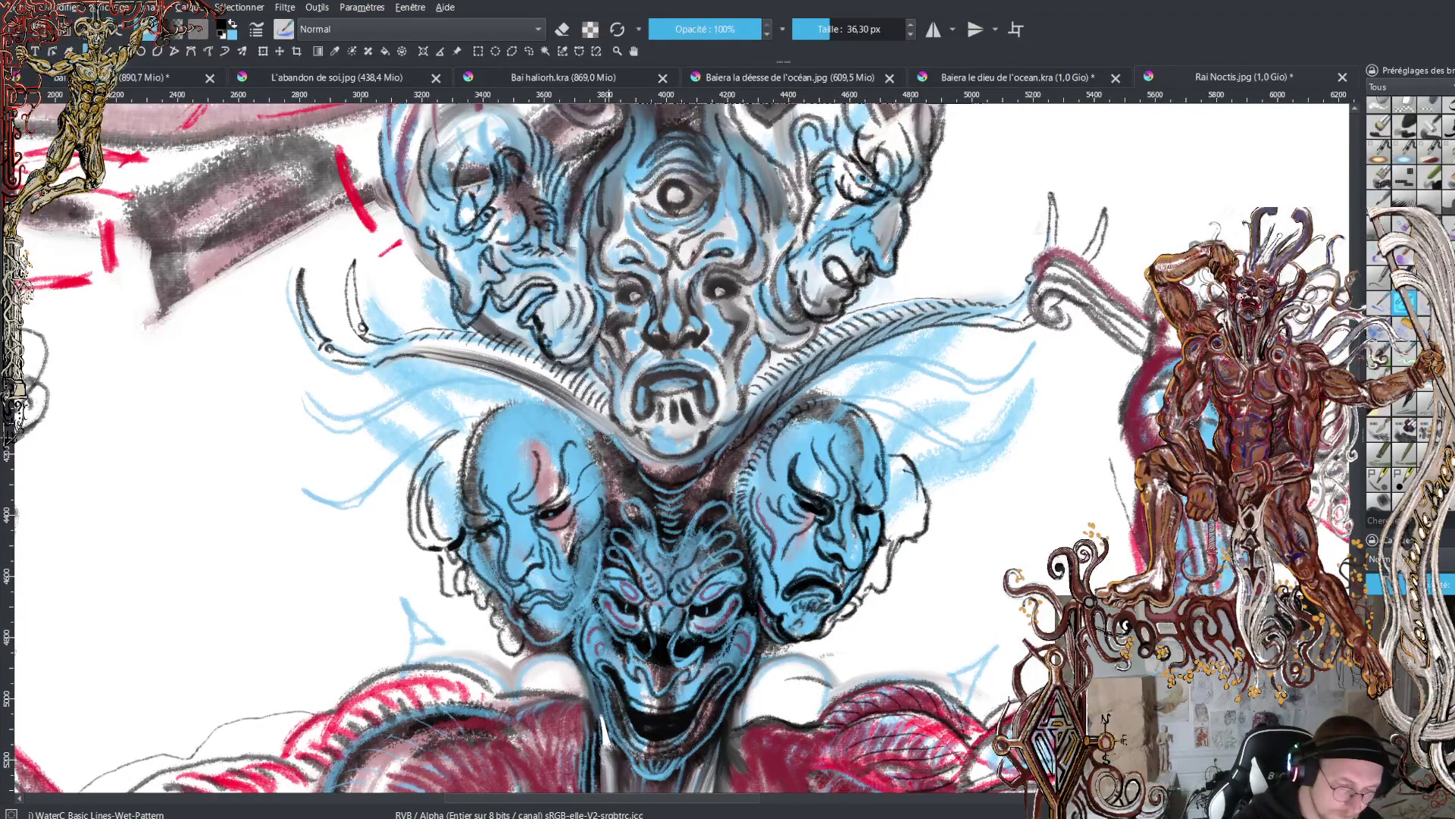
mouse_move(614, 423)
mouse_down()
mouse_move(504, 356)
mouse_move(443, 345)
mouse_move(371, 359)
mouse_up()
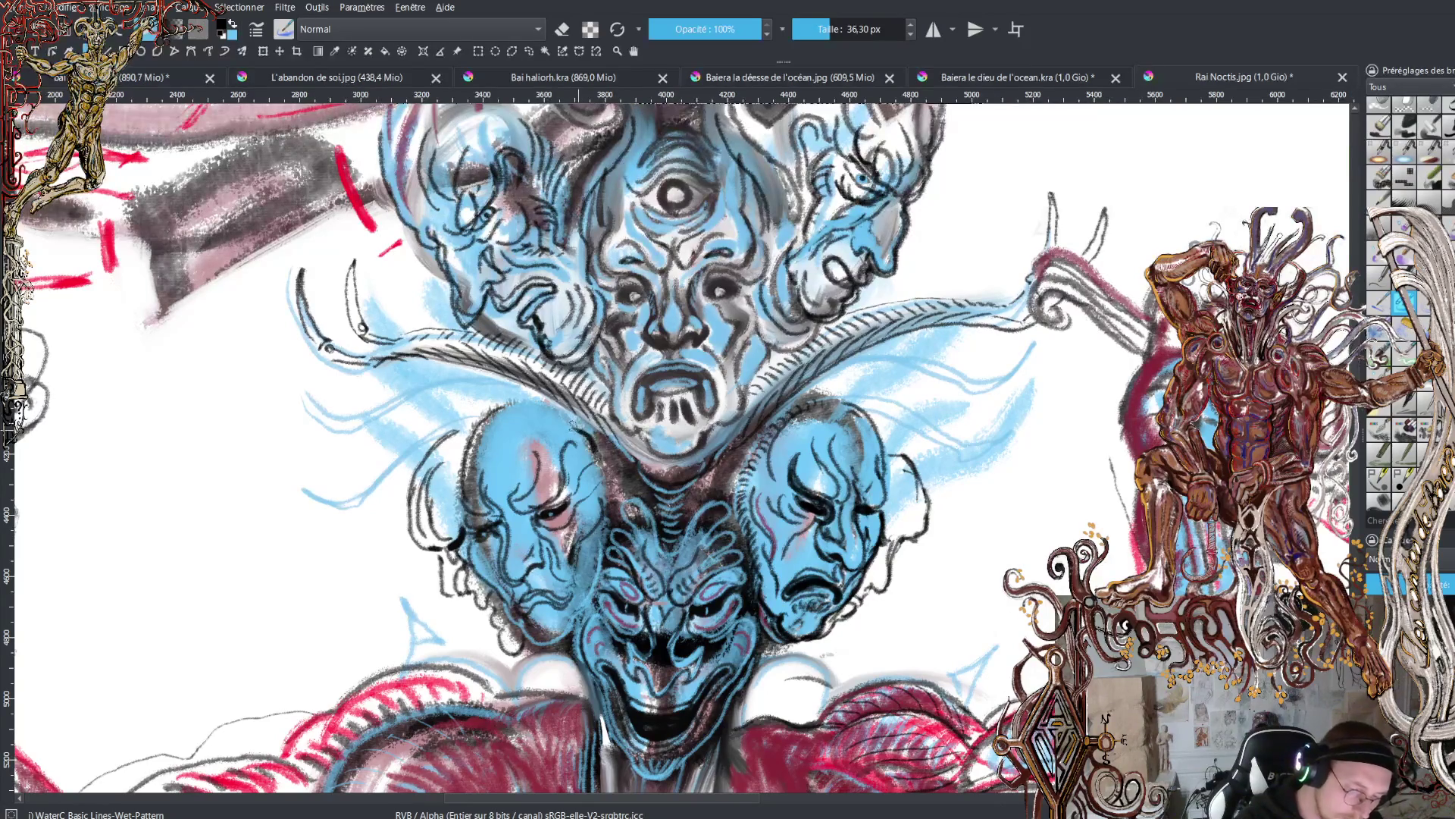
- Darken the left mask's forehead lines and add dark strands to its hair
mouse_move(552, 449)
mouse_down()
mouse_move(530, 451)
mouse_move(533, 416)
mouse_up()
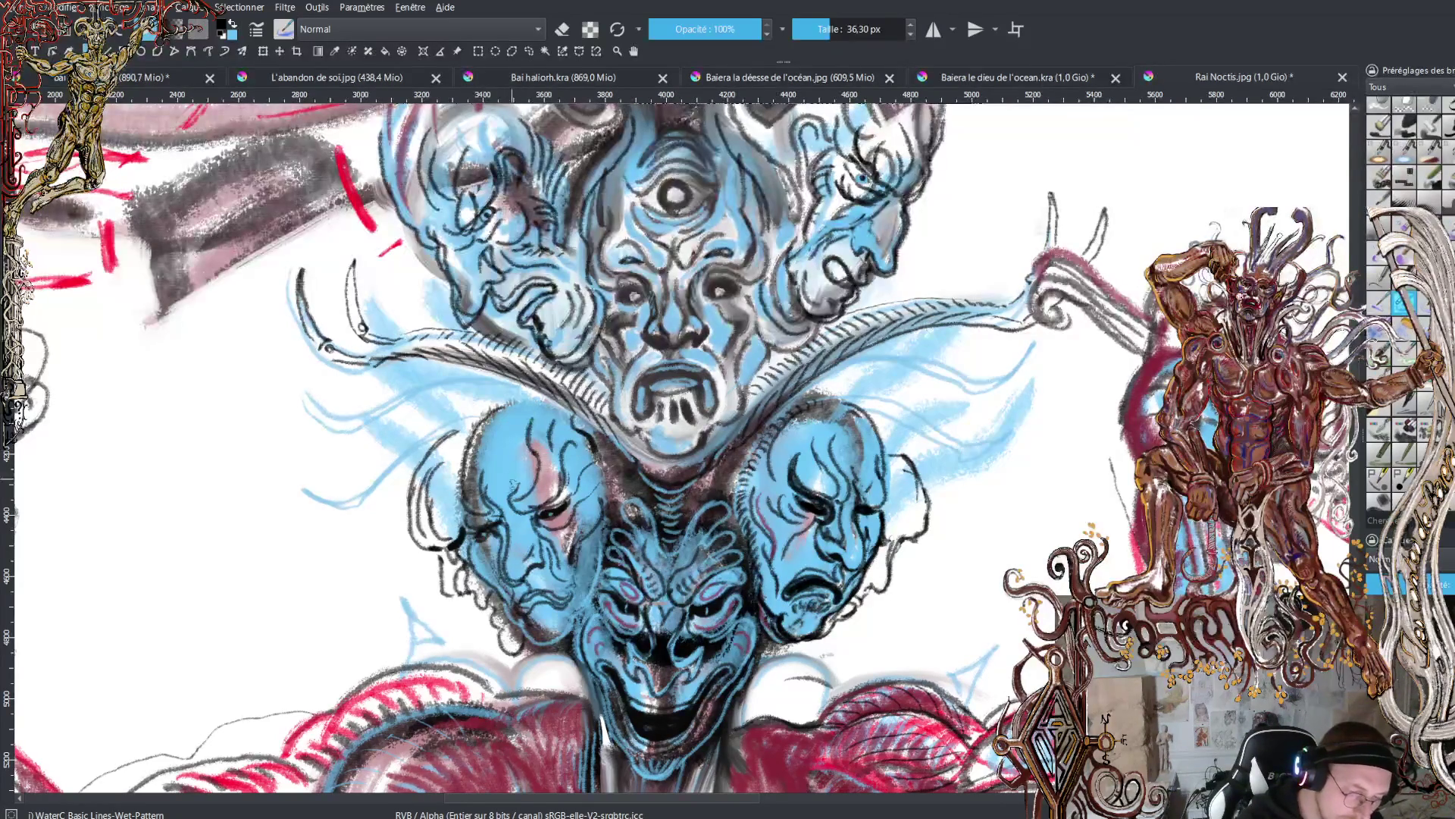
drag(513, 486, 506, 408)
drag(485, 471, 482, 422)
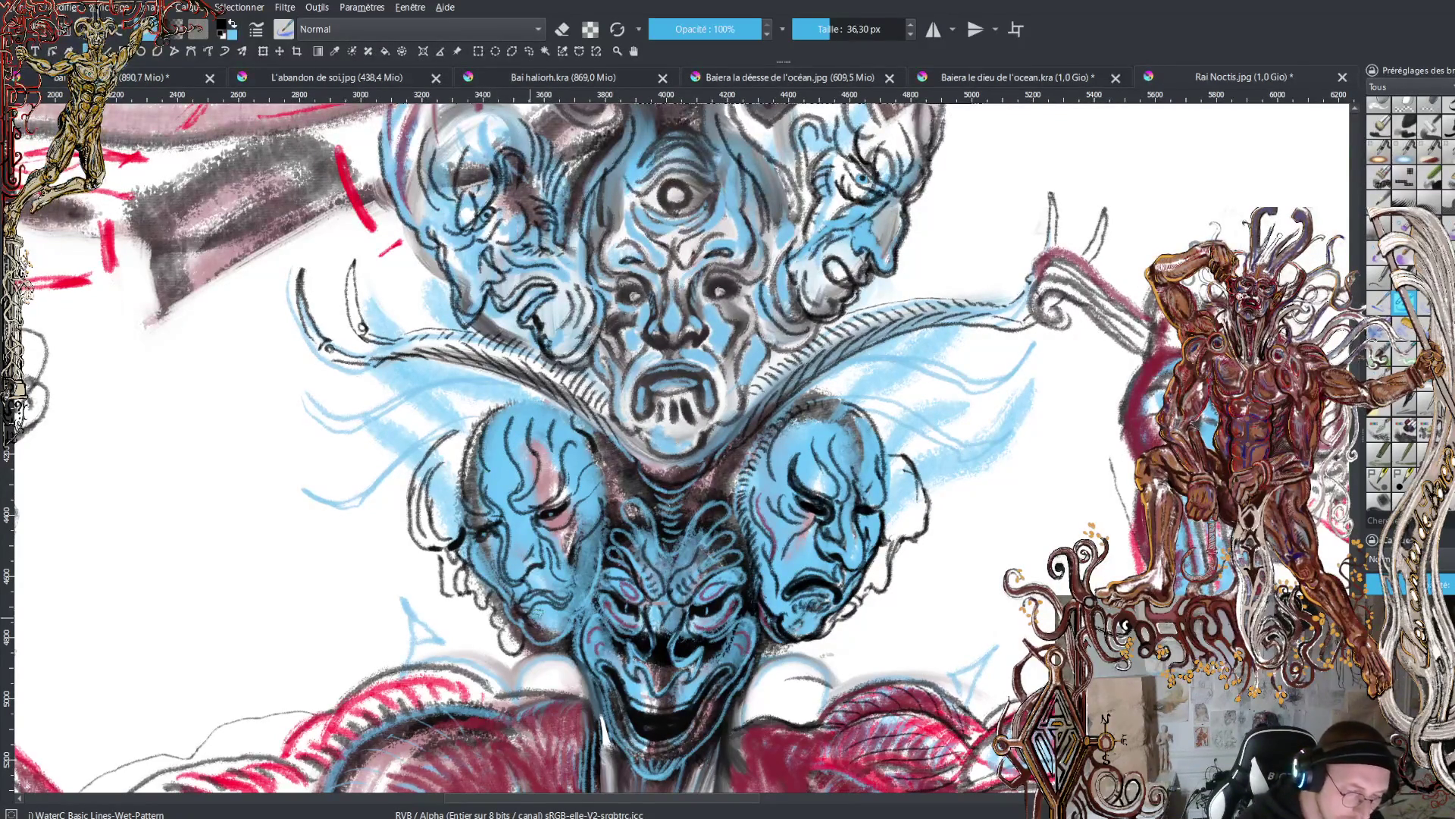
drag(464, 508, 475, 424)
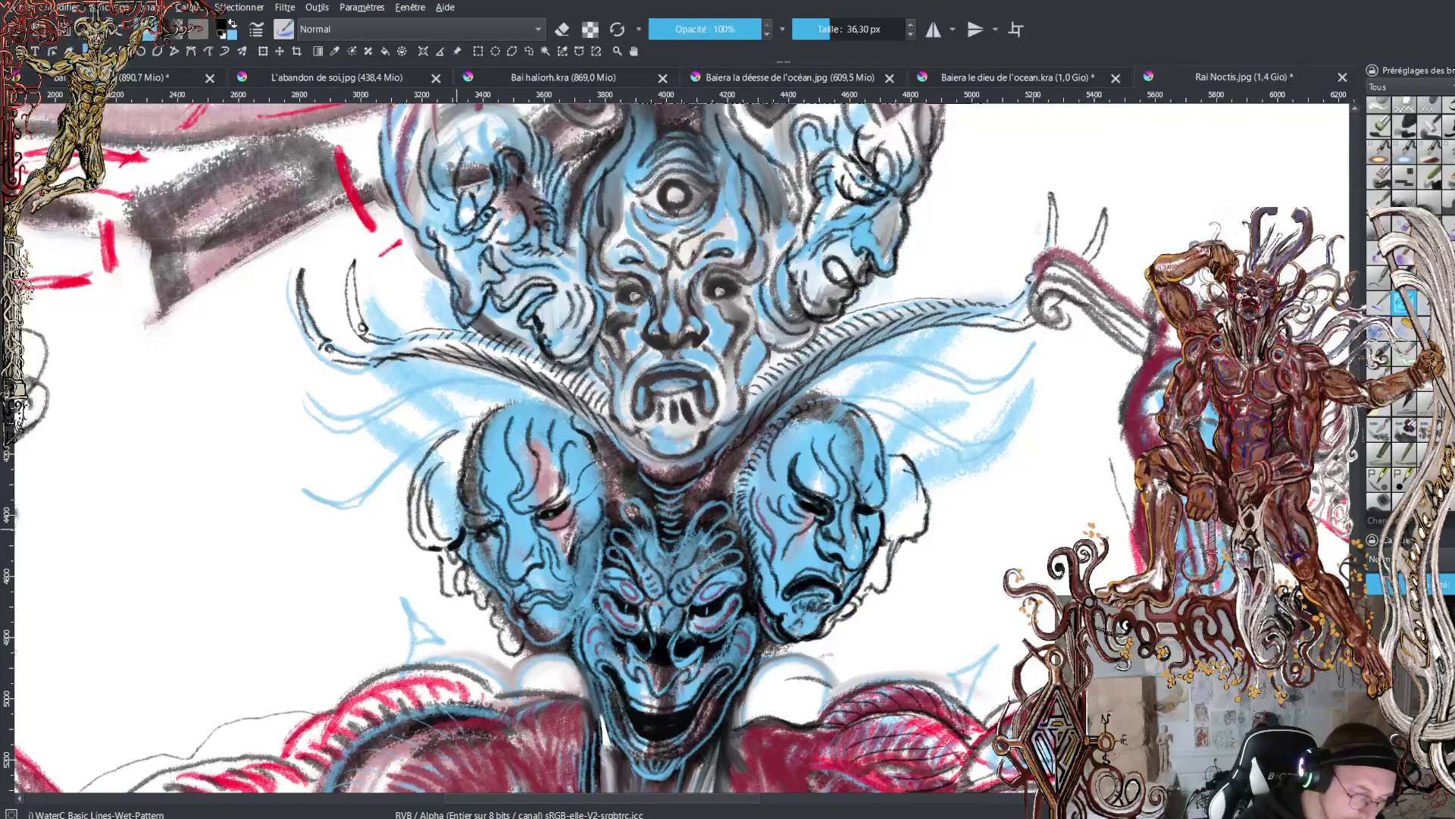
mouse_move(463, 507)
mouse_down()
mouse_move(458, 521)
mouse_move(528, 574)
mouse_move(507, 524)
mouse_move(537, 534)
mouse_up()
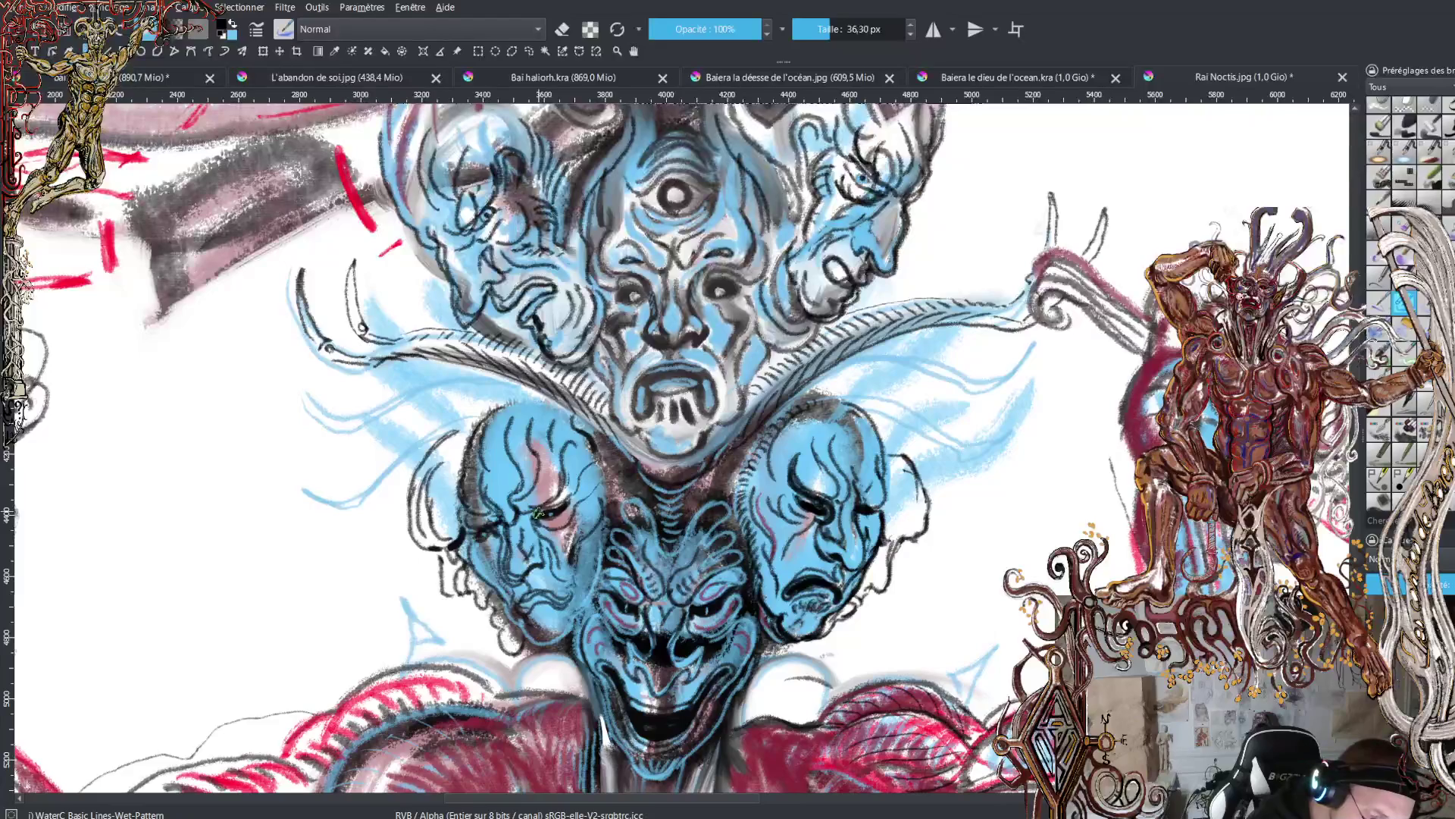
- Darken the left mask's eye and cheek contour, with a light blue touch on the chin
mouse_move(542, 509)
mouse_down()
mouse_move(532, 517)
mouse_move(573, 485)
mouse_move(567, 460)
mouse_move(590, 502)
mouse_move(574, 559)
mouse_move(588, 585)
mouse_up()
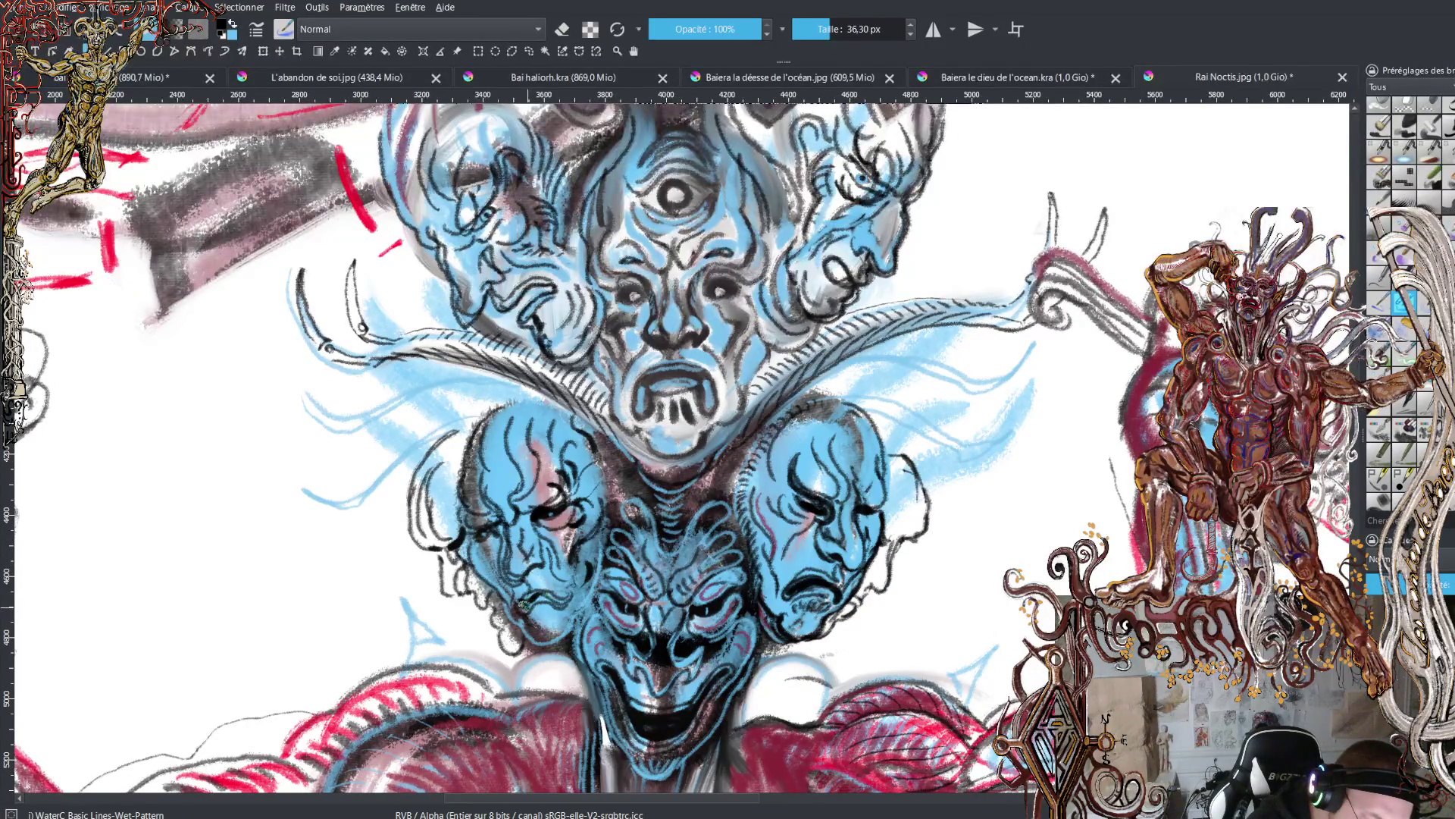
drag(523, 608, 561, 604)
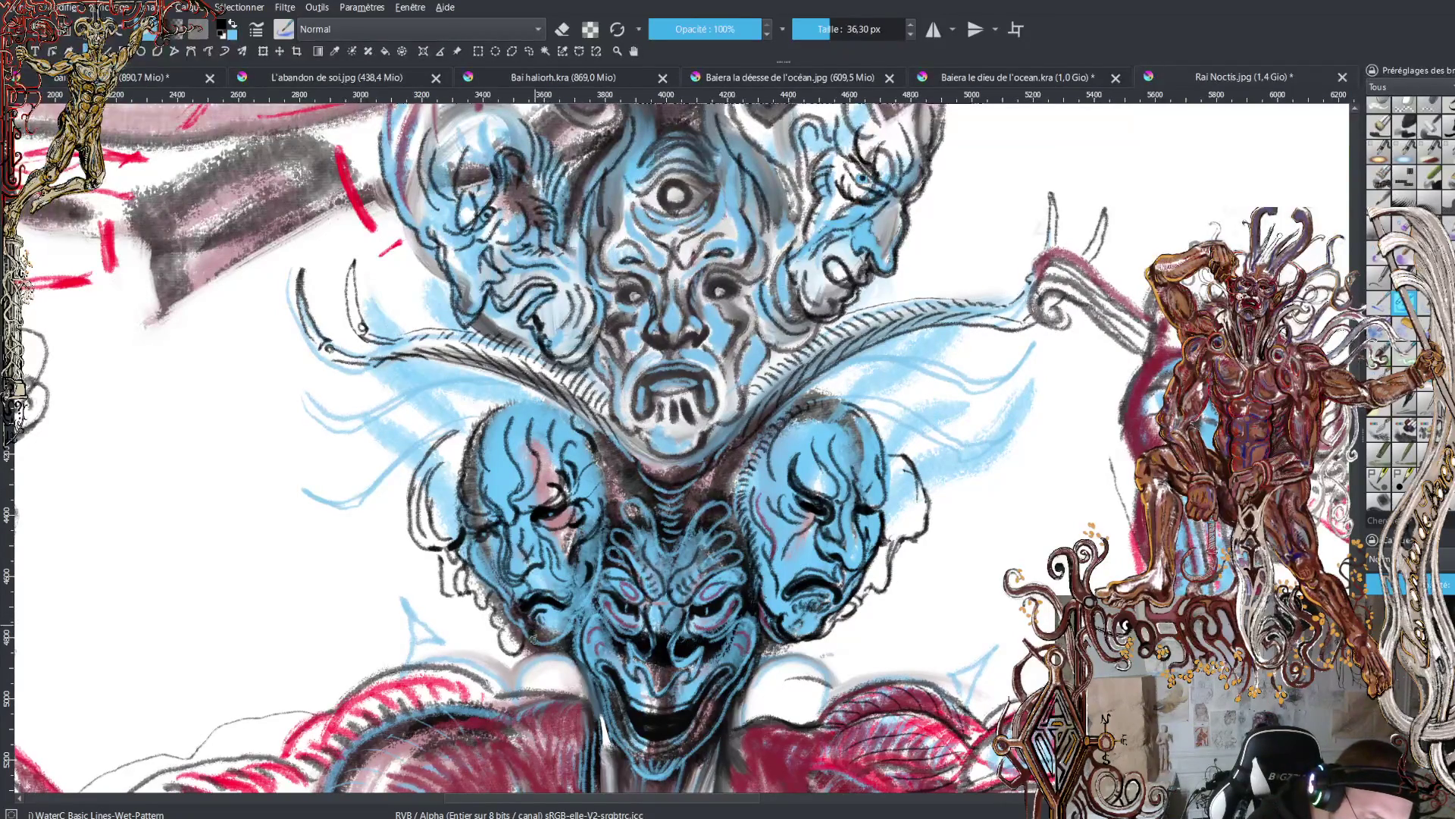
key(x)
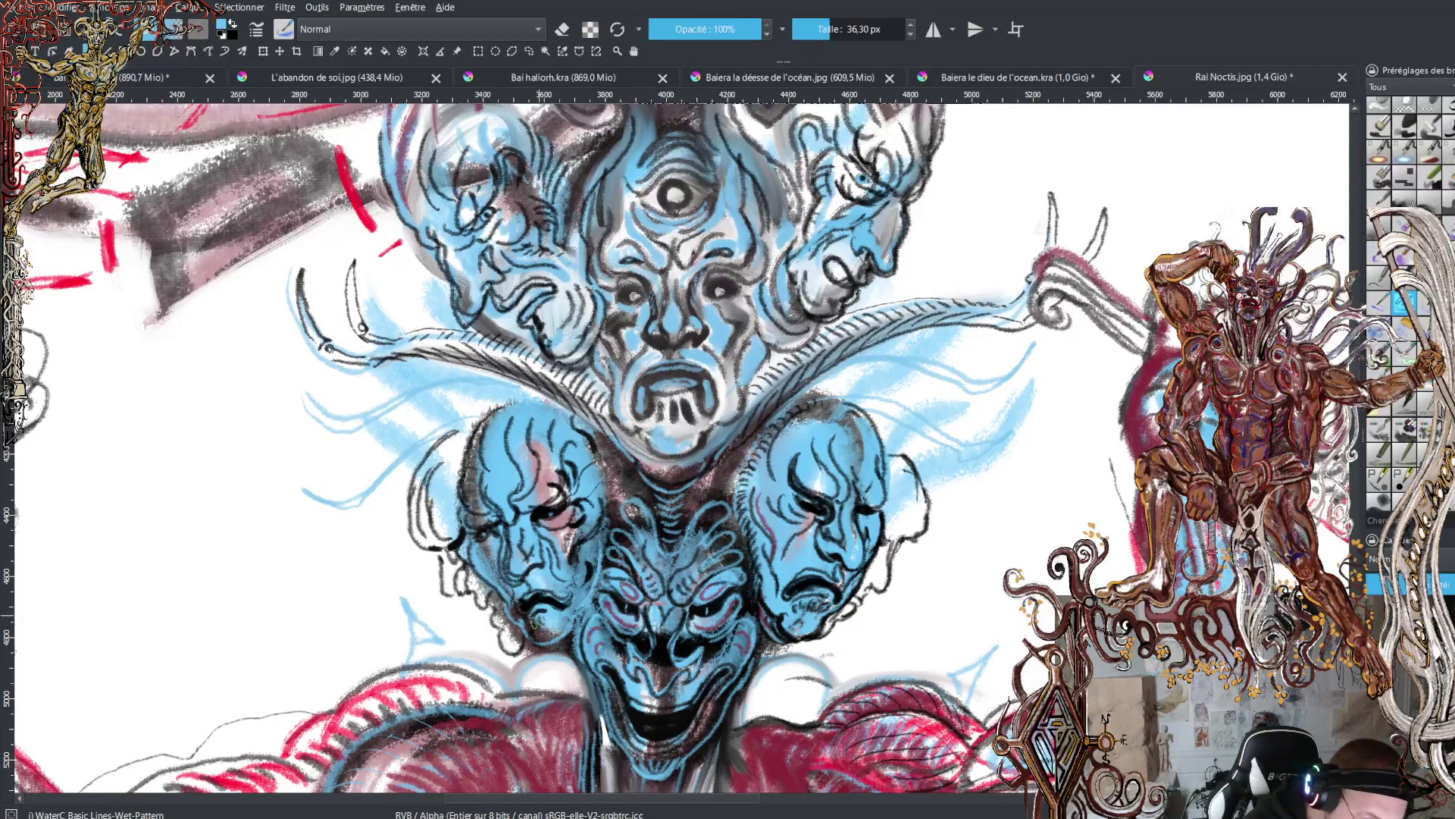
drag(534, 623, 557, 638)
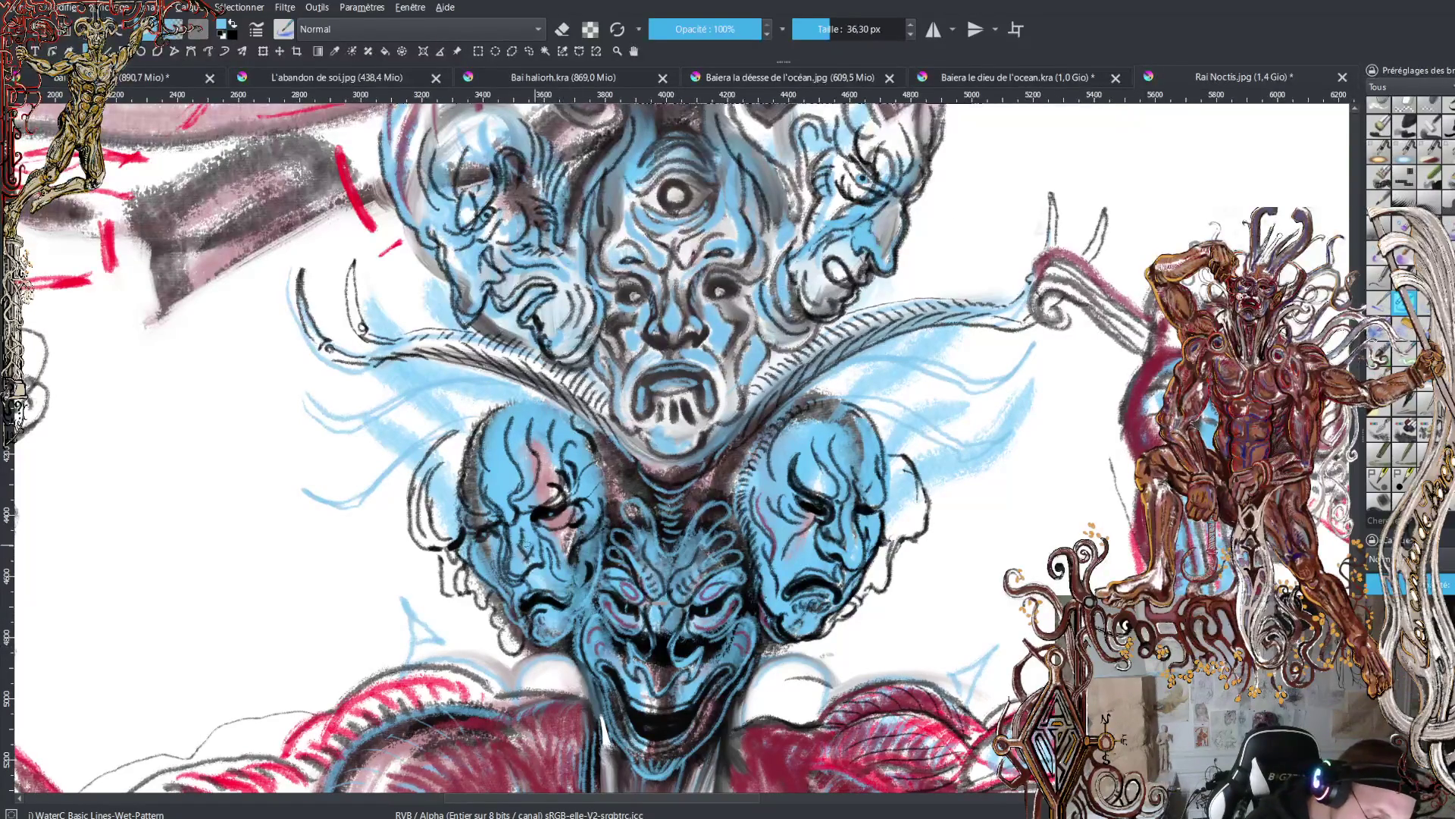
key(x)
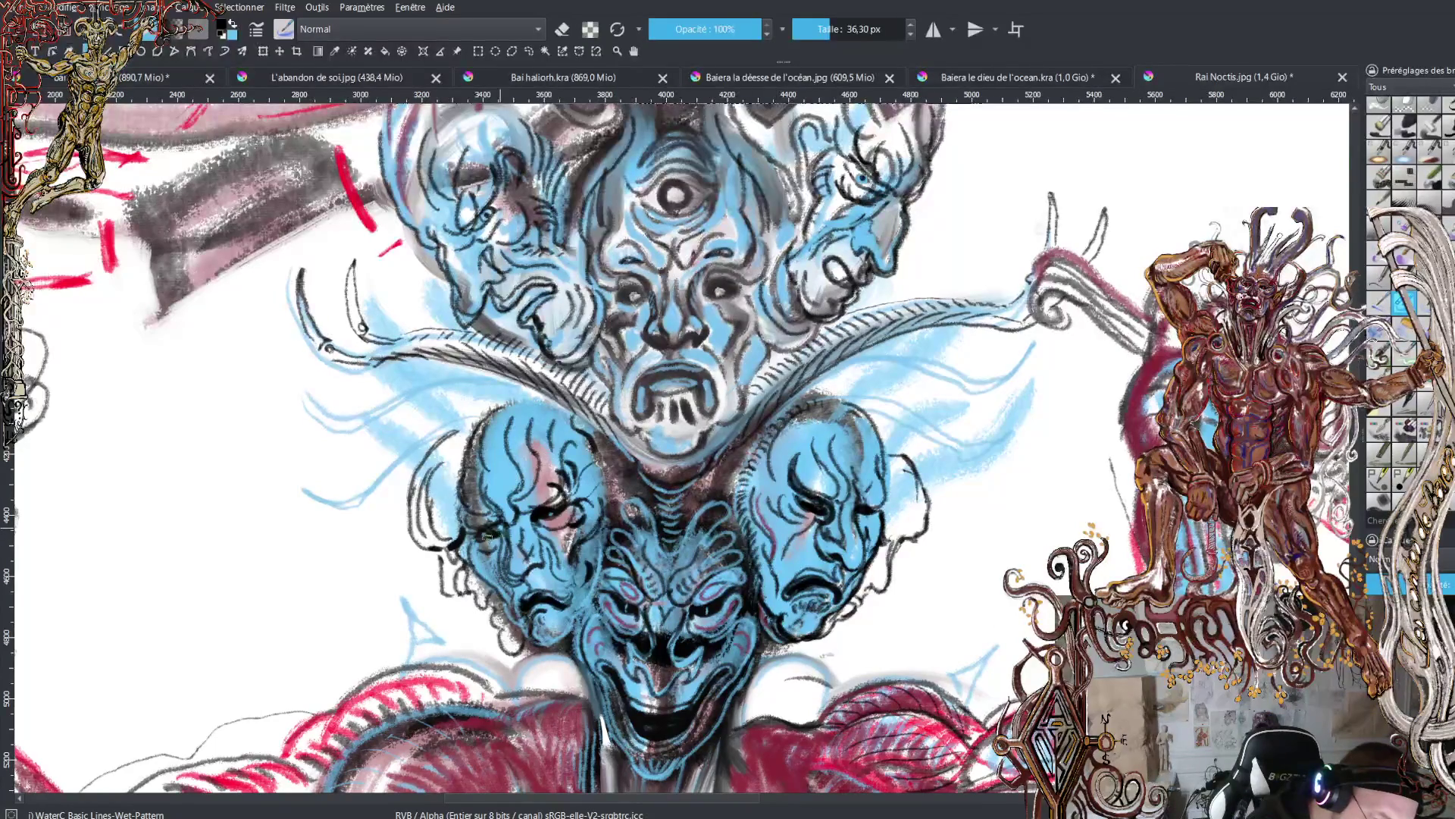
drag(489, 530, 498, 532)
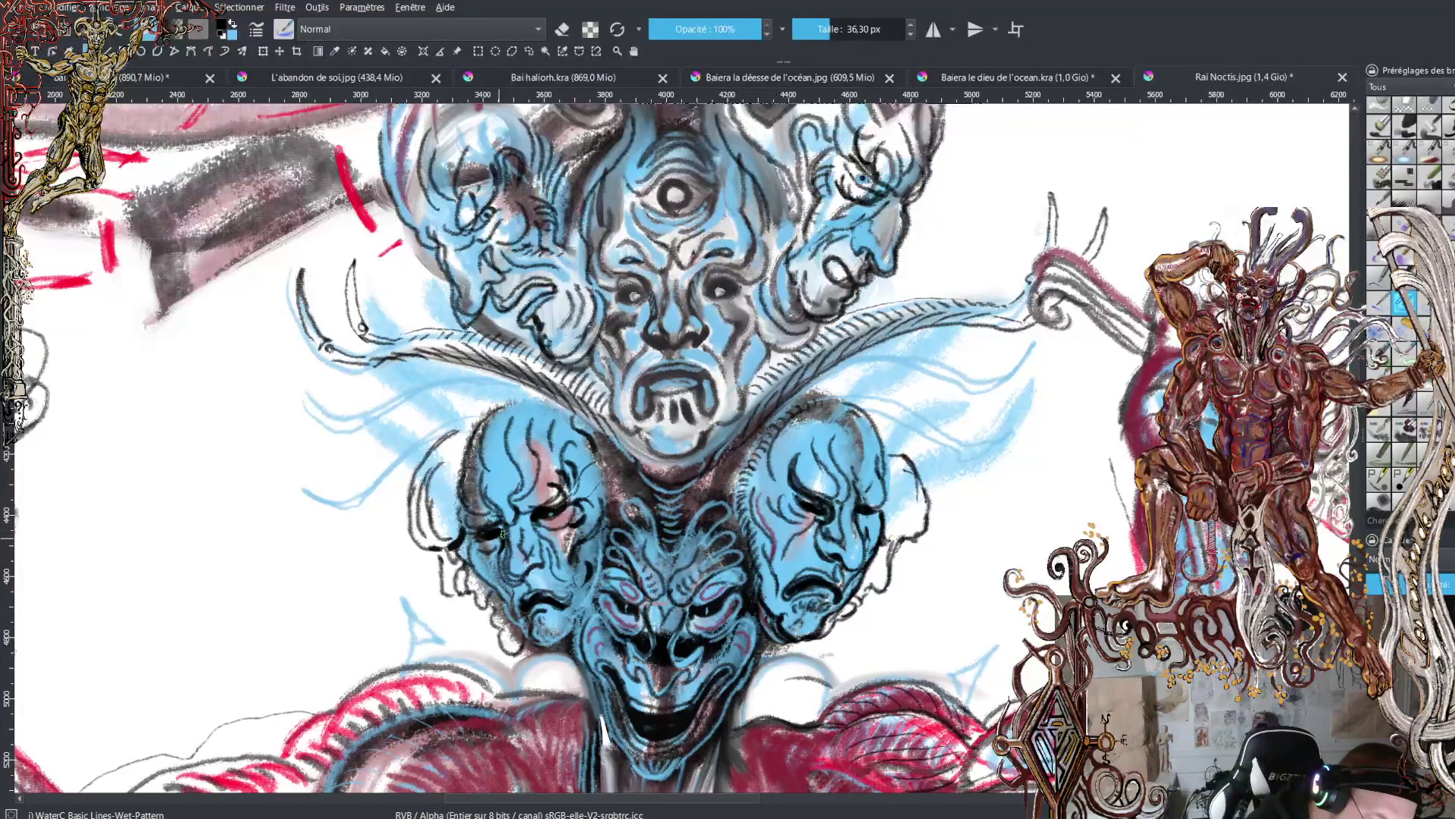
drag(533, 521, 558, 547)
drag(511, 571, 508, 529)
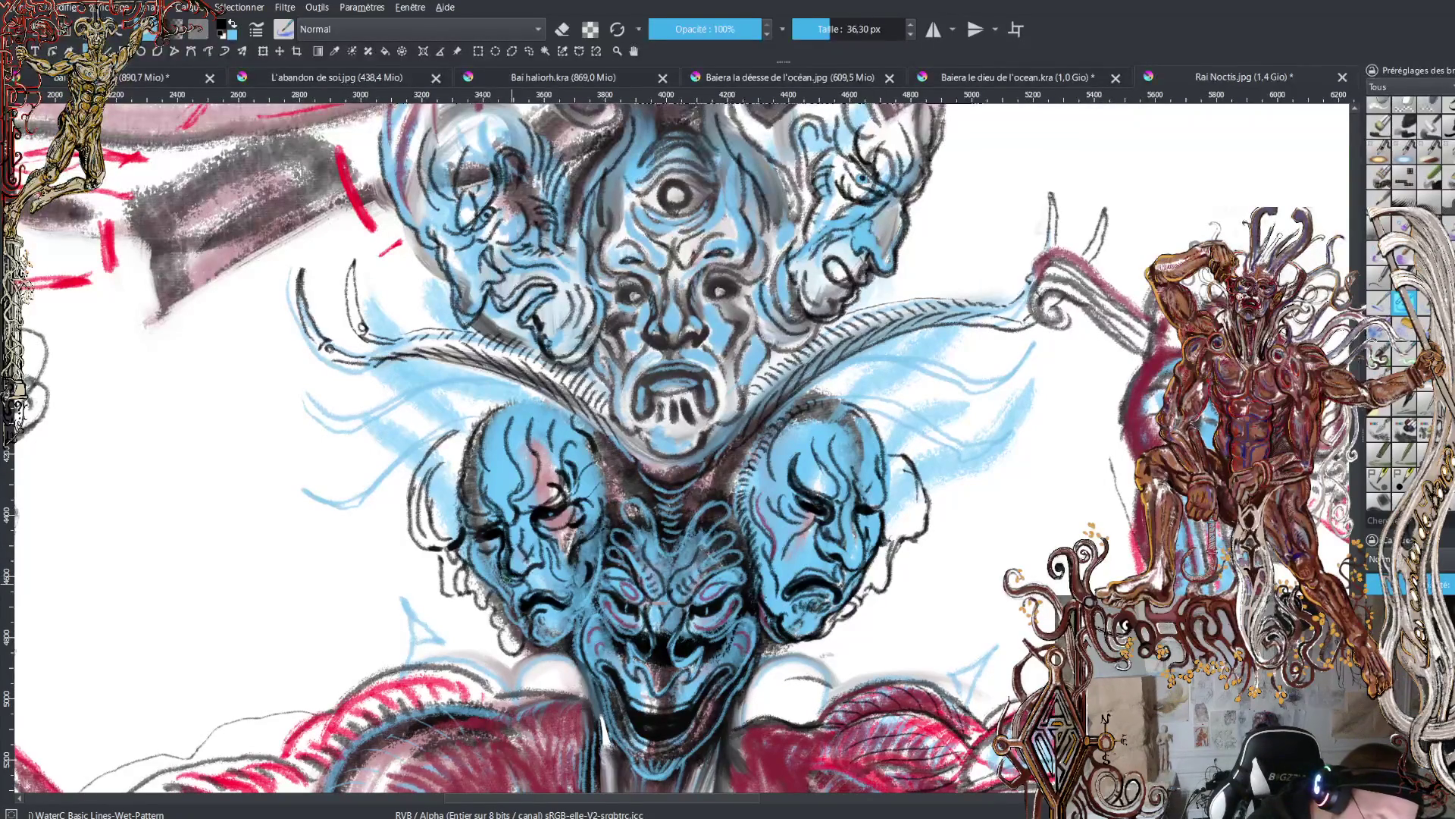
- Add a small blue stroke near the lower-left chin, then darken the eye area in black
key(x)
key(x)
drag(527, 584, 530, 603)
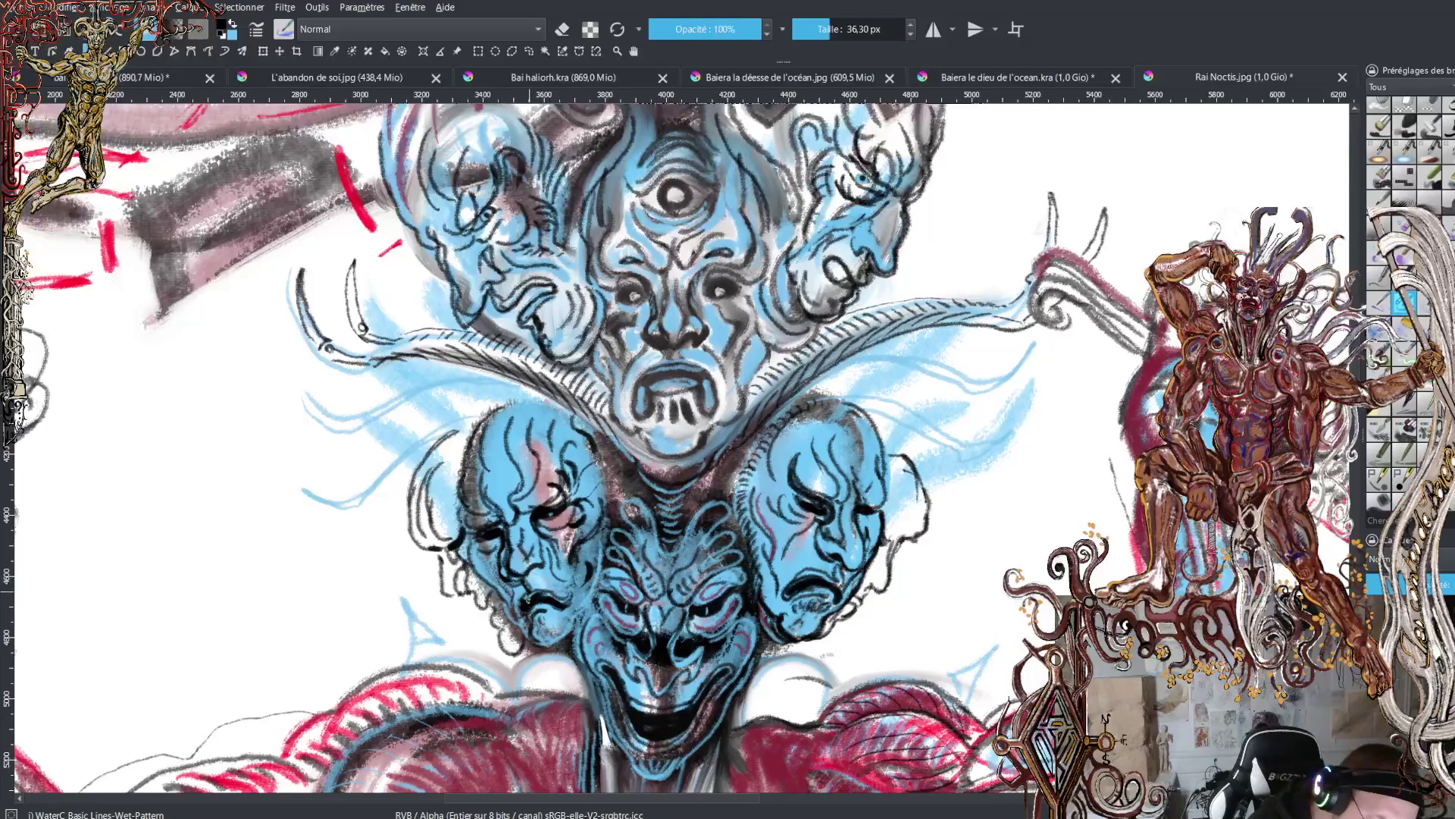
key(x)
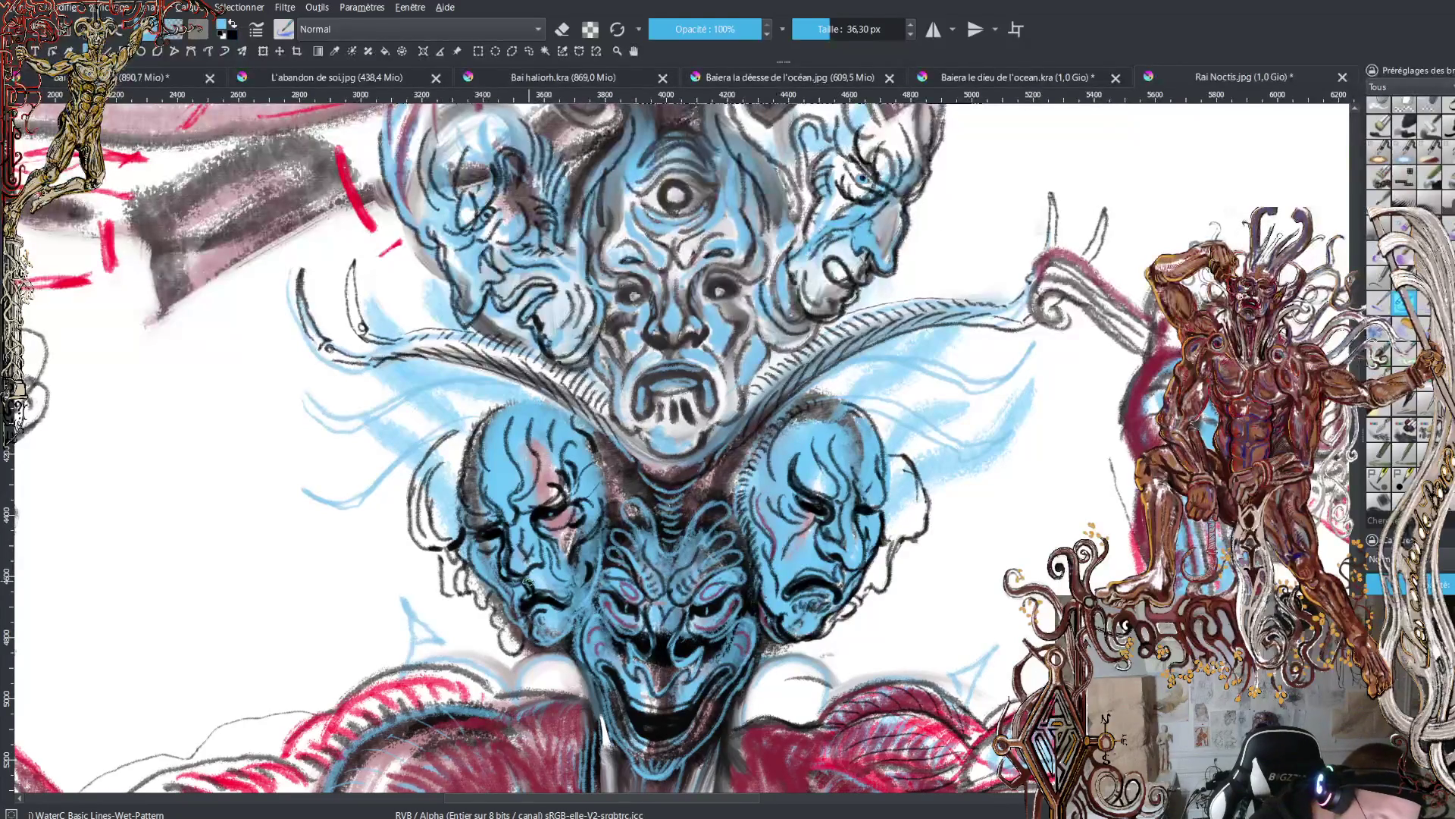
key(x)
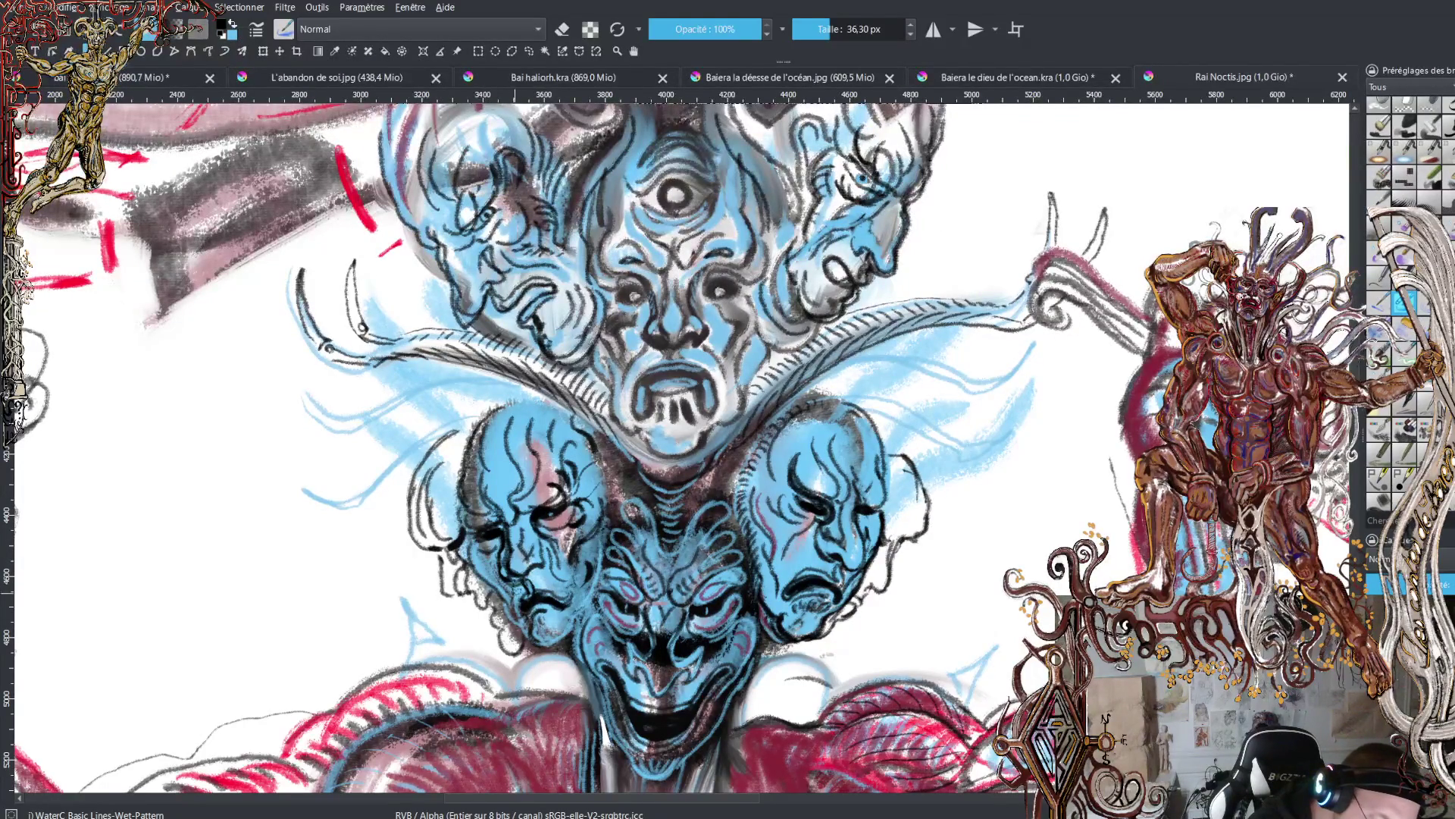
key(x)
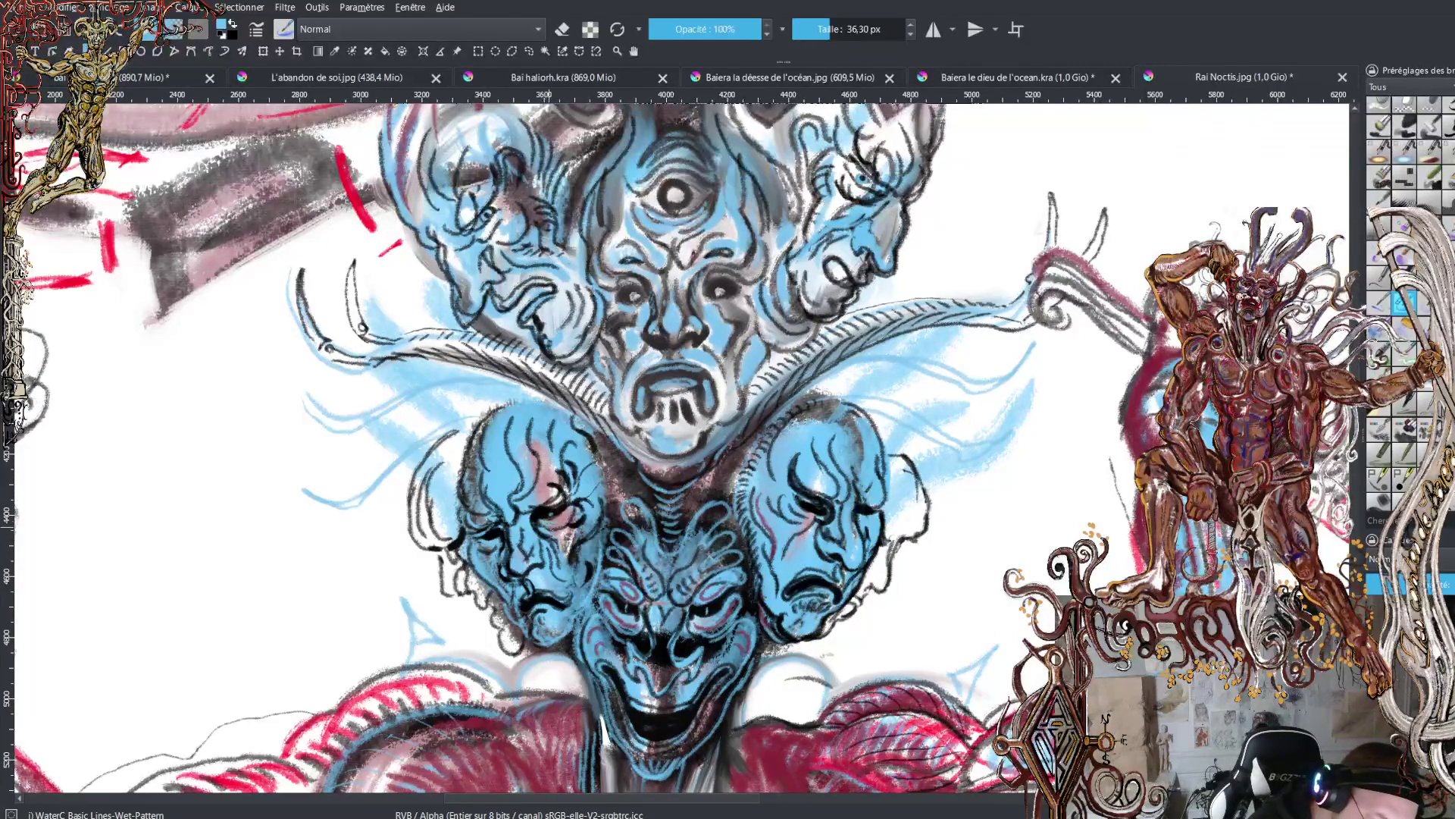
key(x)
drag(542, 516, 559, 505)
key(x)
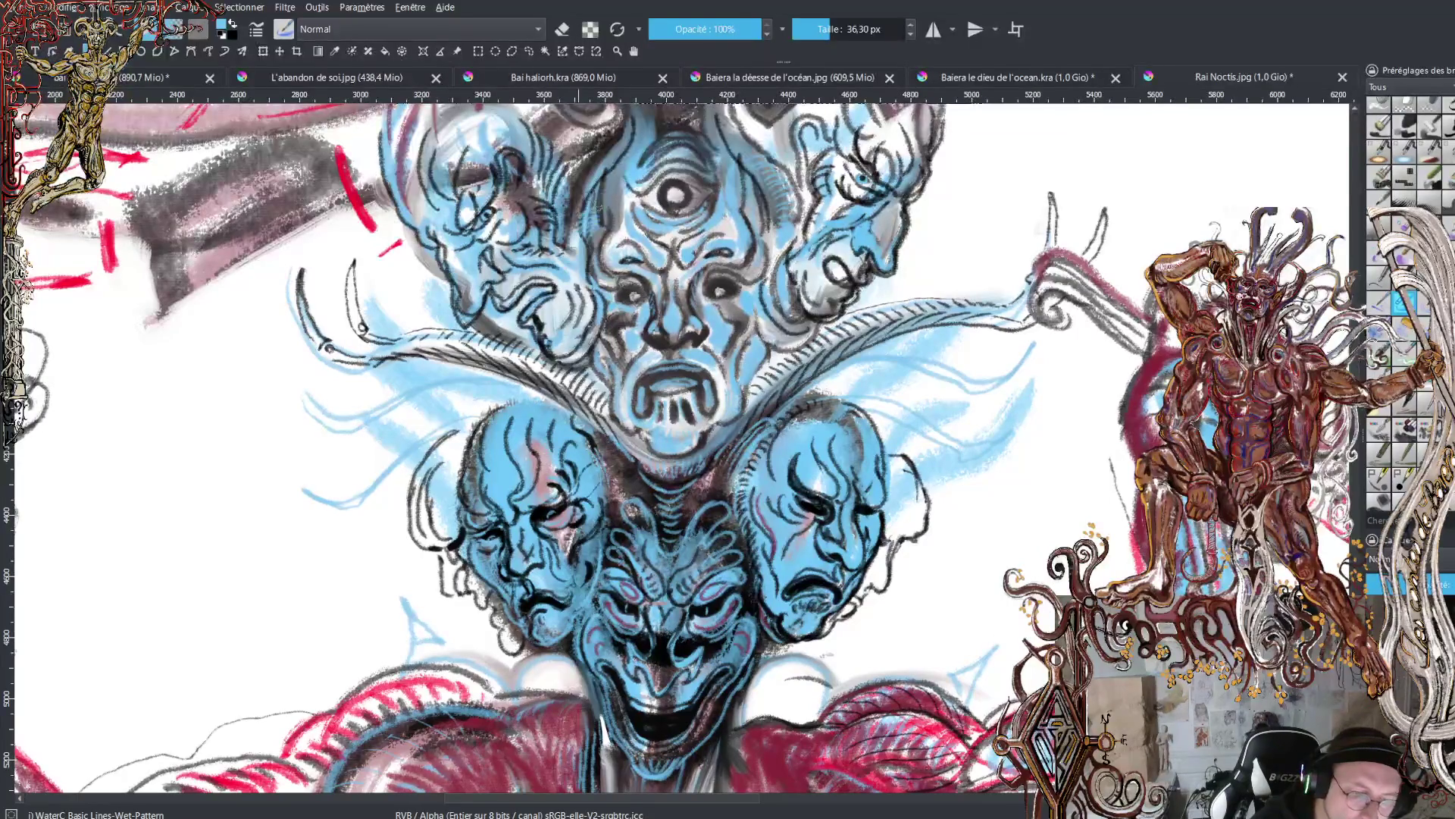
- Paint light blue beside the central face and along the right, upper-right and upper-left face edges
drag(590, 194, 602, 186)
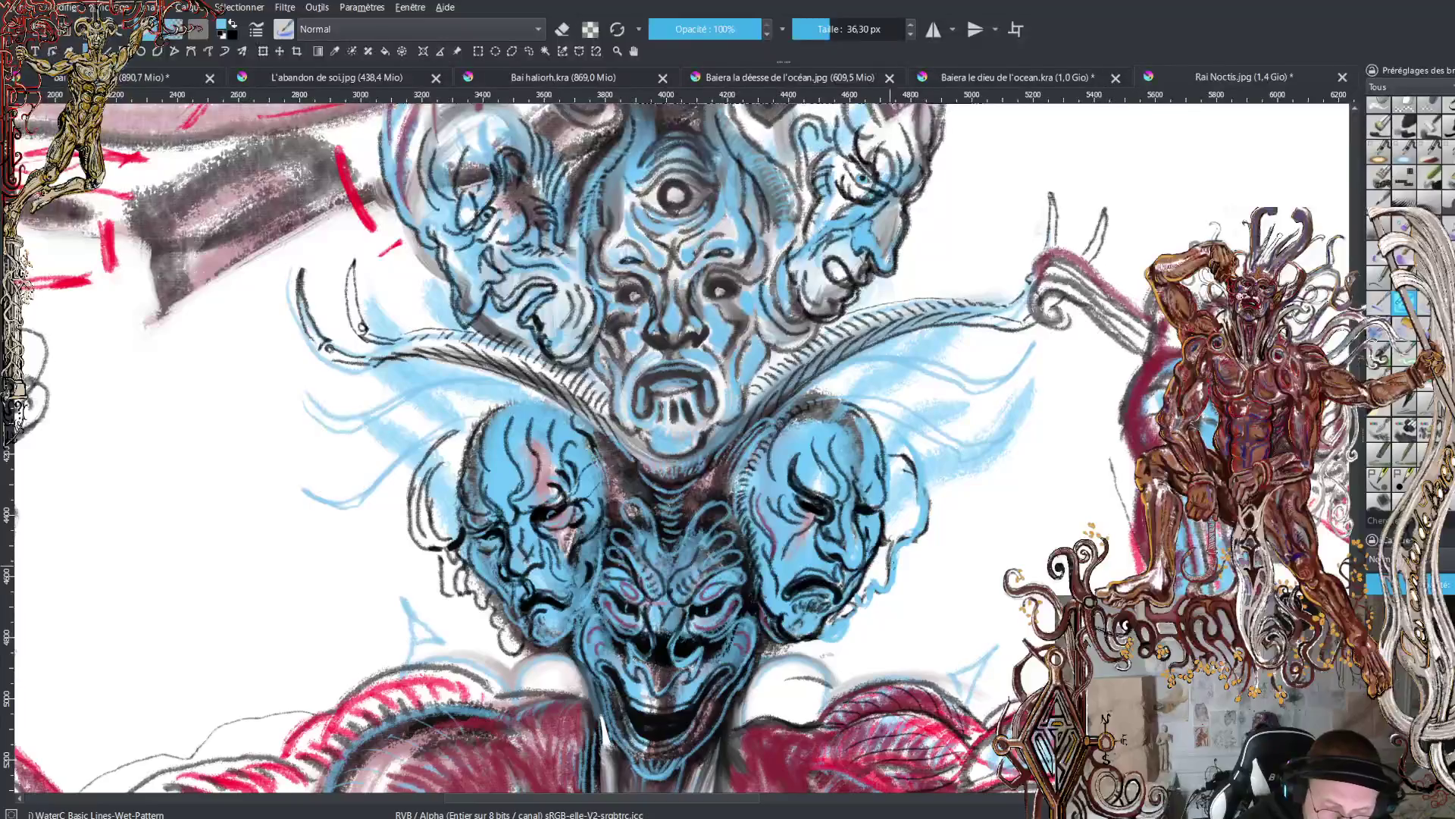
mouse_move(906, 526)
mouse_down()
mouse_move(894, 489)
mouse_move(921, 485)
mouse_move(899, 452)
mouse_move(926, 512)
mouse_up()
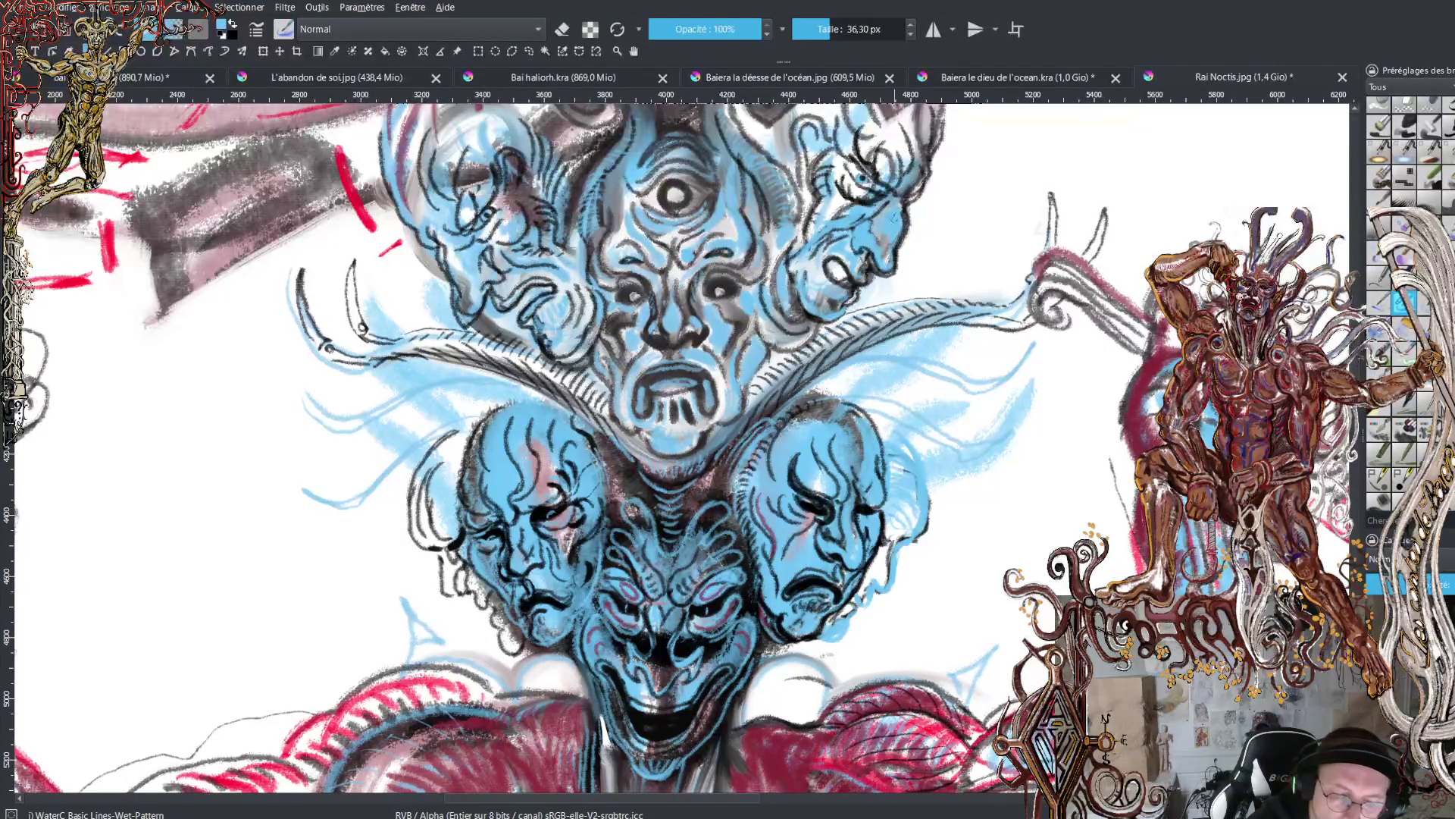
drag(914, 194, 923, 156)
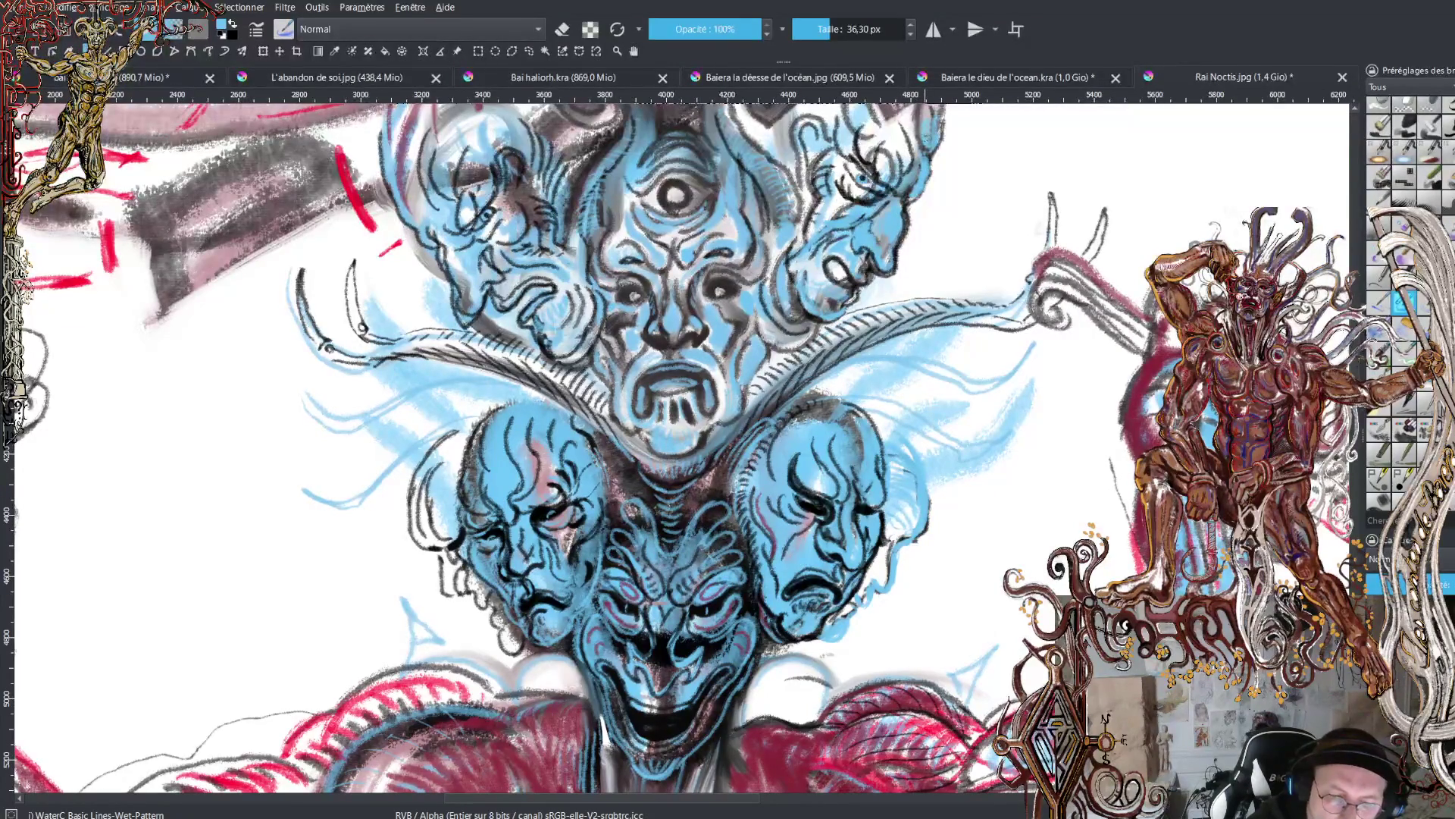
mouse_move(430, 205)
mouse_down()
mouse_move(418, 152)
mouse_move(422, 198)
mouse_move(447, 193)
mouse_move(456, 144)
mouse_move(430, 497)
mouse_up()
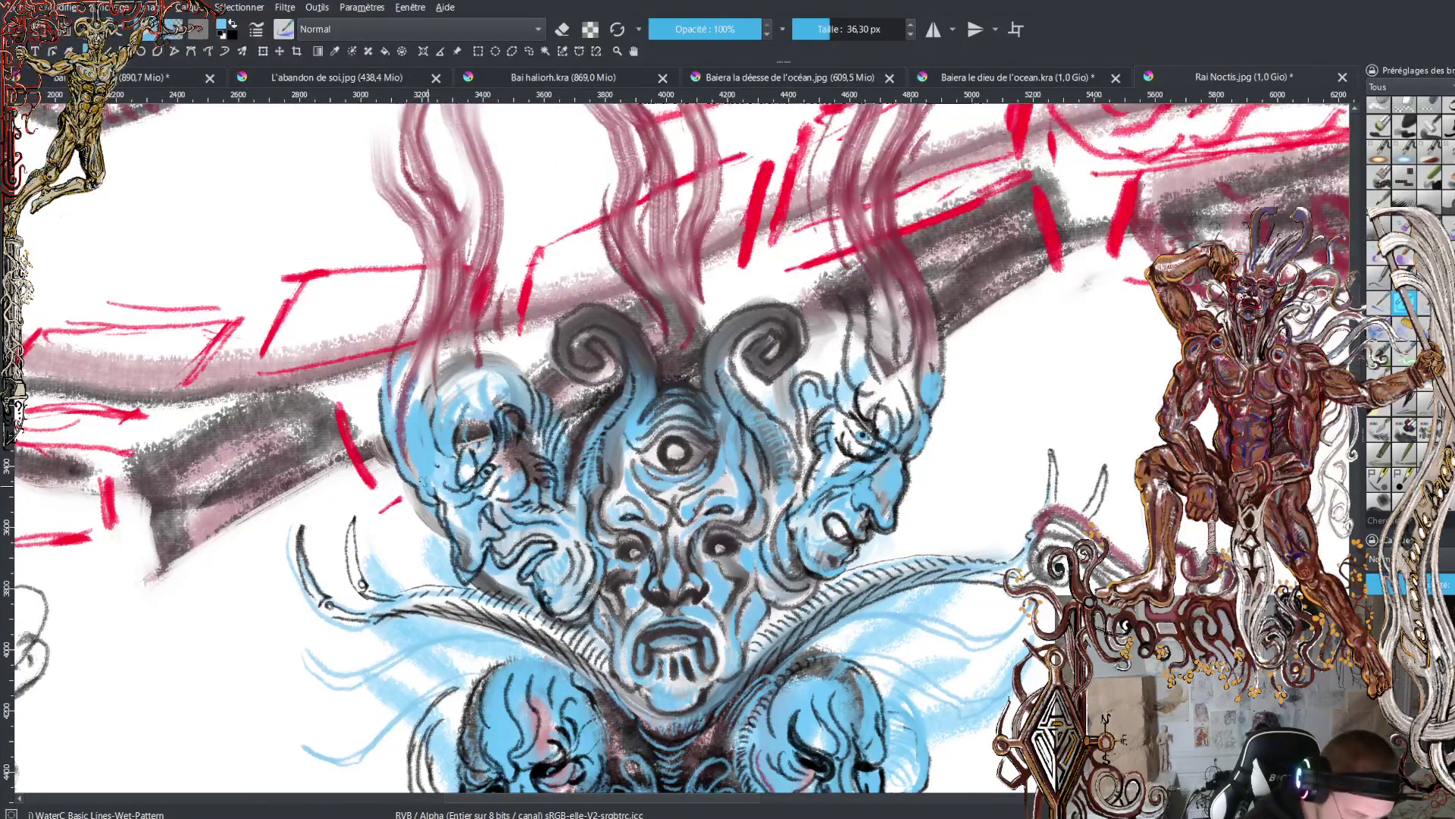
- Return to the watercolour brush in black and ink the left face's contour, including its upper edge
key(c)
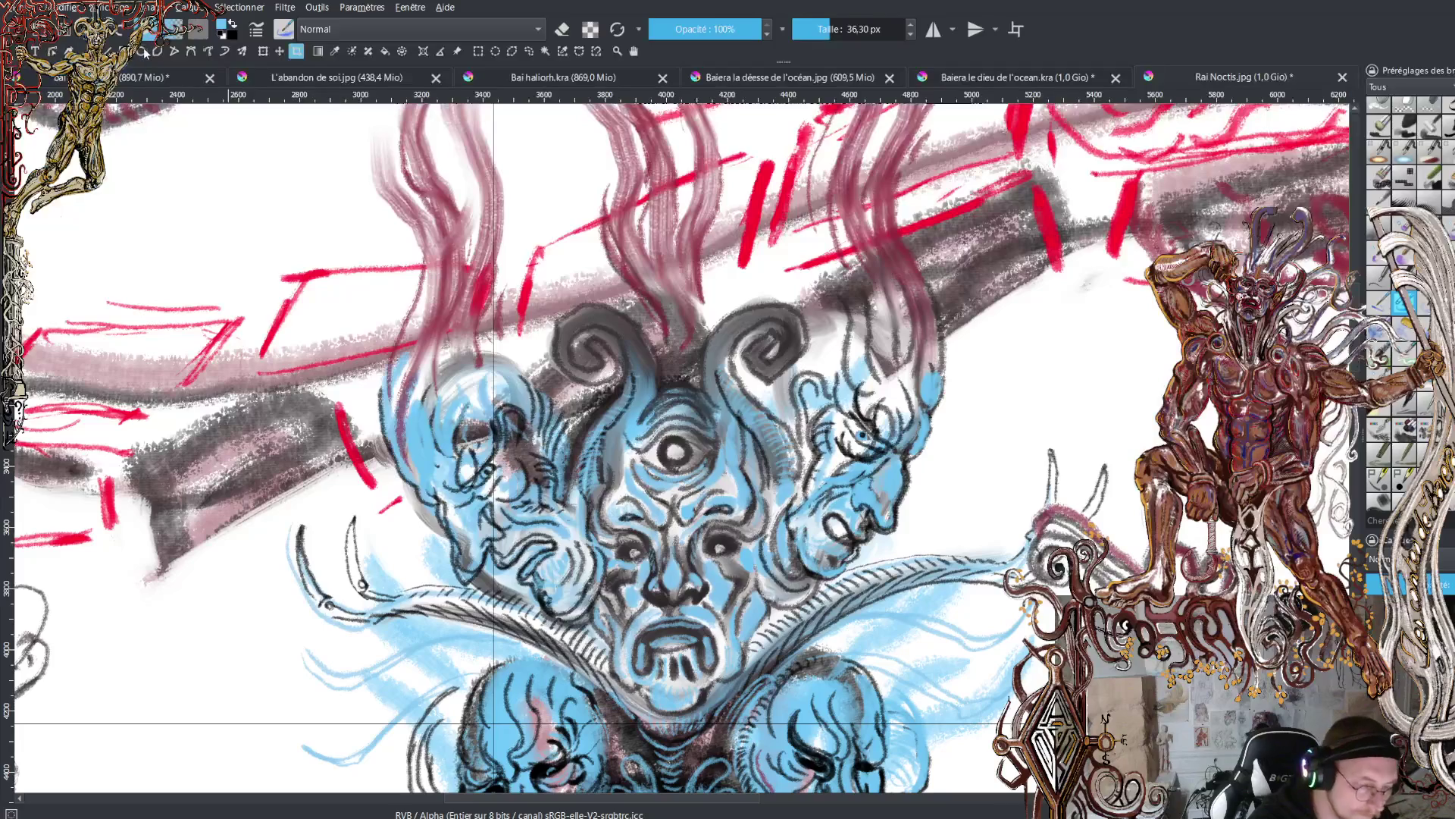
click(85, 51)
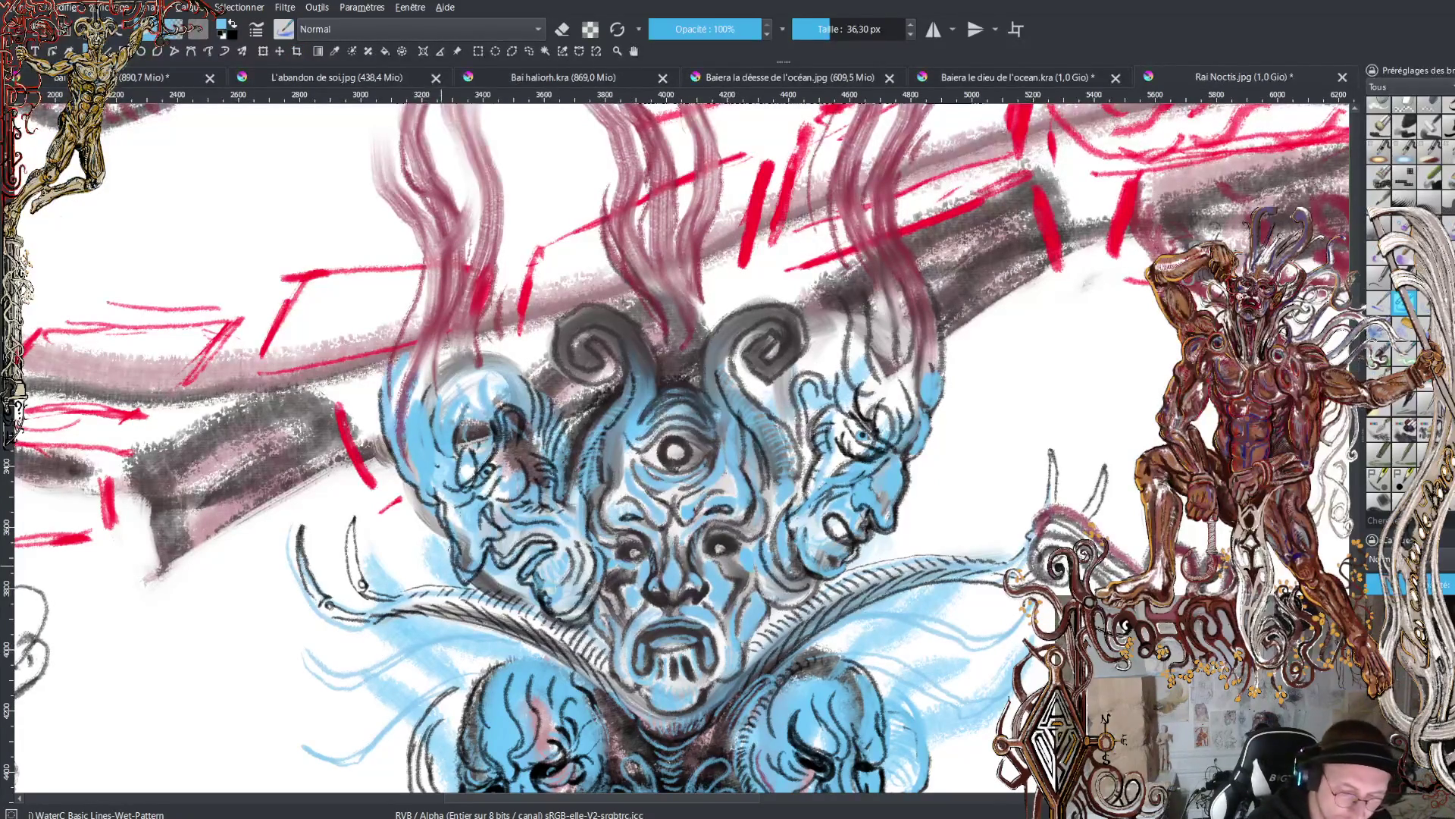
key(c)
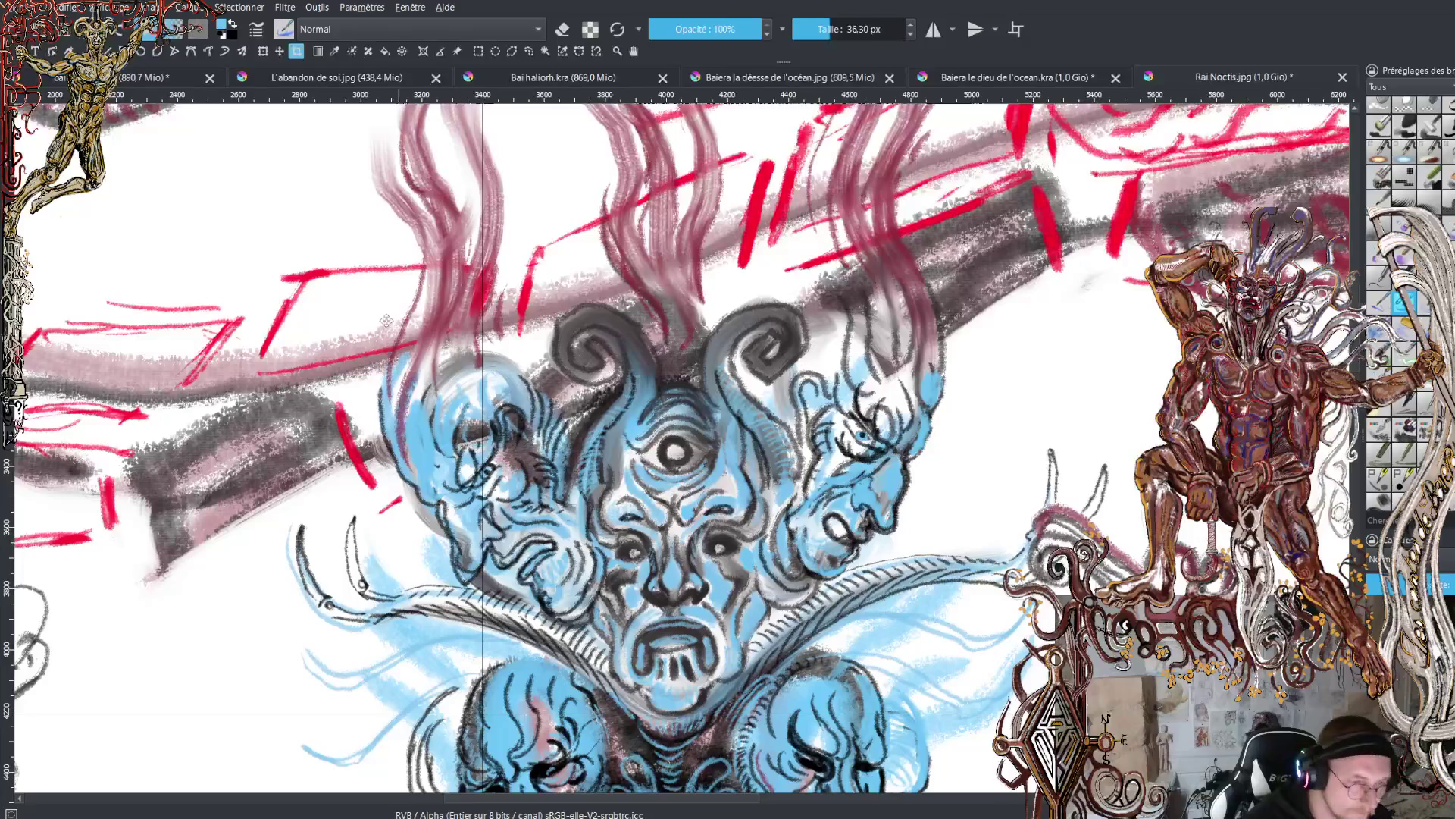
click(86, 51)
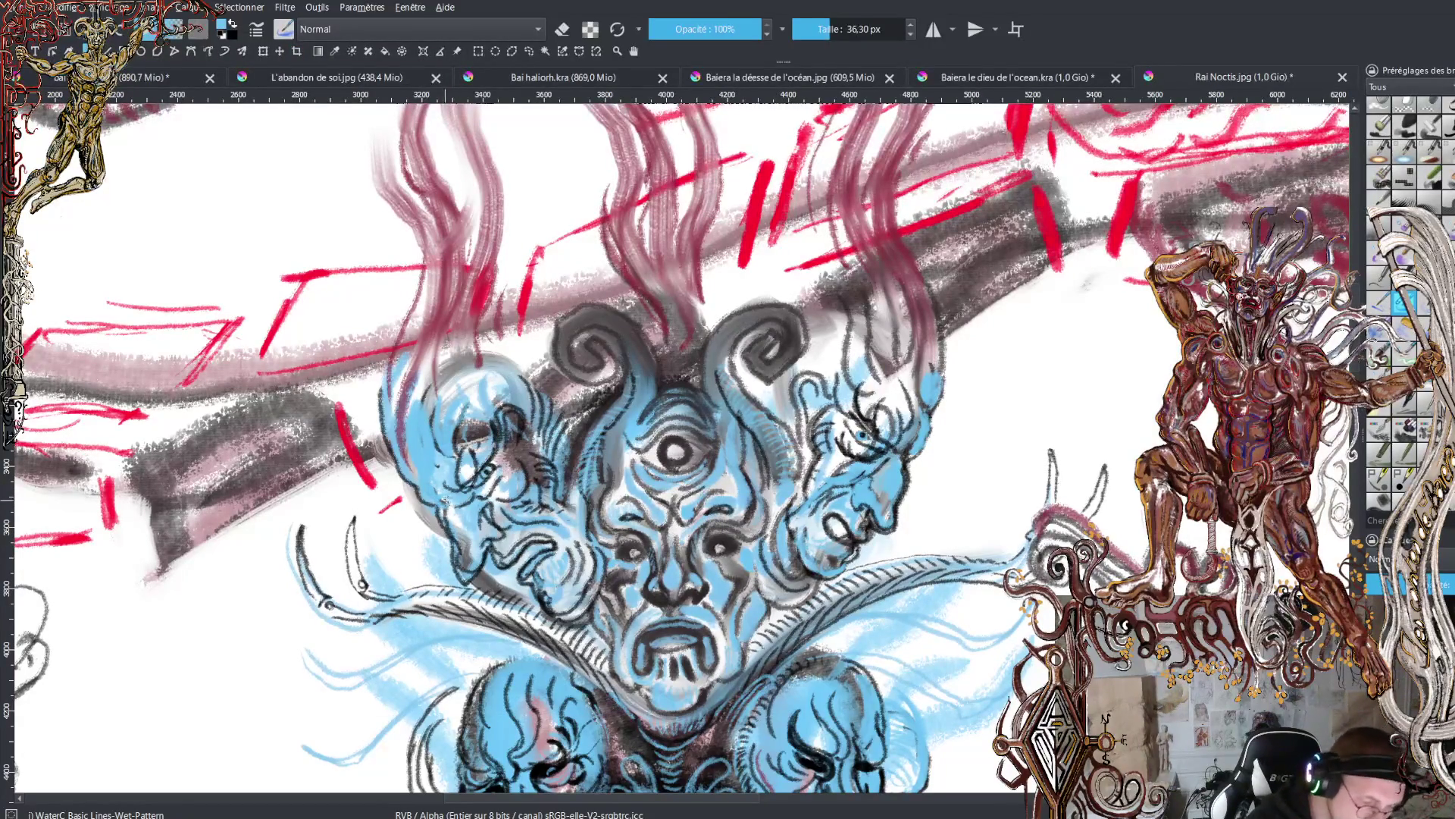
key(x)
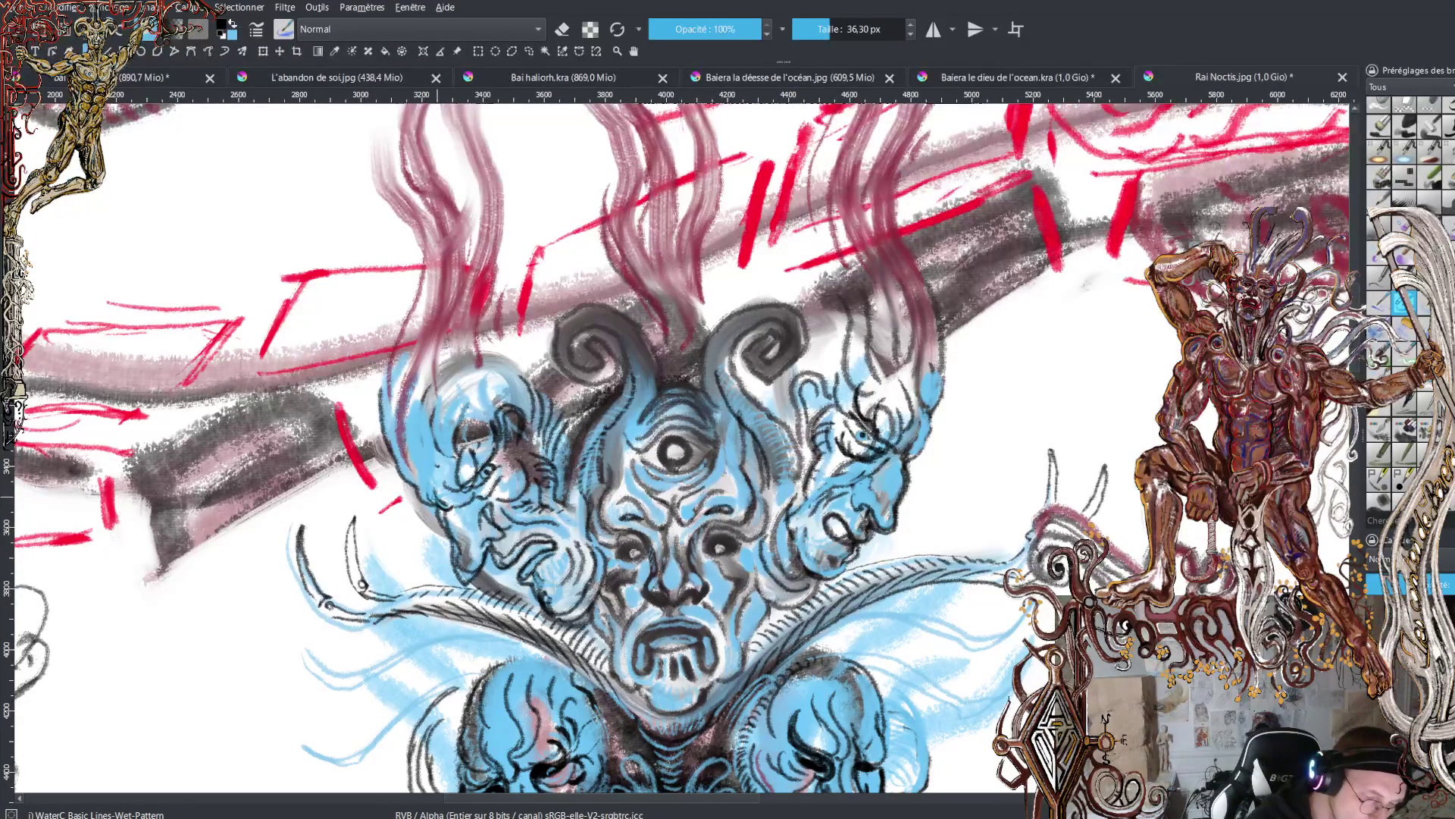
drag(423, 432, 410, 482)
mouse_move(417, 394)
mouse_down()
mouse_move(406, 451)
mouse_move(409, 426)
mouse_move(443, 470)
mouse_move(453, 379)
mouse_move(421, 345)
mouse_move(447, 370)
mouse_move(463, 436)
mouse_move(435, 459)
mouse_move(379, 350)
mouse_move(423, 391)
mouse_move(417, 441)
mouse_move(446, 466)
mouse_up()
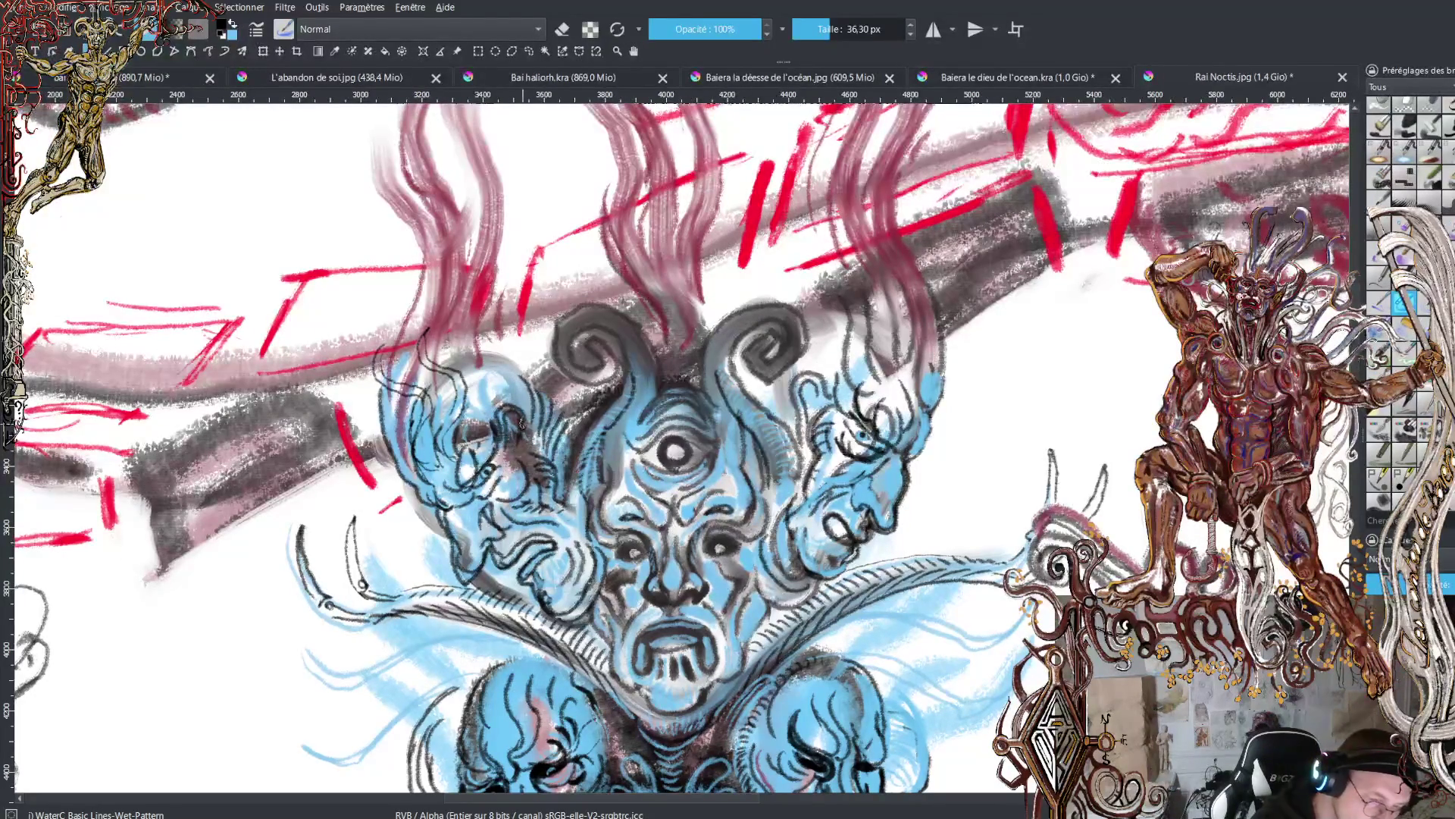
mouse_move(510, 424)
mouse_down()
mouse_move(492, 438)
mouse_move(439, 354)
mouse_move(493, 309)
mouse_up()
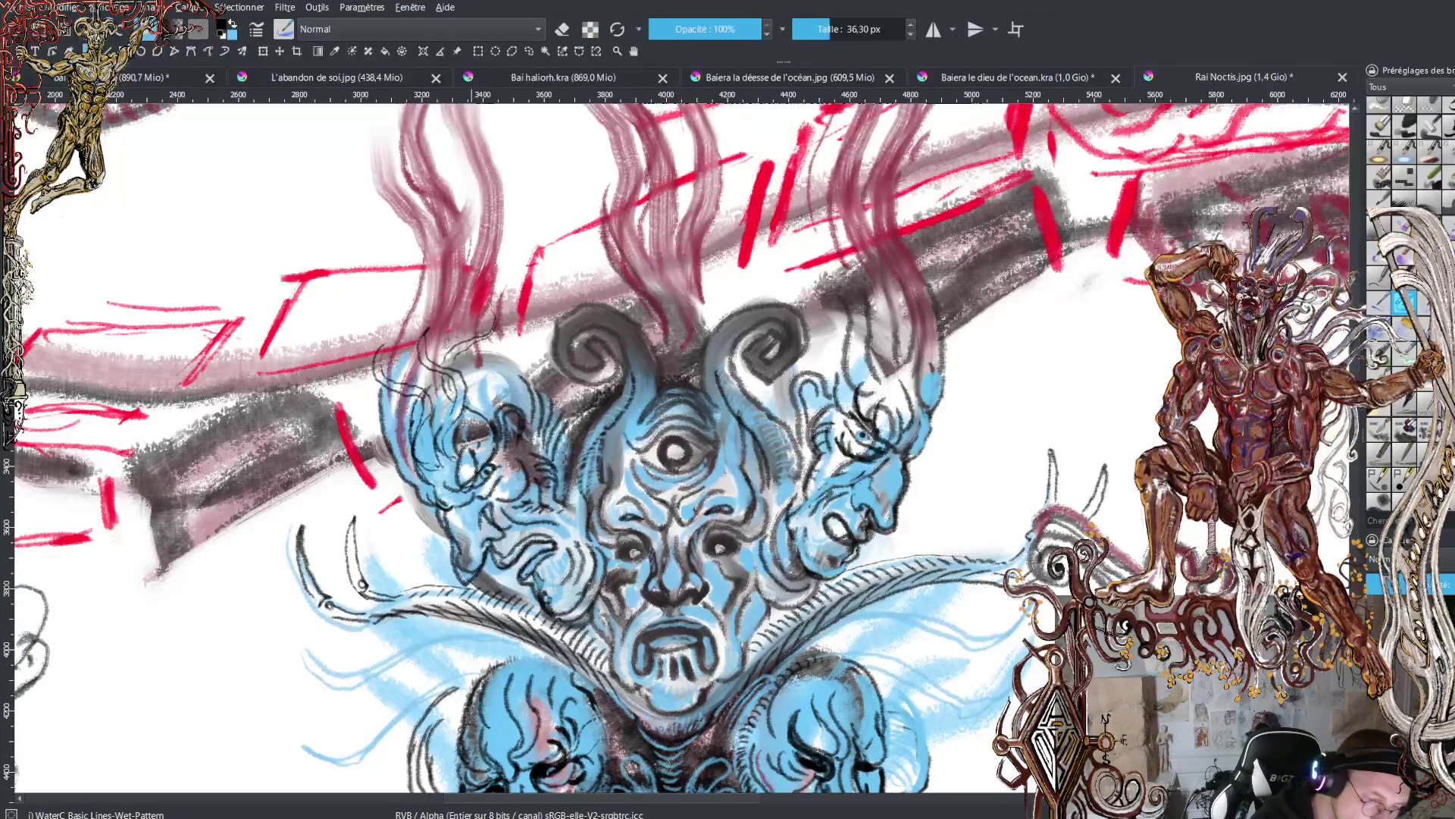
mouse_move(466, 398)
mouse_down()
mouse_move(494, 426)
mouse_move(477, 368)
mouse_move(523, 358)
mouse_move(546, 327)
mouse_move(550, 353)
mouse_move(507, 368)
mouse_move(489, 398)
mouse_move(536, 421)
mouse_move(510, 412)
mouse_move(529, 368)
mouse_move(550, 416)
mouse_move(541, 454)
mouse_move(614, 383)
mouse_move(624, 346)
mouse_up()
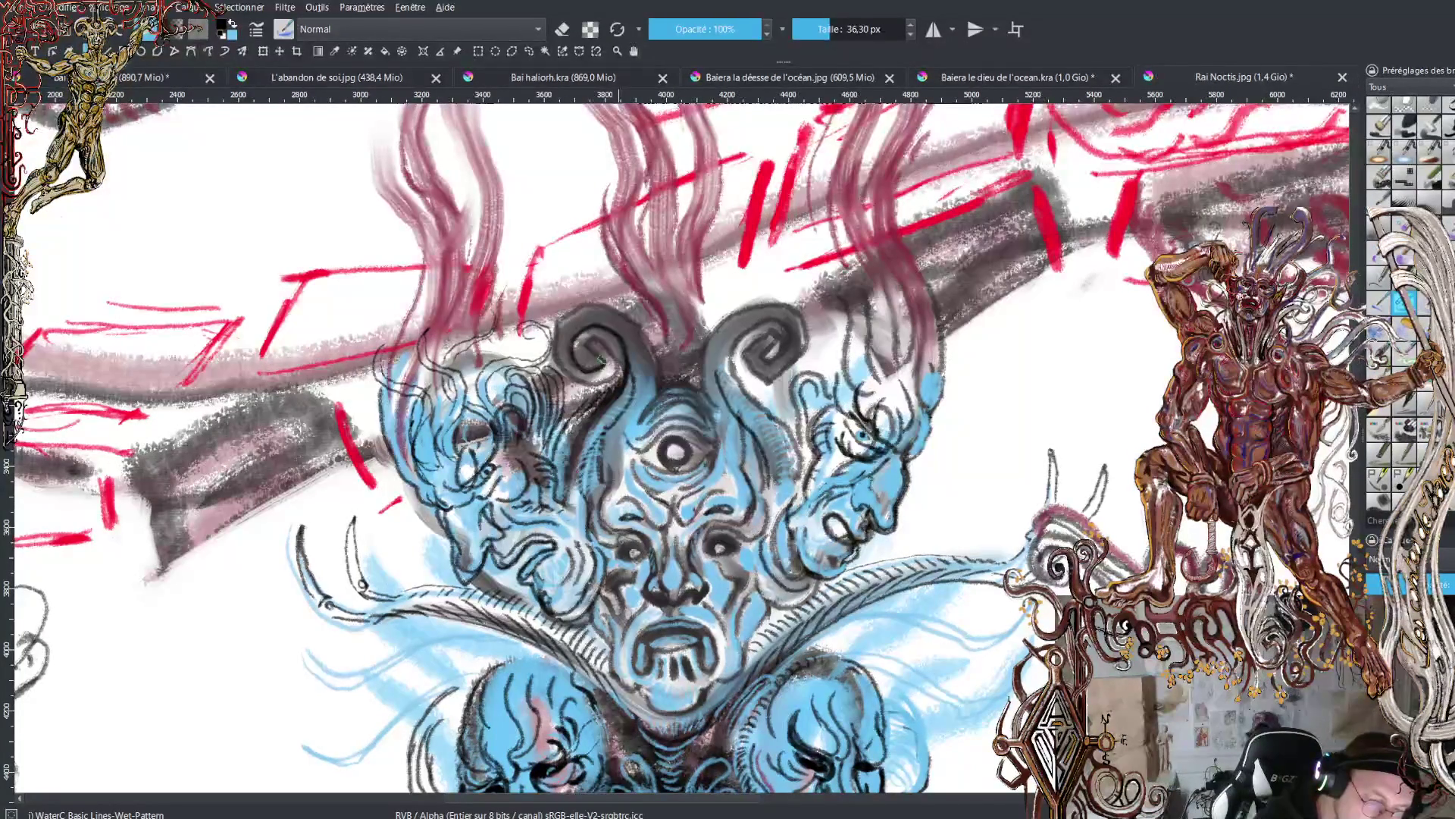
- Ink the left horn's inner and outer edges and add dark strokes between the horns
drag(590, 336, 623, 364)
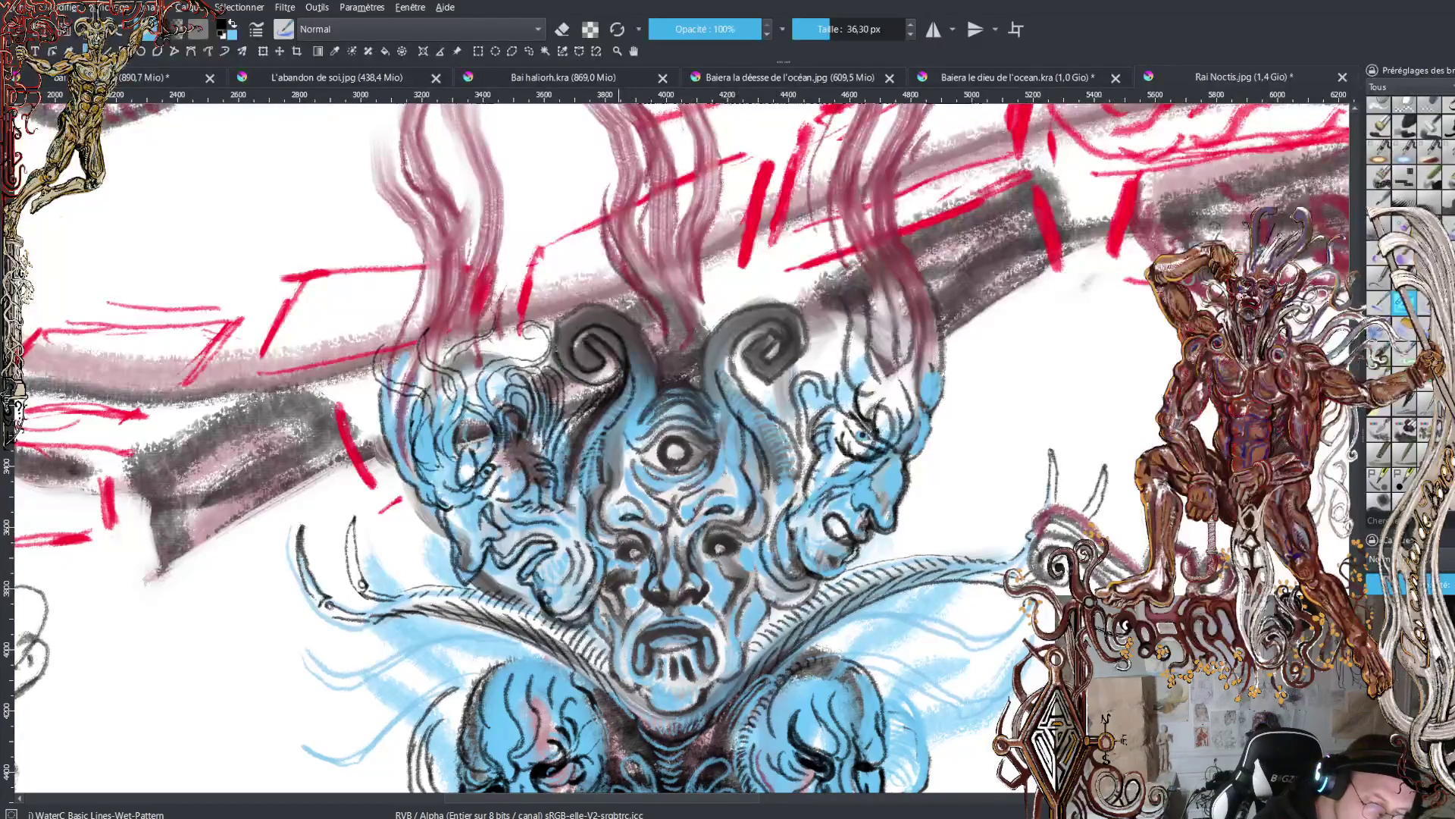
drag(556, 325, 565, 318)
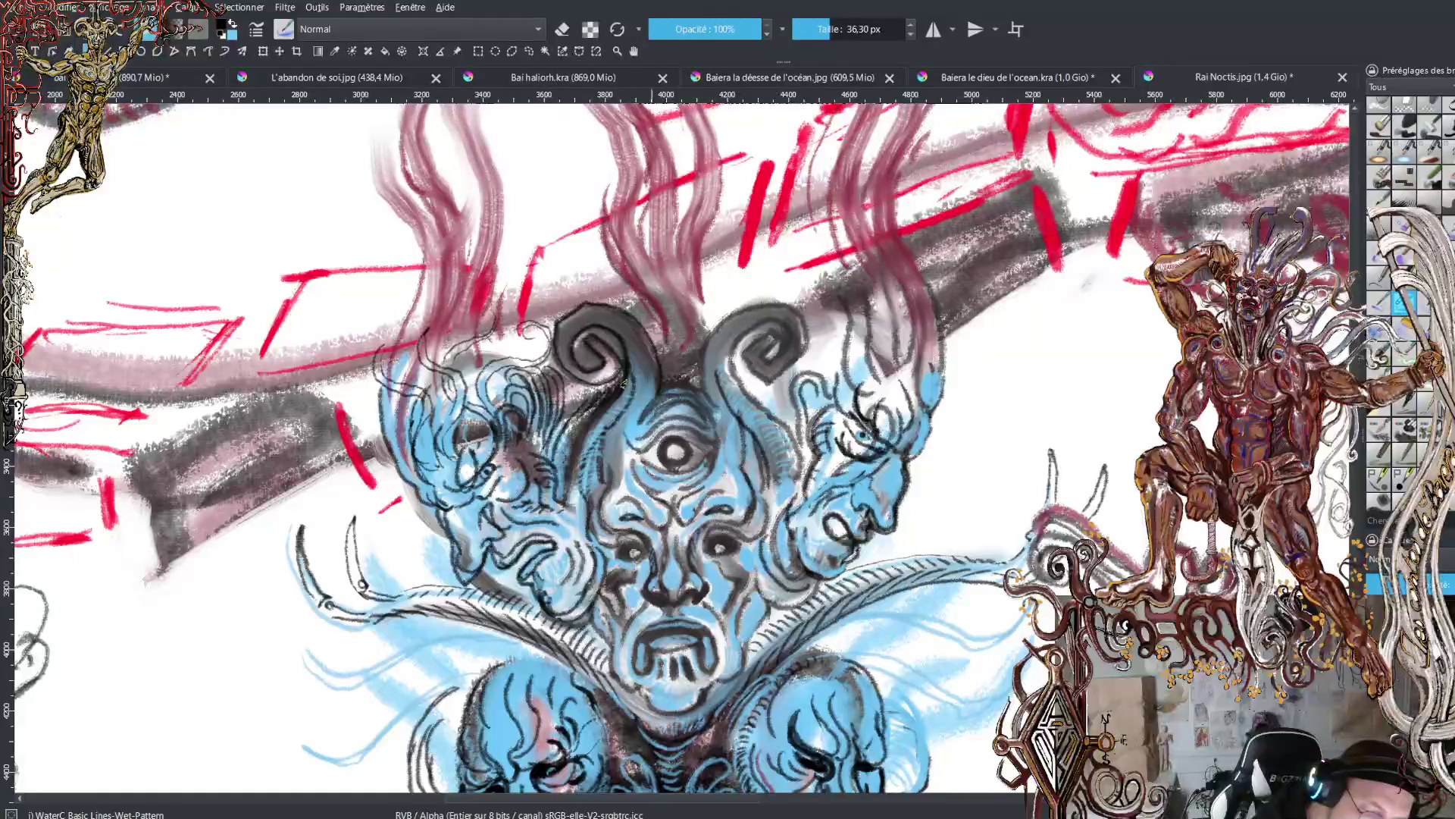
drag(659, 386, 638, 430)
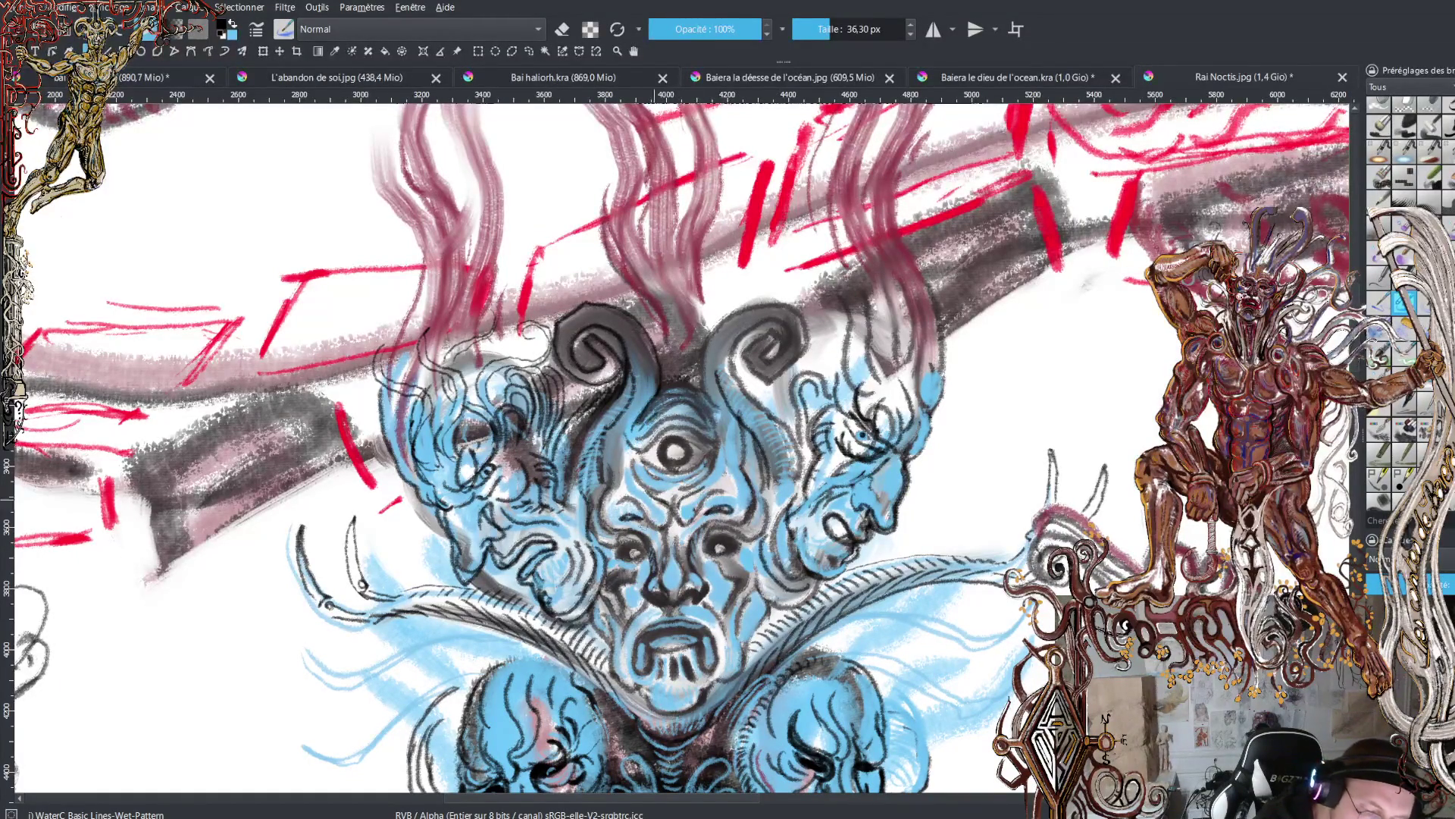
mouse_move(701, 394)
mouse_down()
mouse_move(709, 324)
mouse_move(779, 294)
mouse_move(802, 341)
mouse_move(788, 360)
mouse_move(766, 328)
mouse_move(776, 376)
mouse_up()
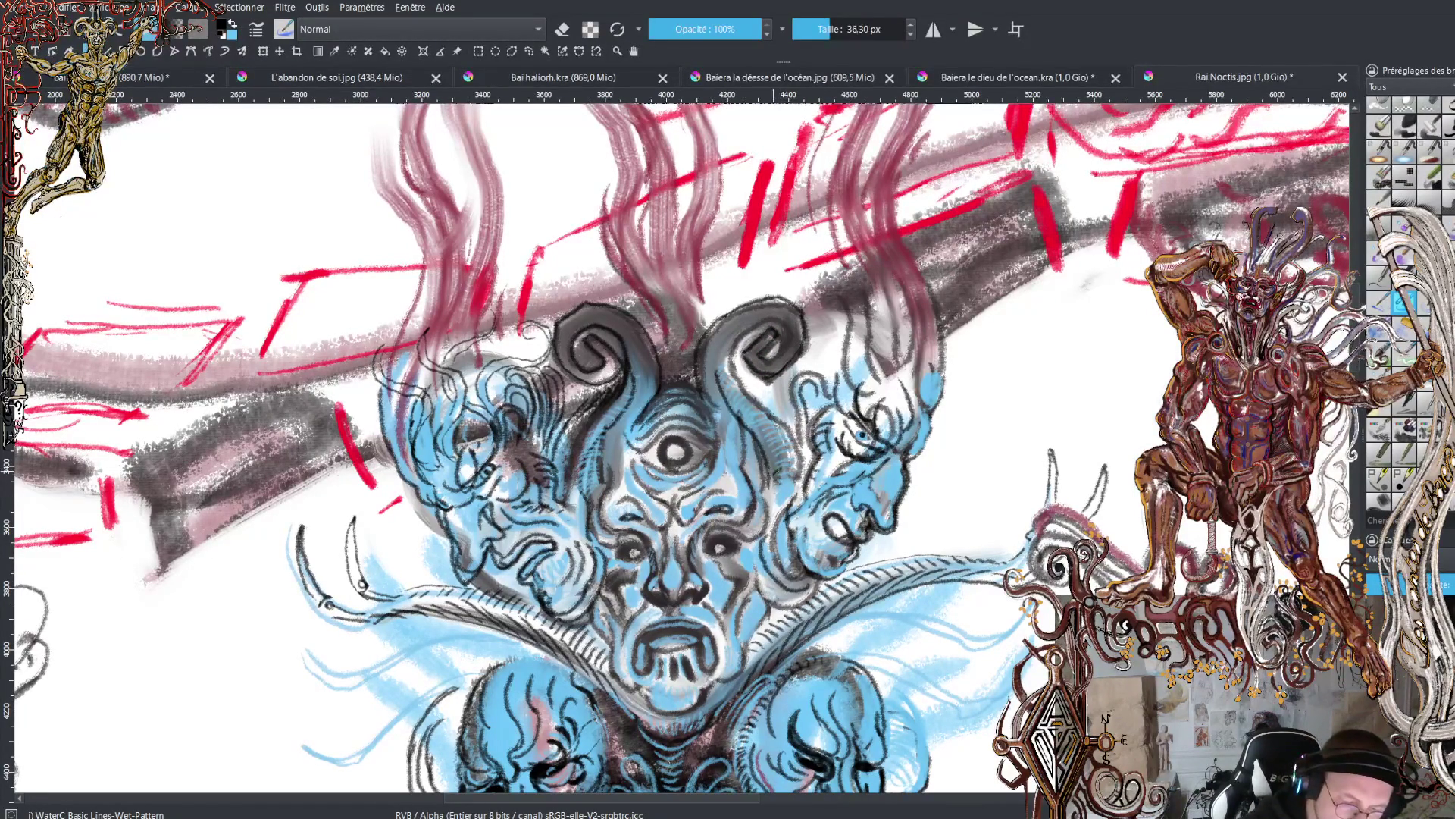
- Hatch fine dark lines on both sides of the central face's eye and beside its nose
drag(773, 446, 721, 365)
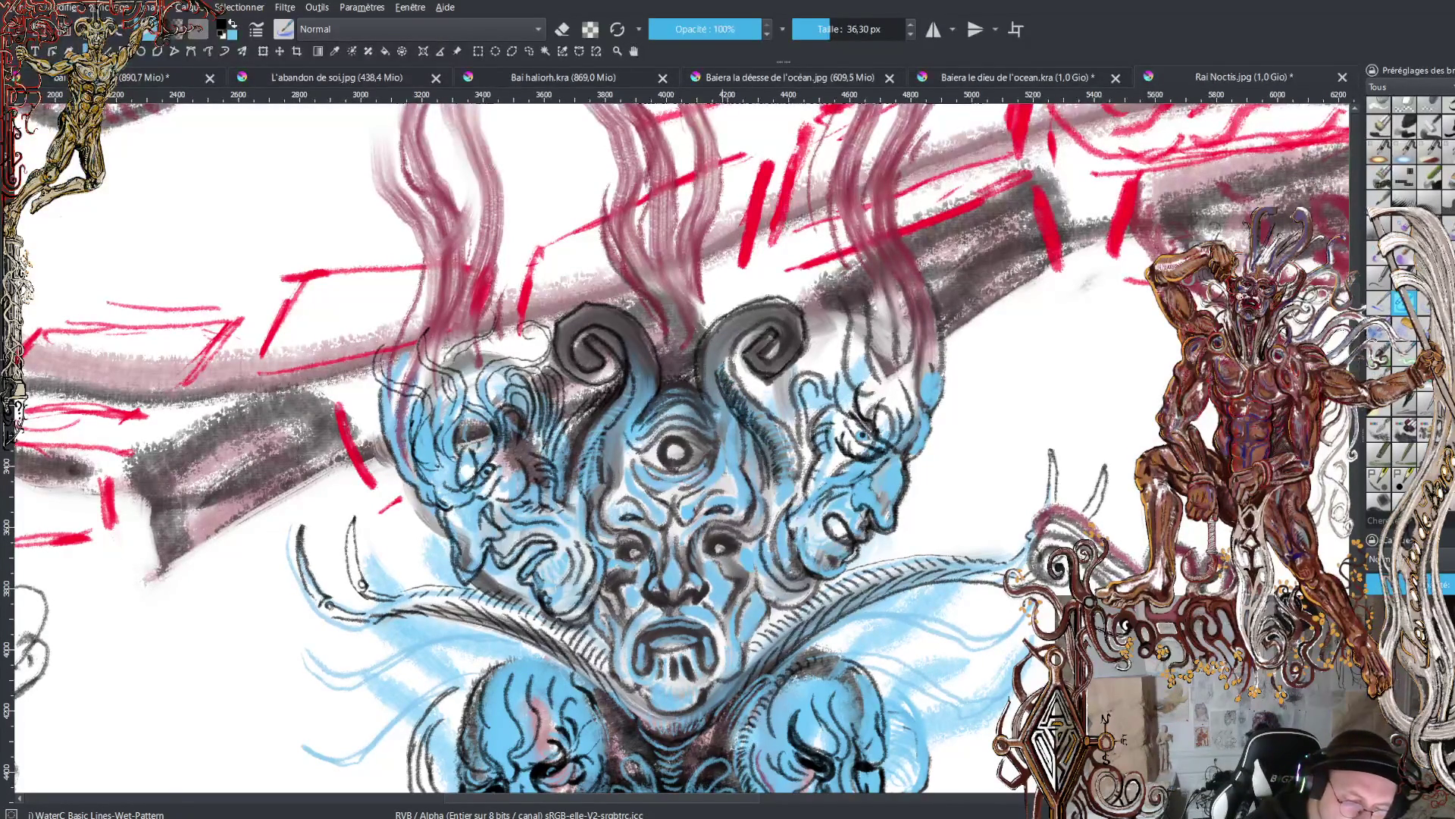
drag(753, 491, 752, 449)
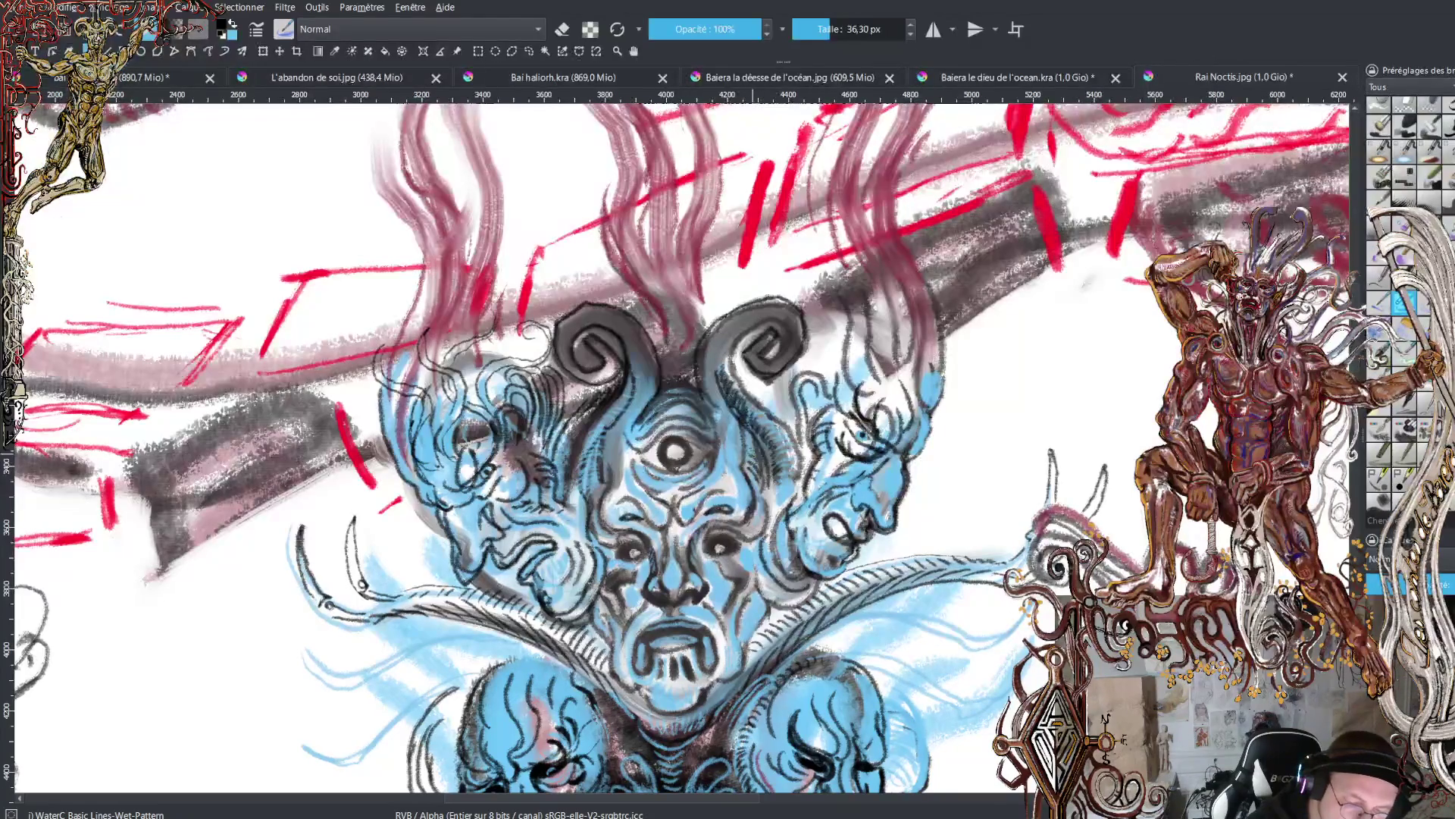
mouse_move(595, 501)
mouse_down()
mouse_move(595, 447)
mouse_move(618, 459)
mouse_move(613, 424)
mouse_up()
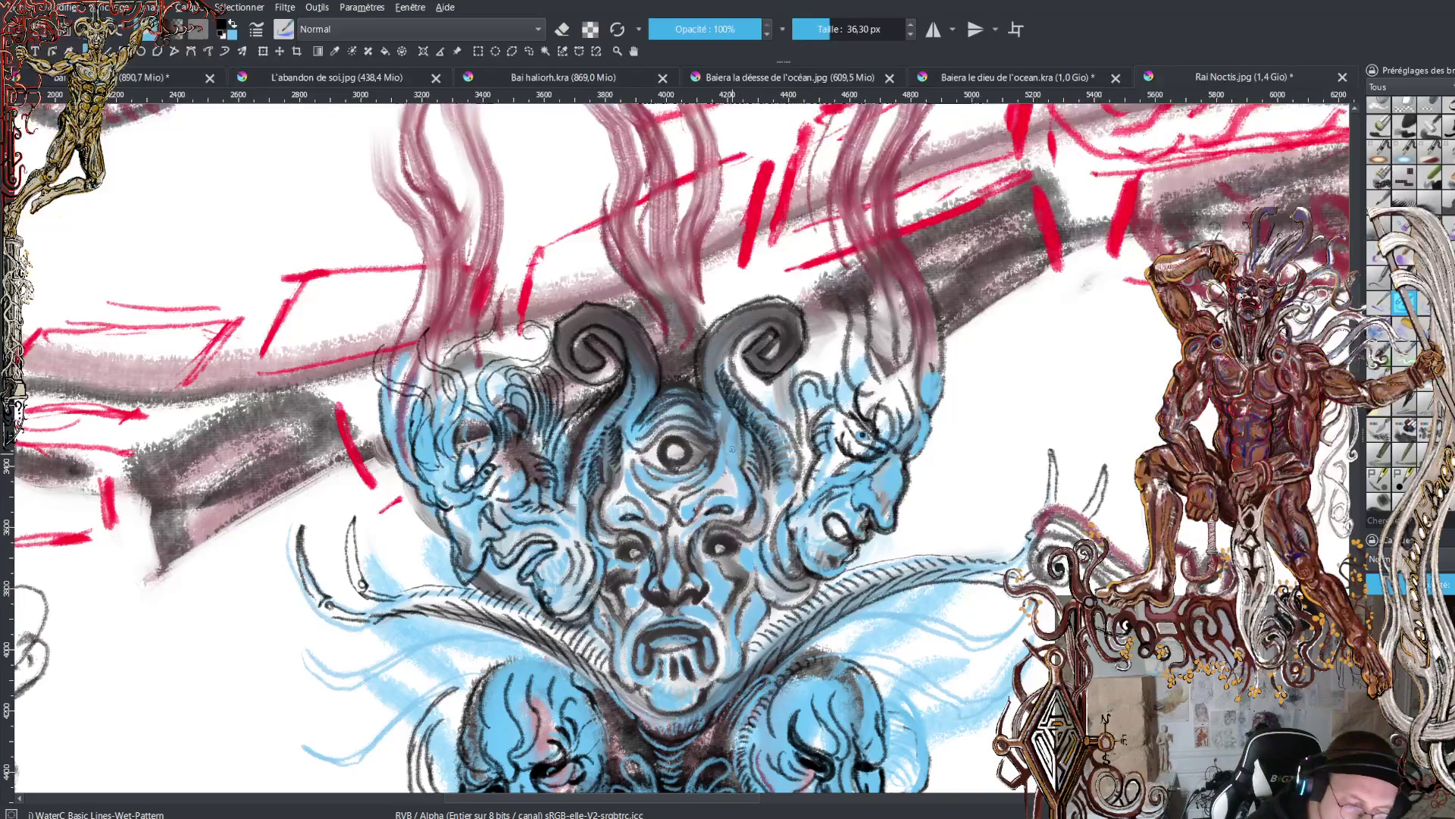
drag(737, 461, 716, 407)
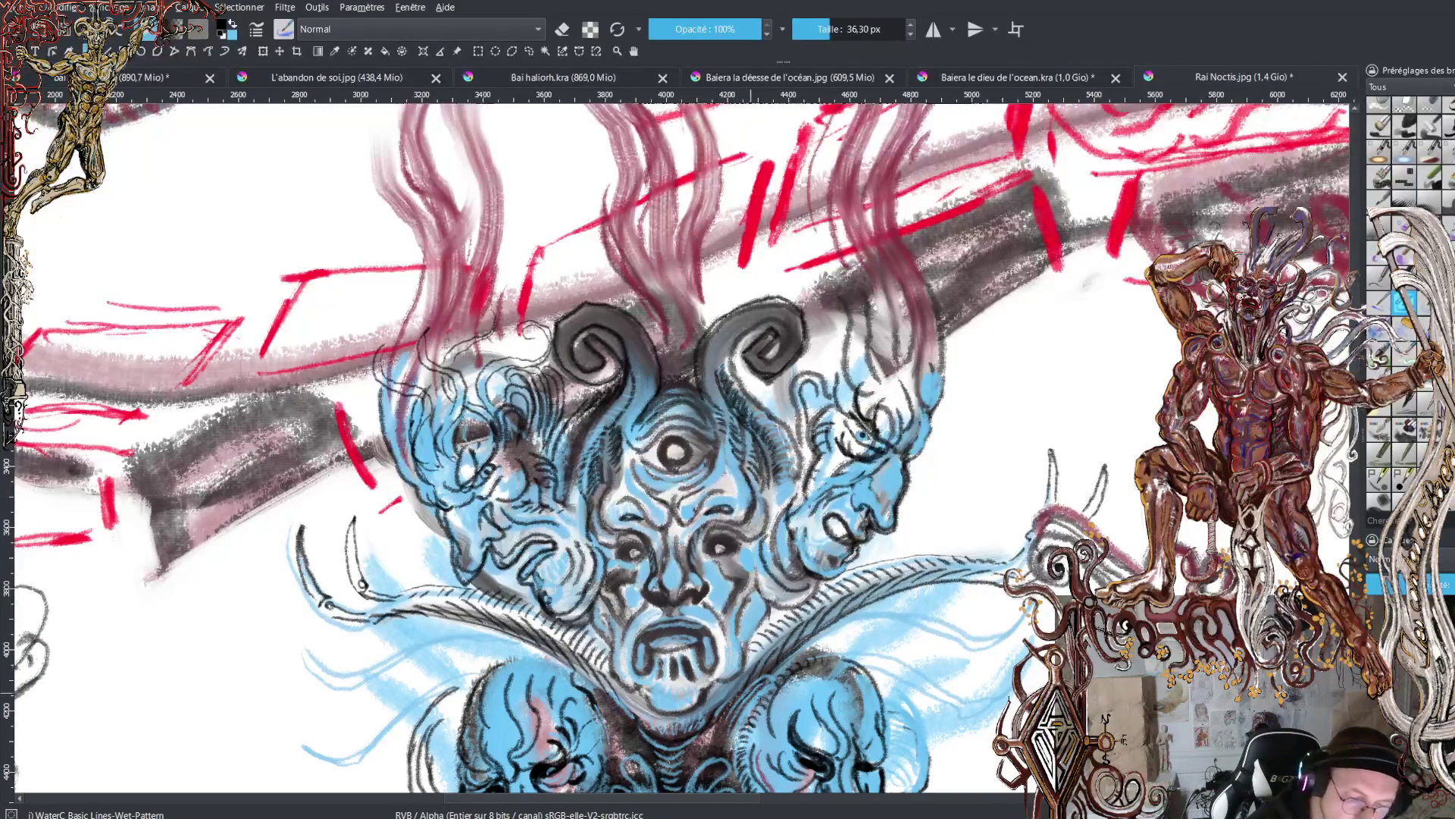
mouse_move(708, 600)
mouse_down()
mouse_move(711, 559)
mouse_move(726, 569)
mouse_move(713, 579)
mouse_up()
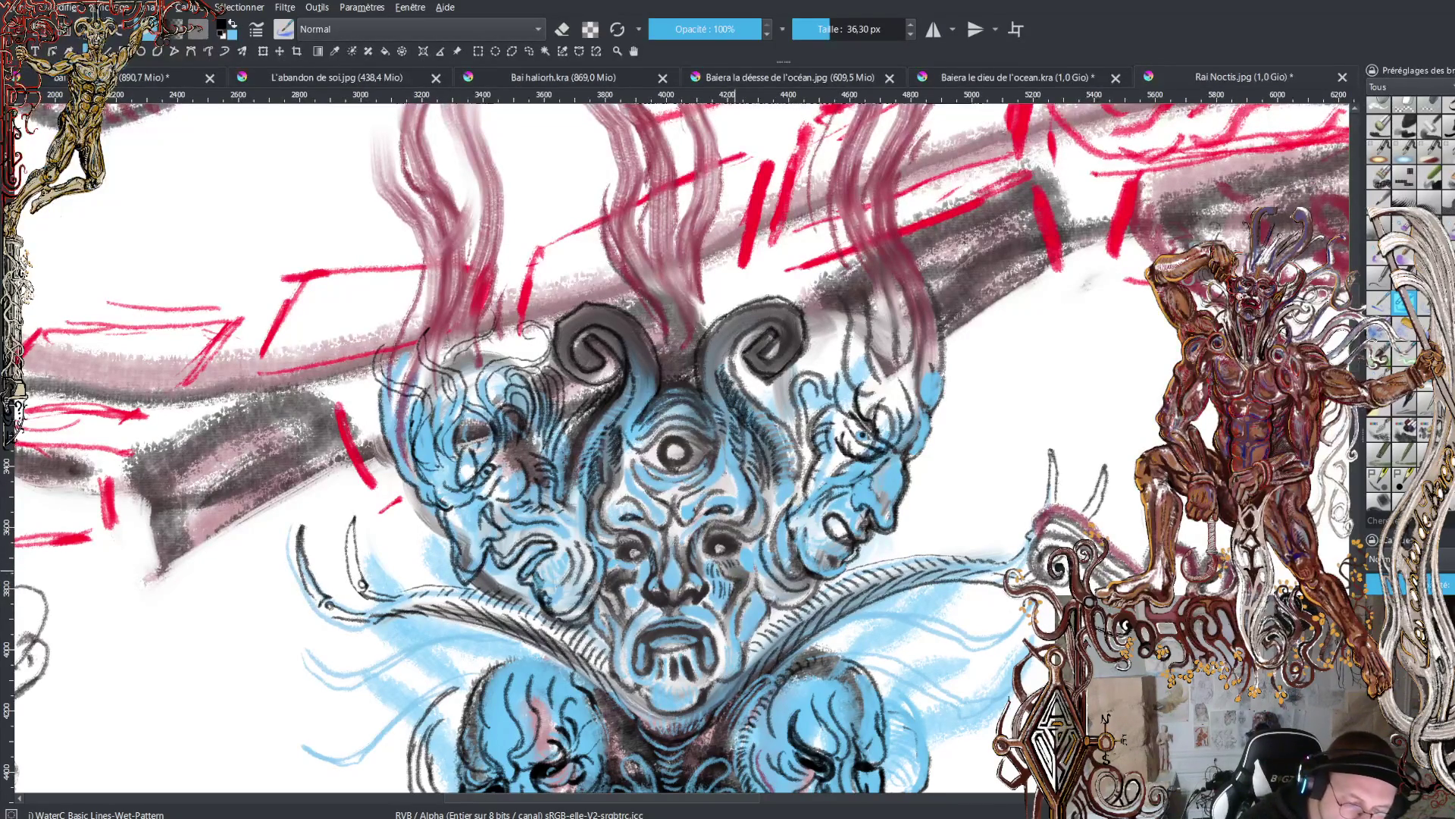
mouse_move(744, 565)
mouse_down()
mouse_move(754, 616)
mouse_move(736, 608)
mouse_up()
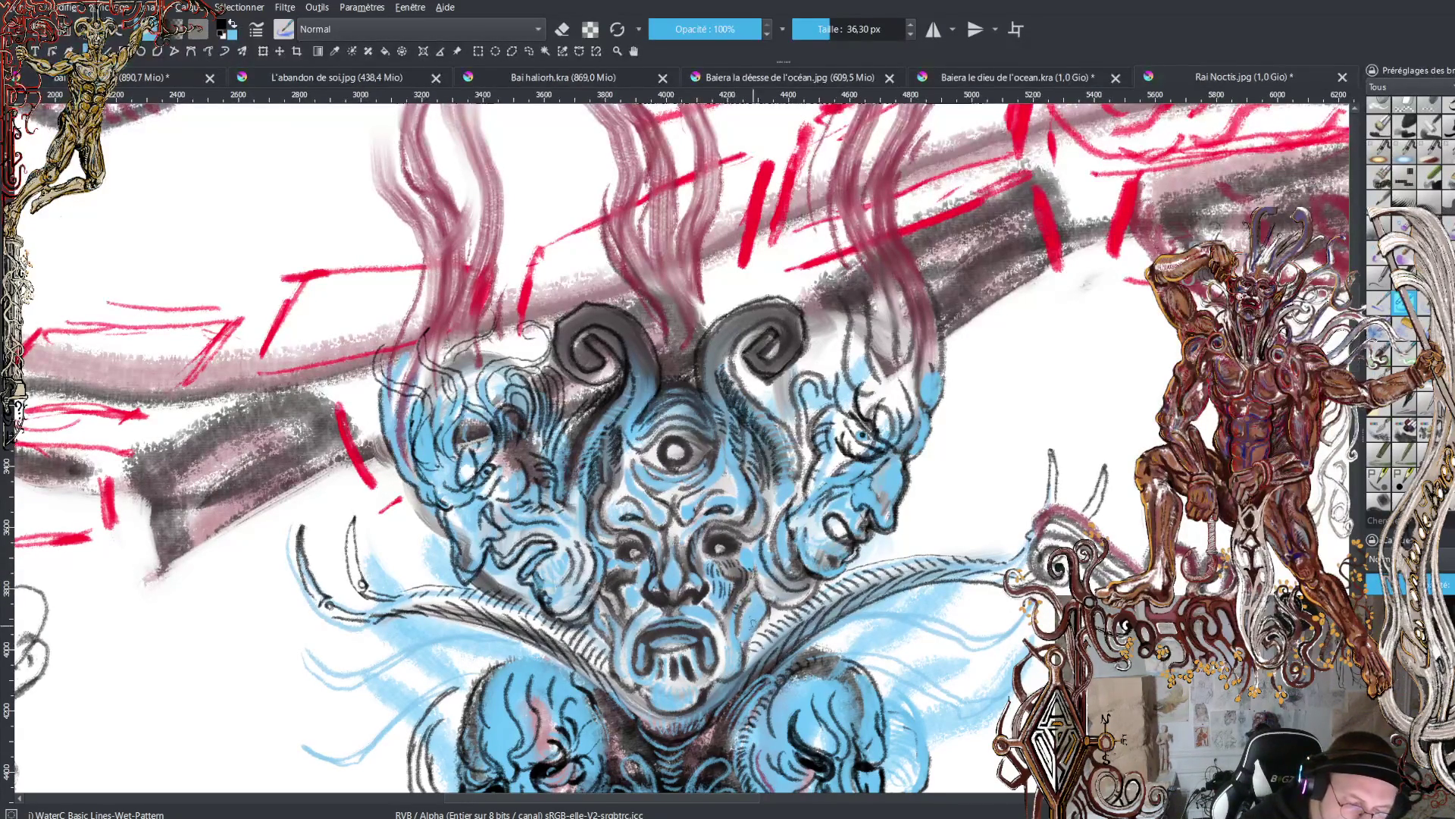
- Hatch dark marks right of the chin and on the right cheek, adding blue there, then ink the left cheek
drag(750, 611, 737, 640)
drag(777, 580, 776, 604)
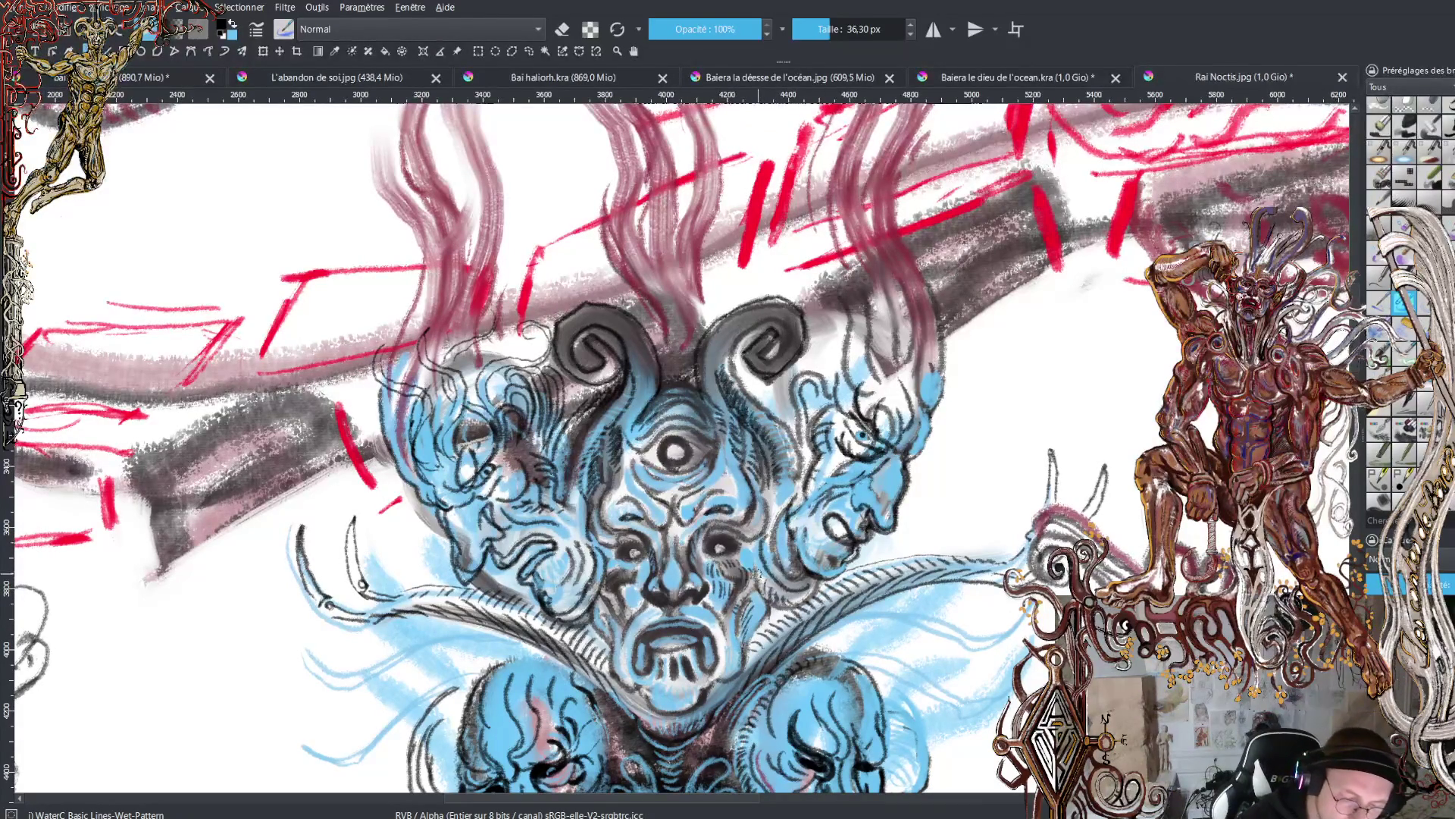
drag(754, 573, 751, 545)
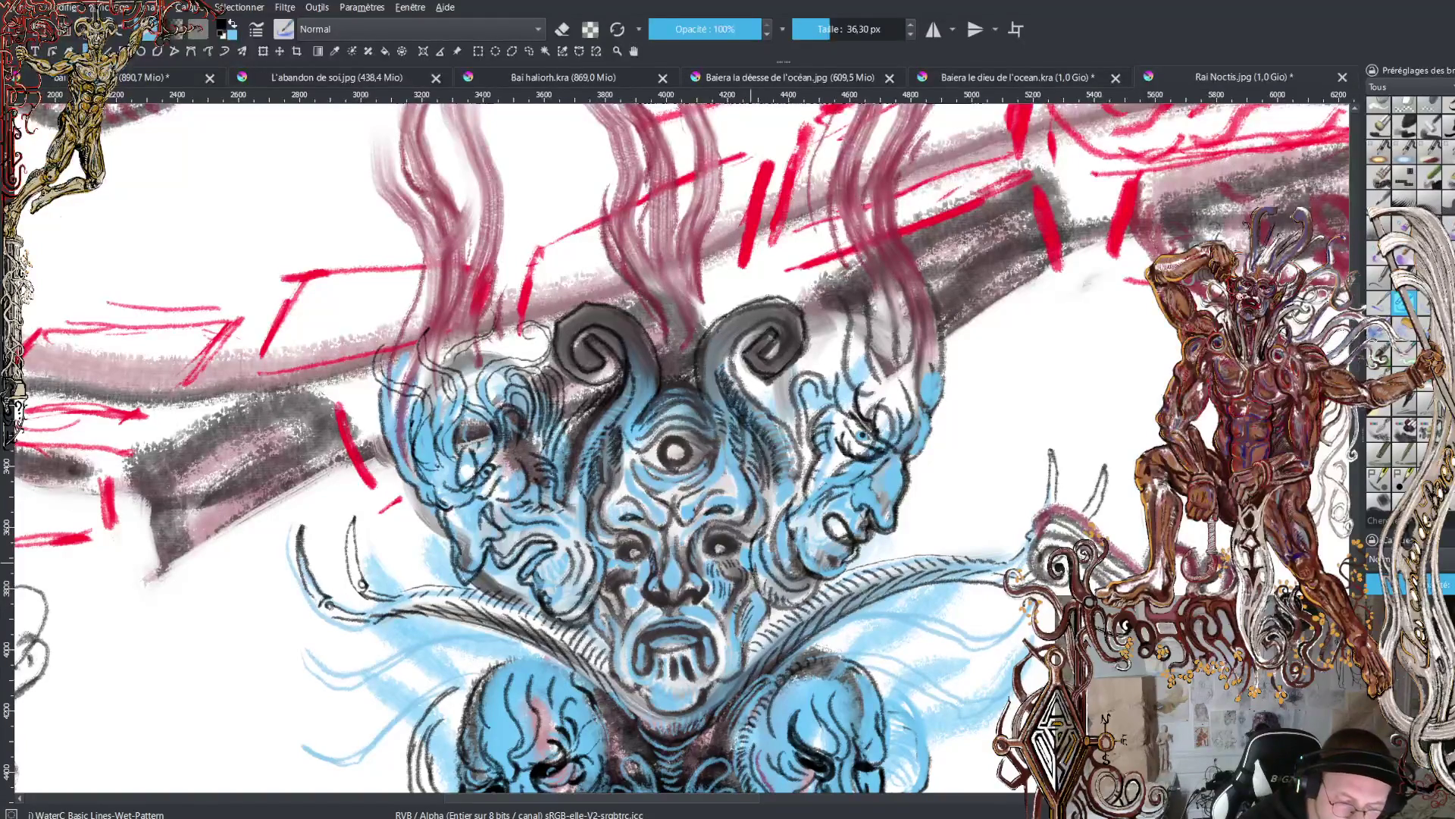
mouse_move(769, 593)
mouse_down()
mouse_move(758, 545)
mouse_move(781, 605)
mouse_move(772, 576)
mouse_up()
ctrl+click(750, 542)
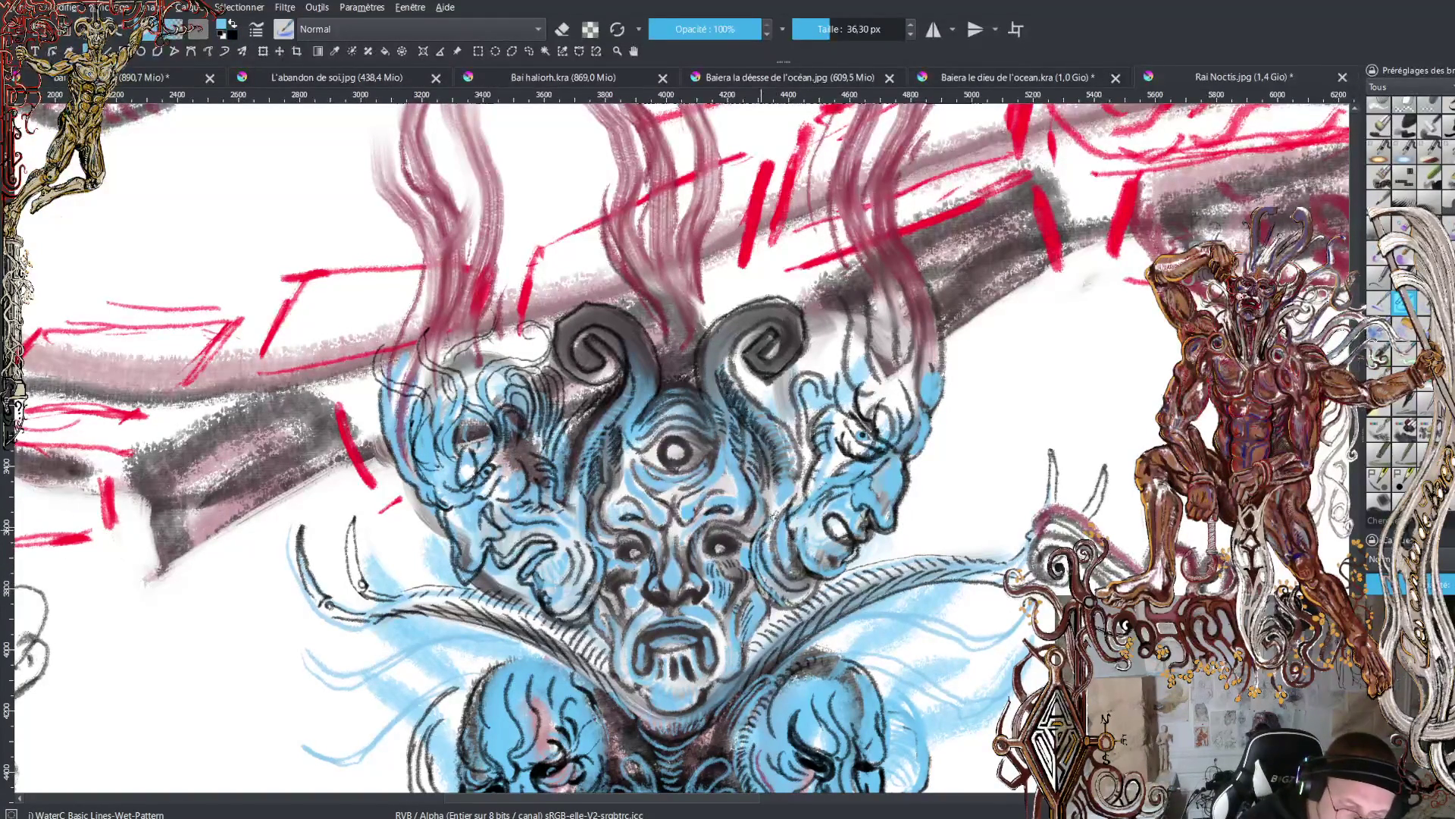
key(x)
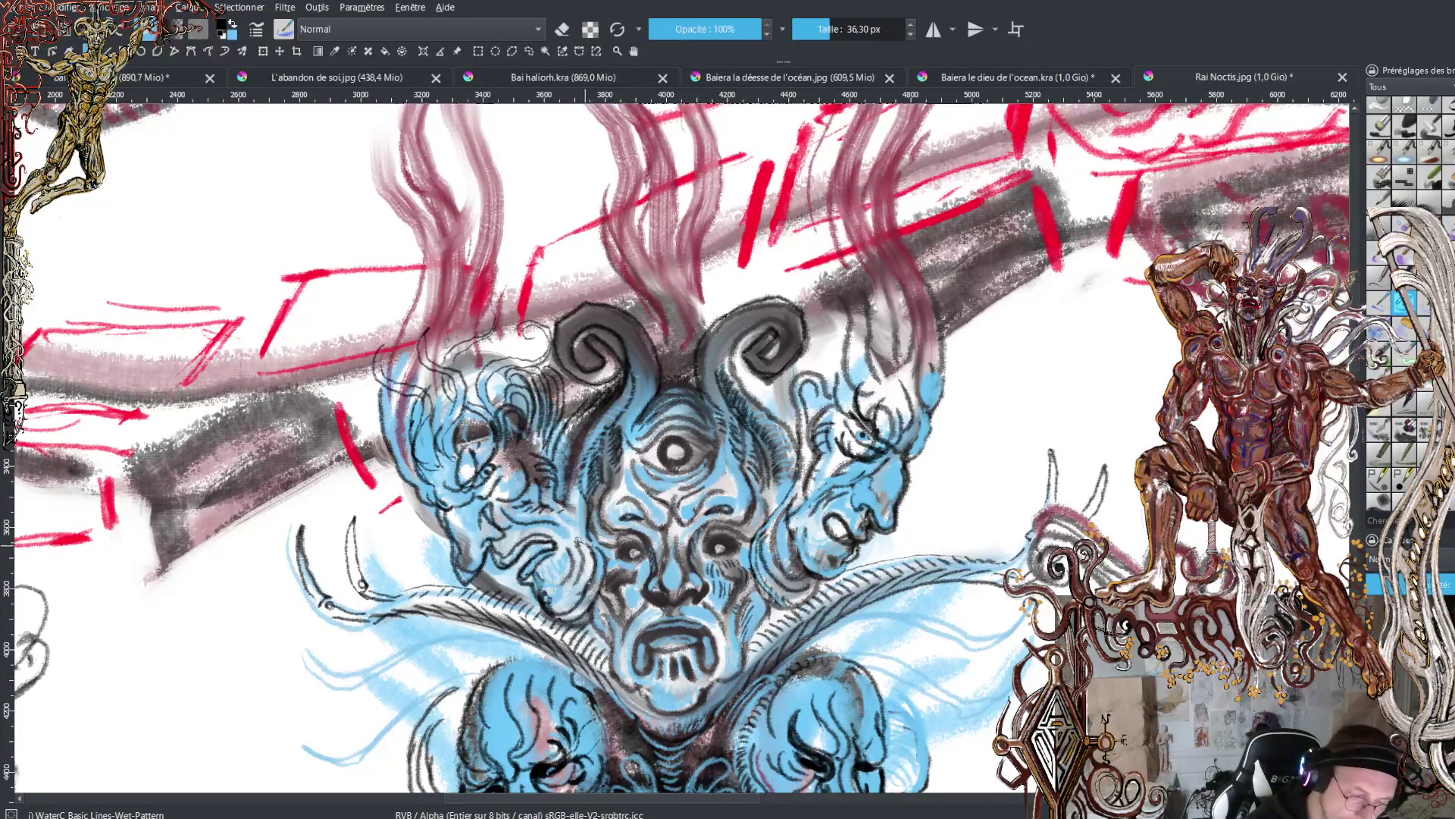
mouse_move(561, 531)
mouse_down()
mouse_move(524, 428)
mouse_move(576, 536)
mouse_up()
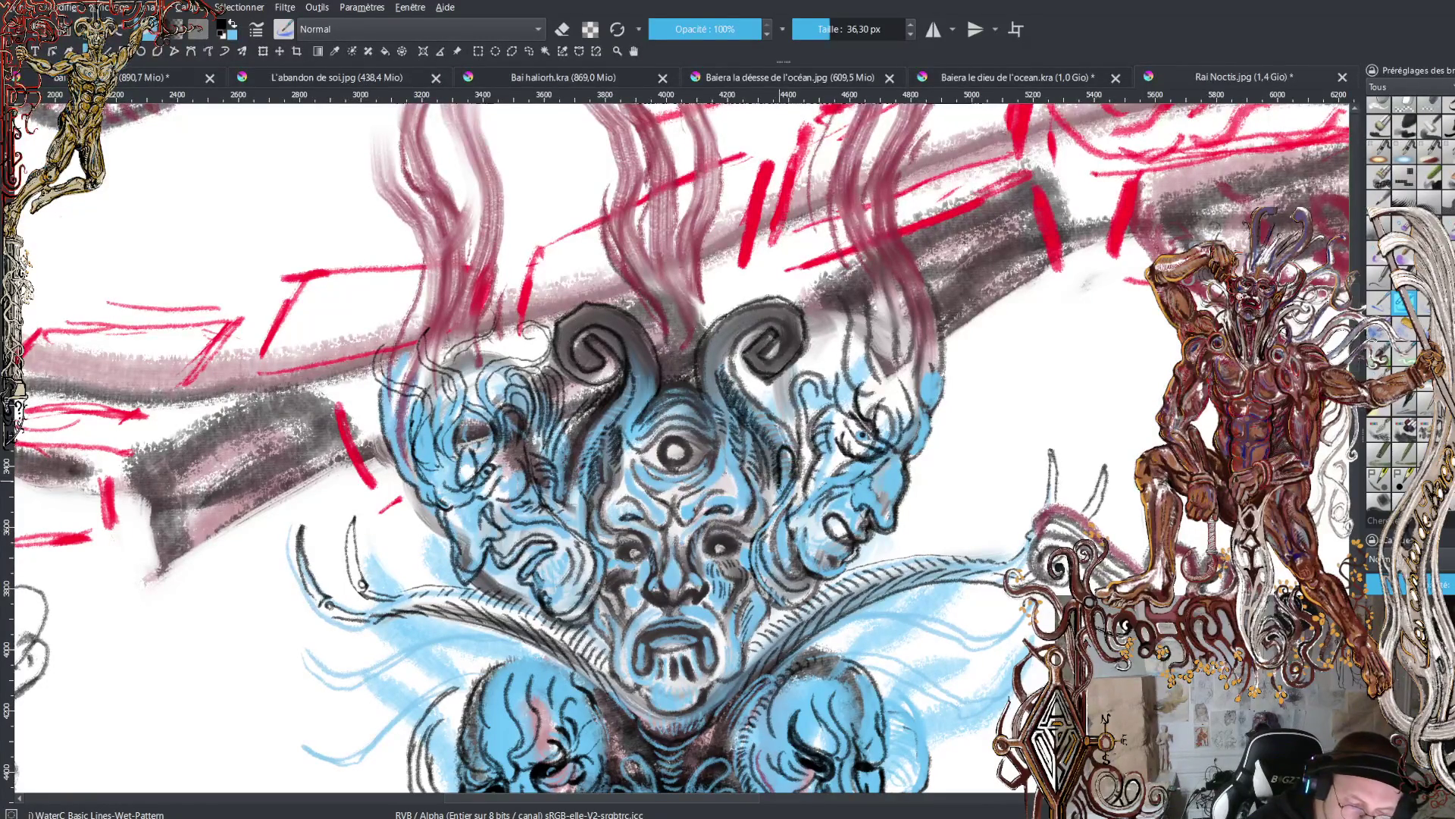
- Fill the gap between the central and right faces with dark black strokes, then zoom out
mouse_move(781, 491)
mouse_down()
mouse_move(788, 461)
mouse_move(756, 417)
mouse_move(785, 436)
mouse_move(746, 413)
mouse_up()
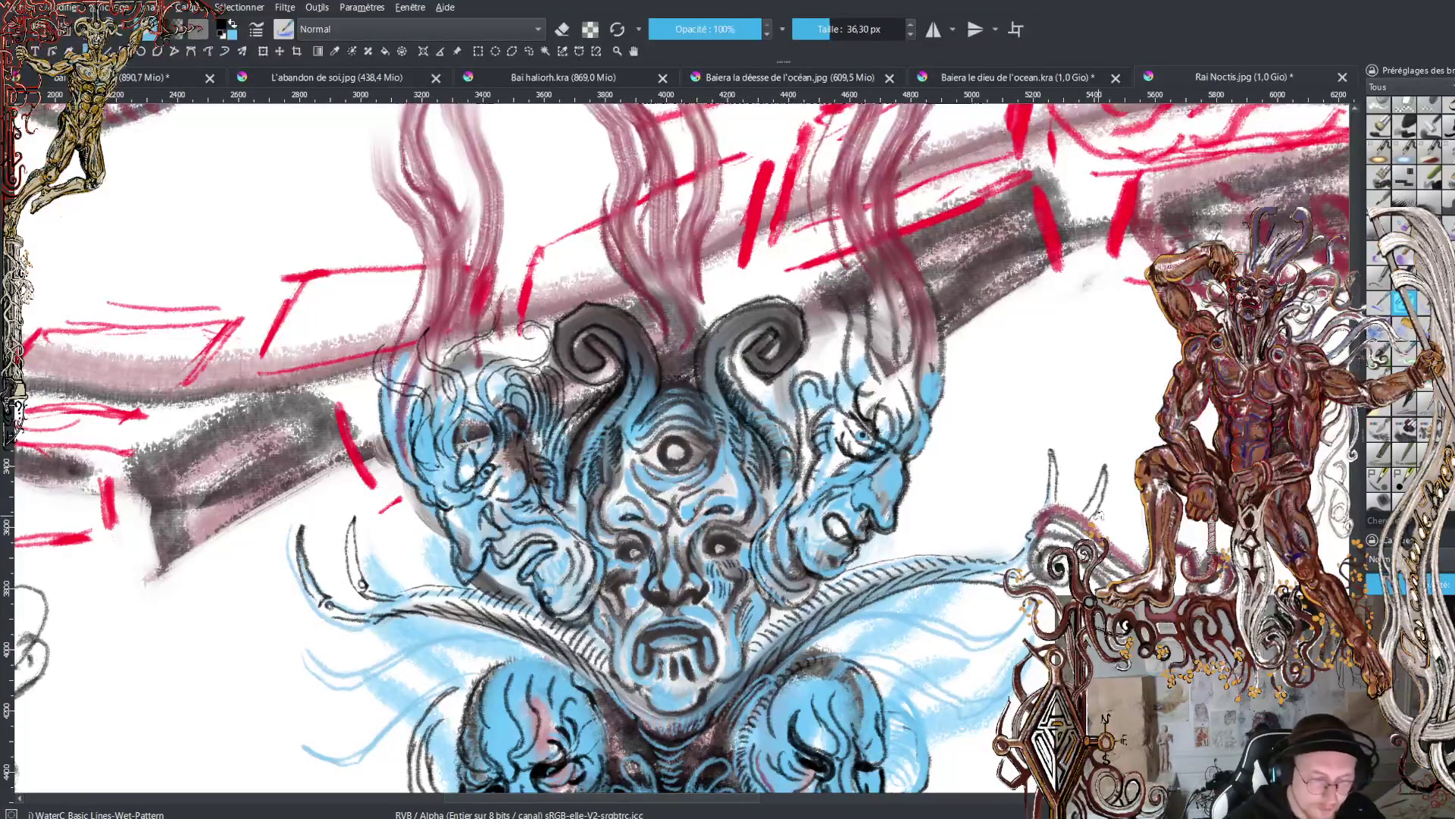
key(minus)
key(minus)
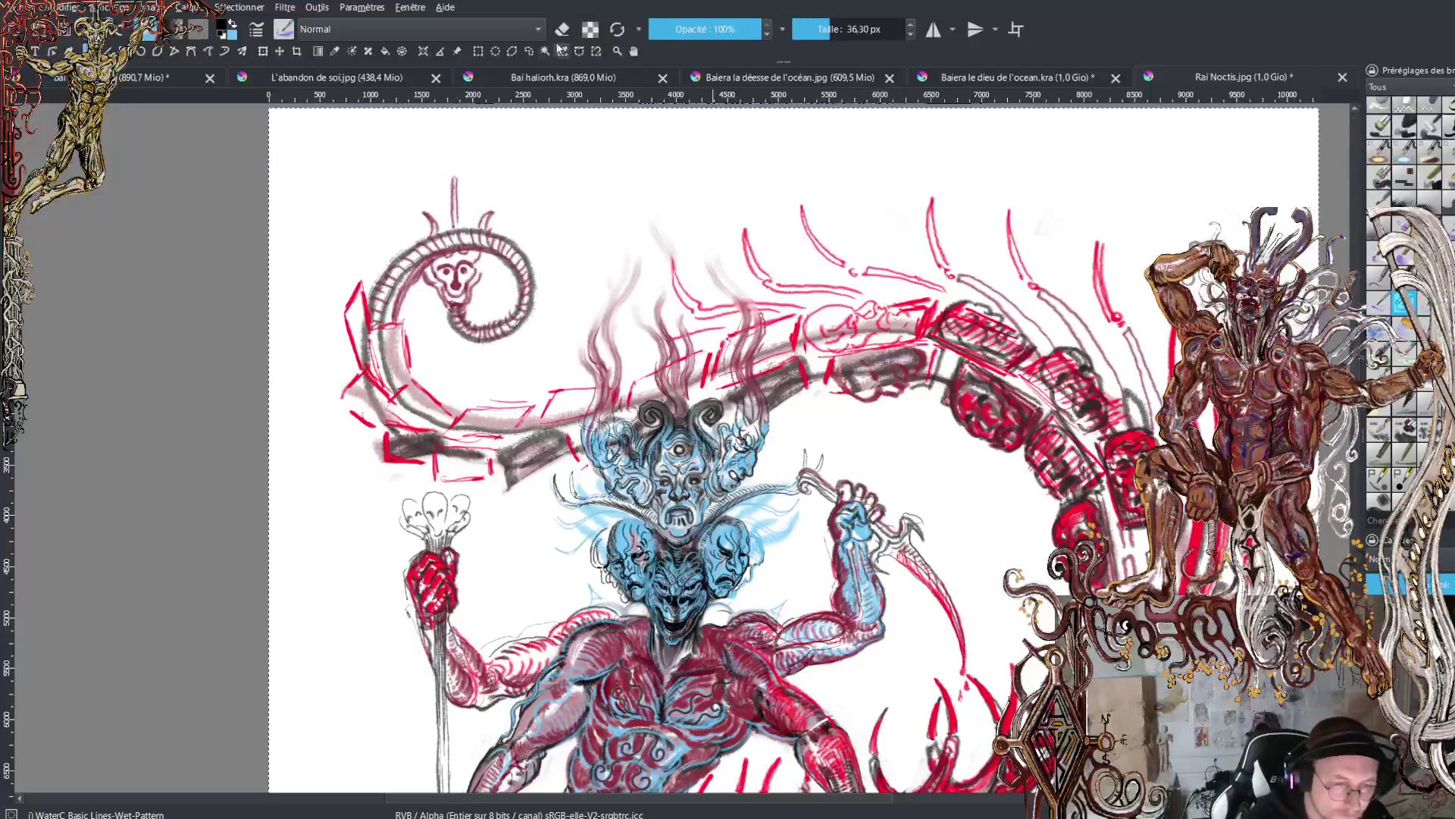
- Back on the brush, zoom in and add a short dark stroke left of the central eye, then switch to blue
click(528, 51)
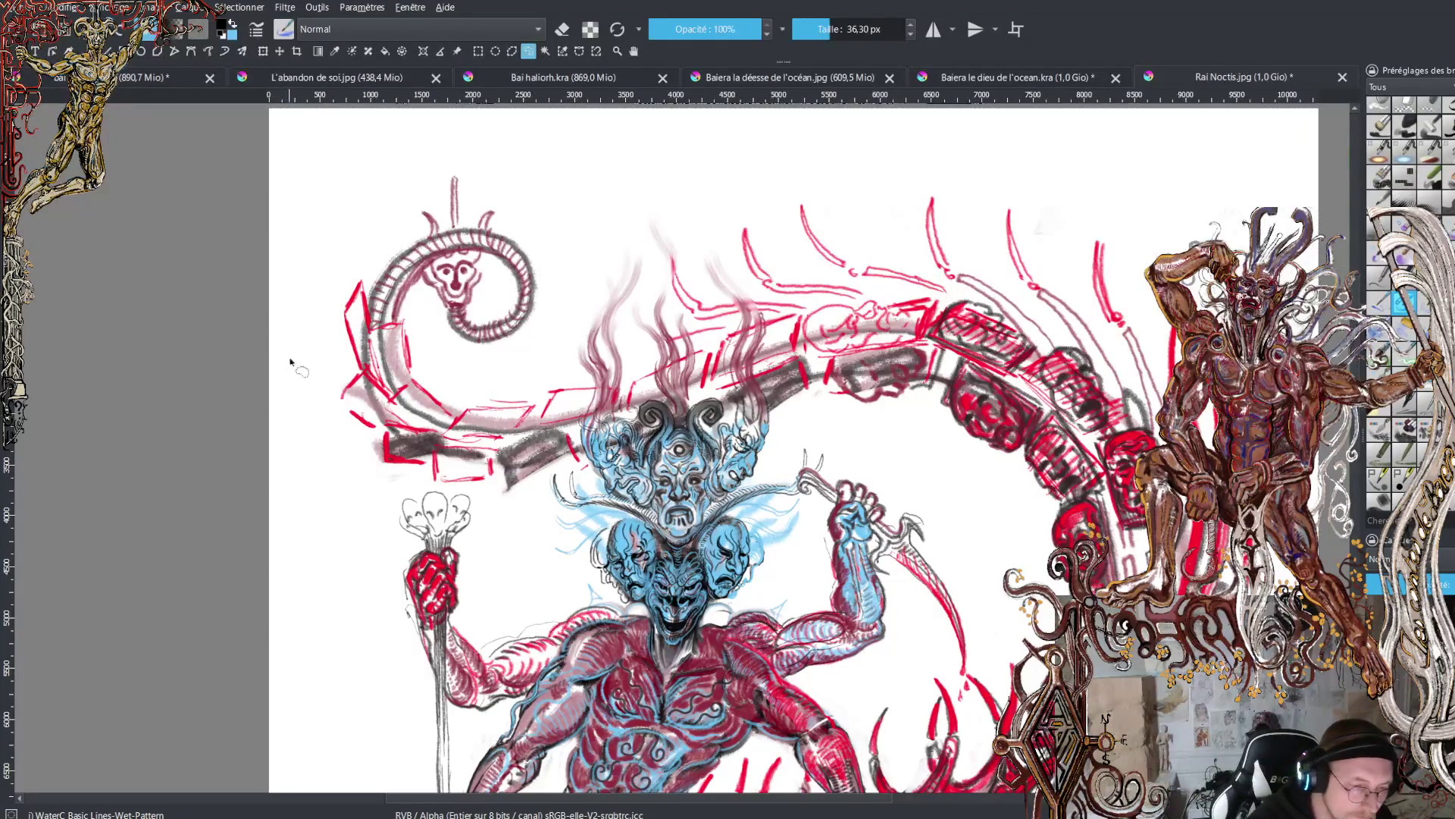
key(b)
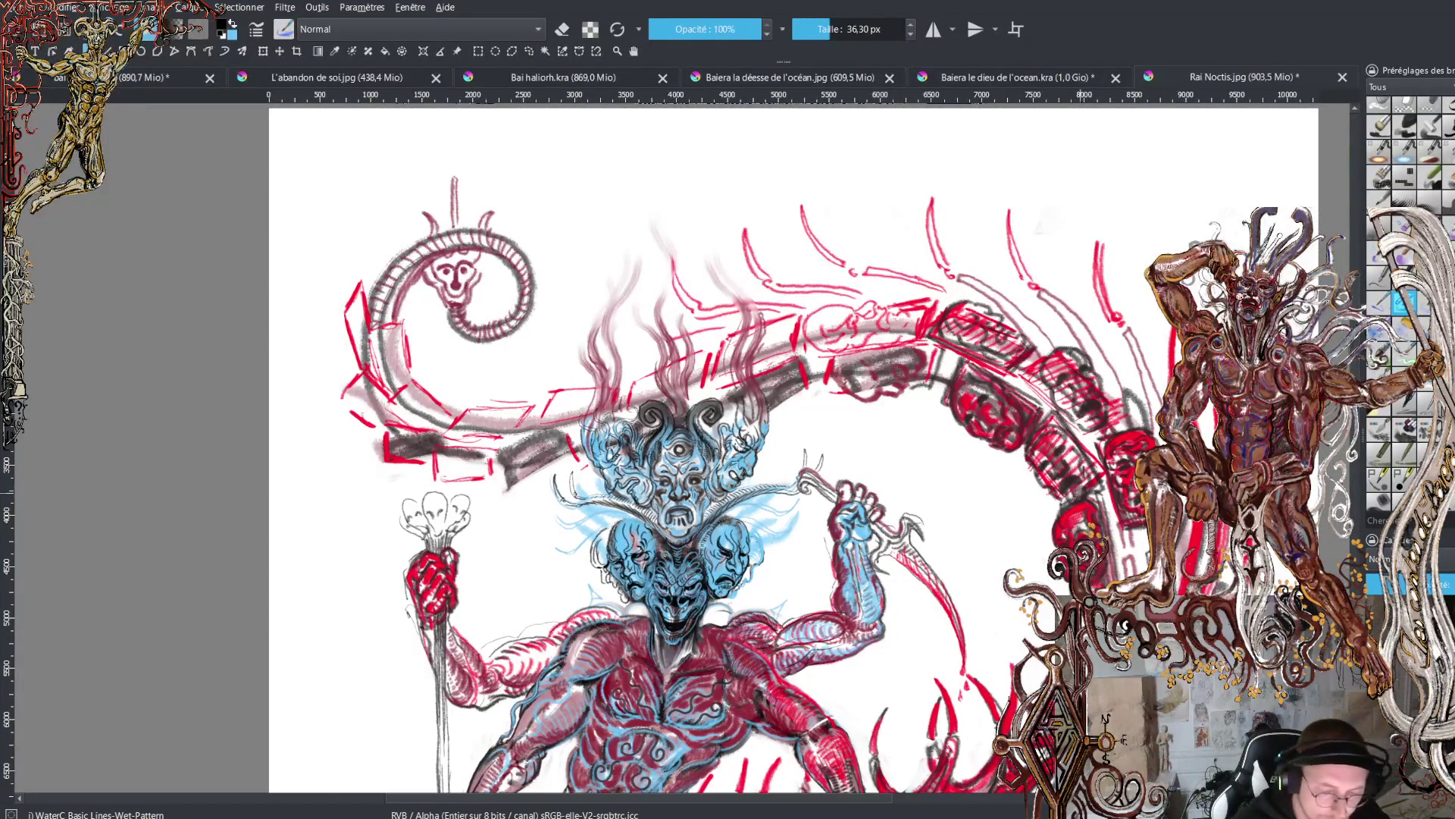
key(plus)
key(plus)
key(plus)
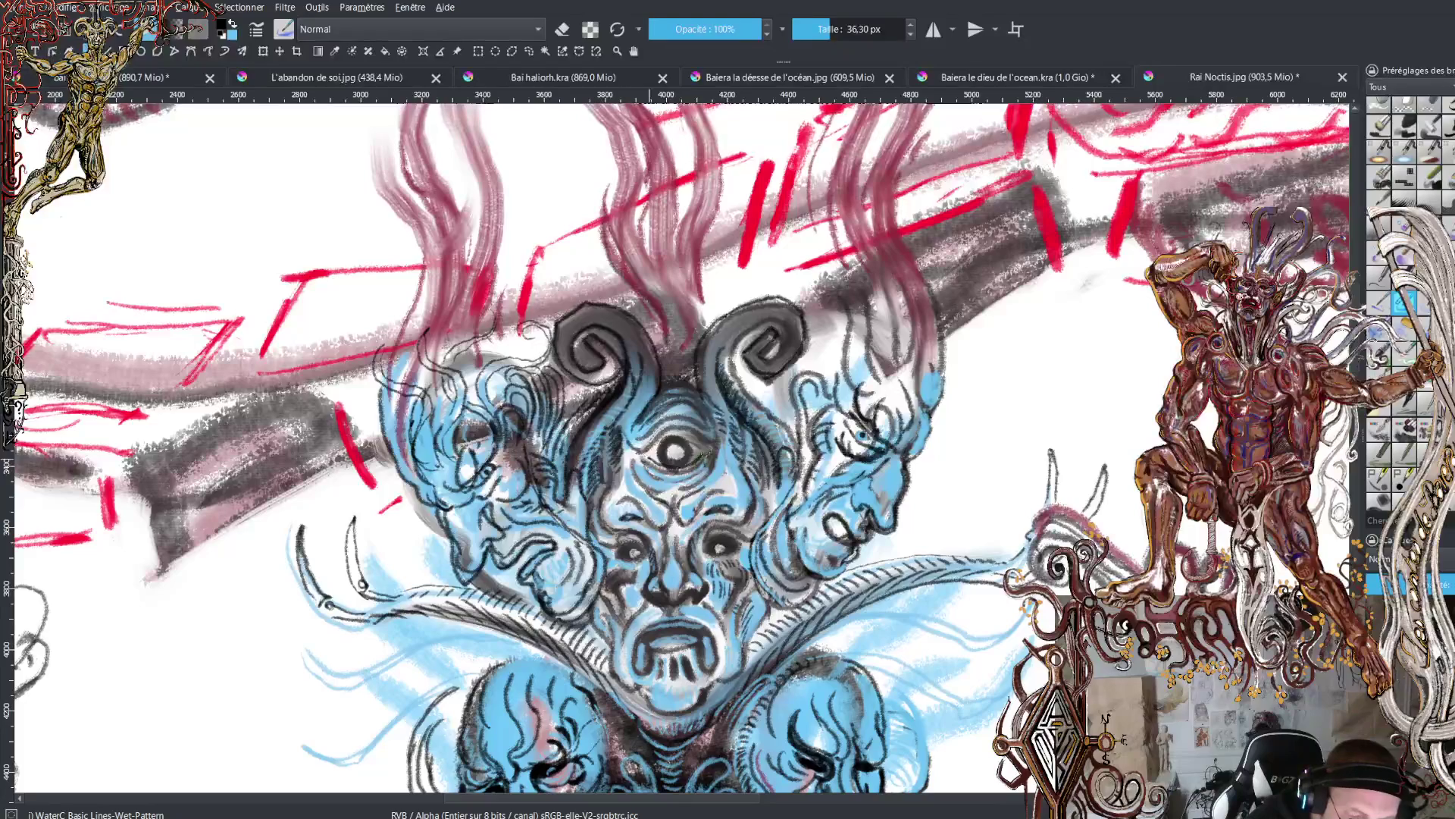
drag(708, 453, 650, 456)
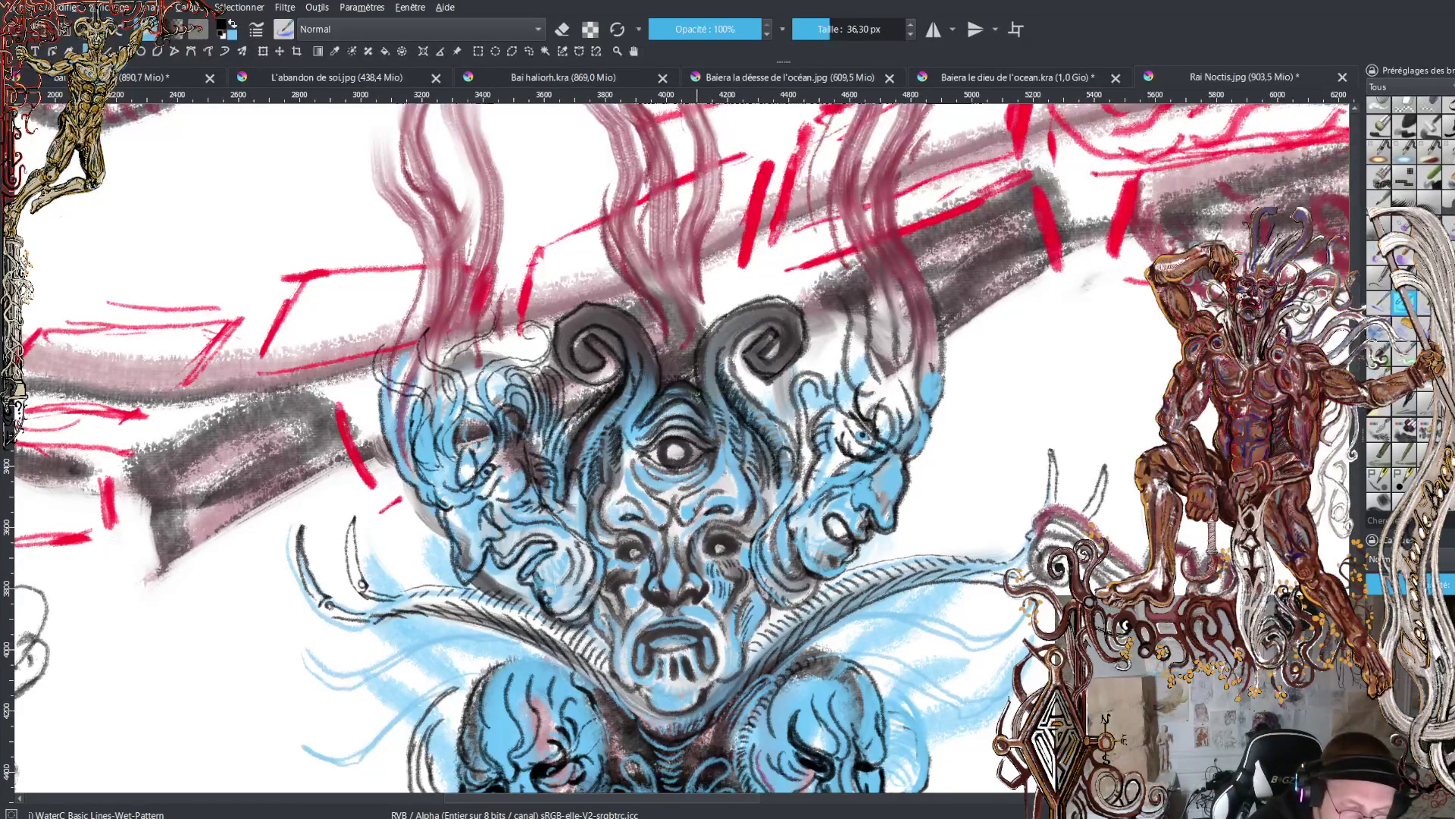
key(x)
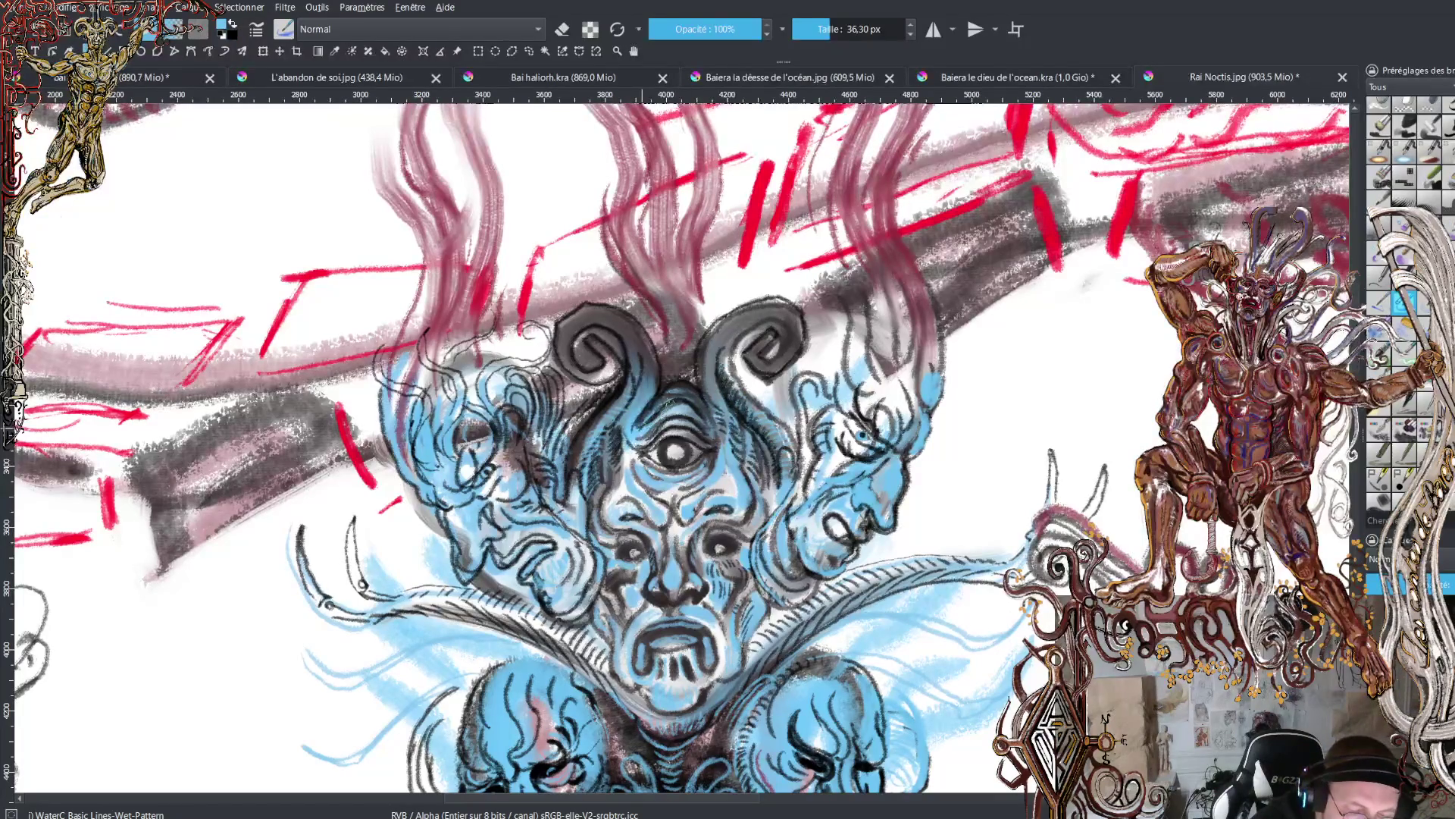
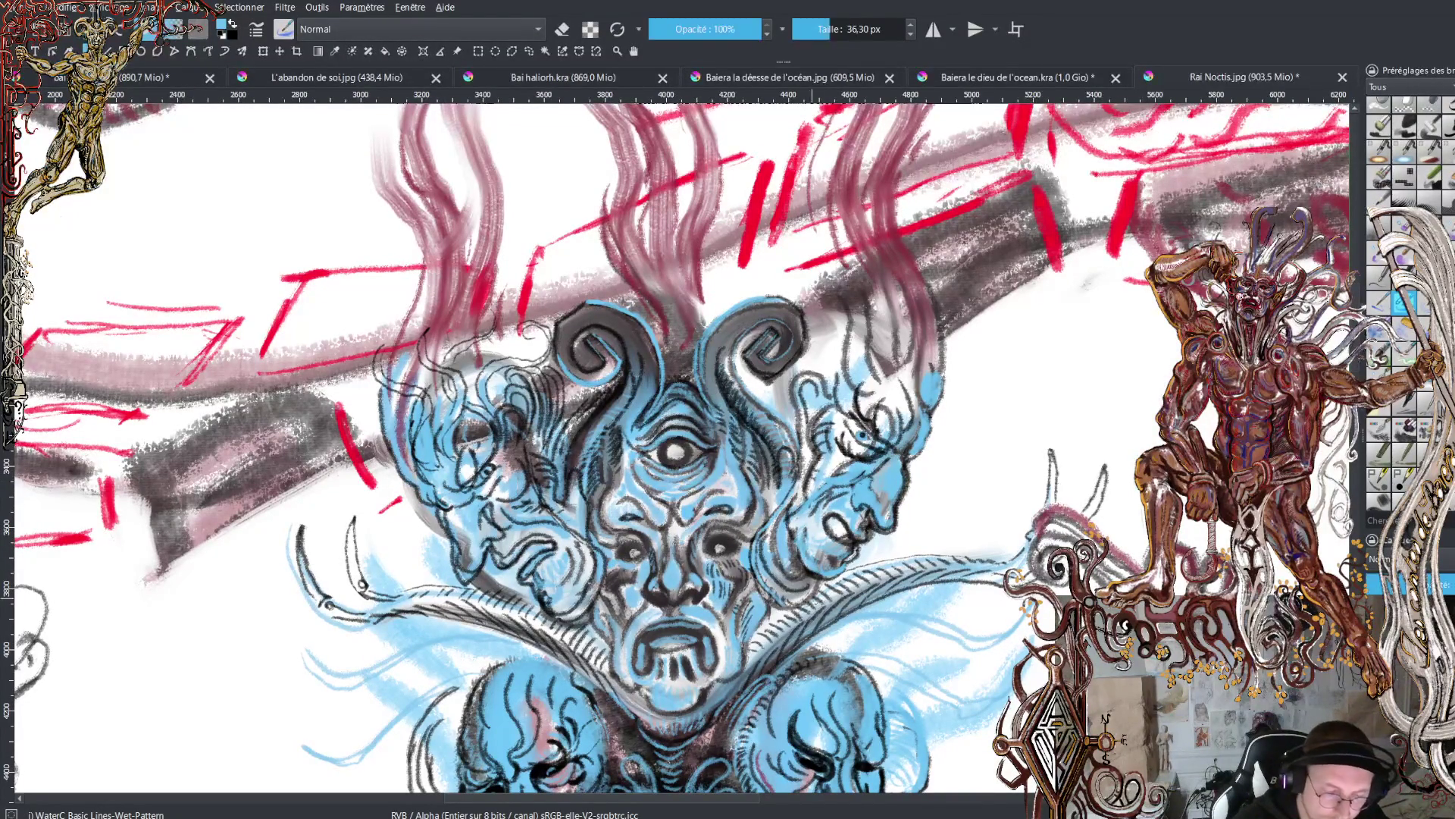
- Switch the brush to eraser mode and lighten the blue paint beside the stacked heads
click(561, 28)
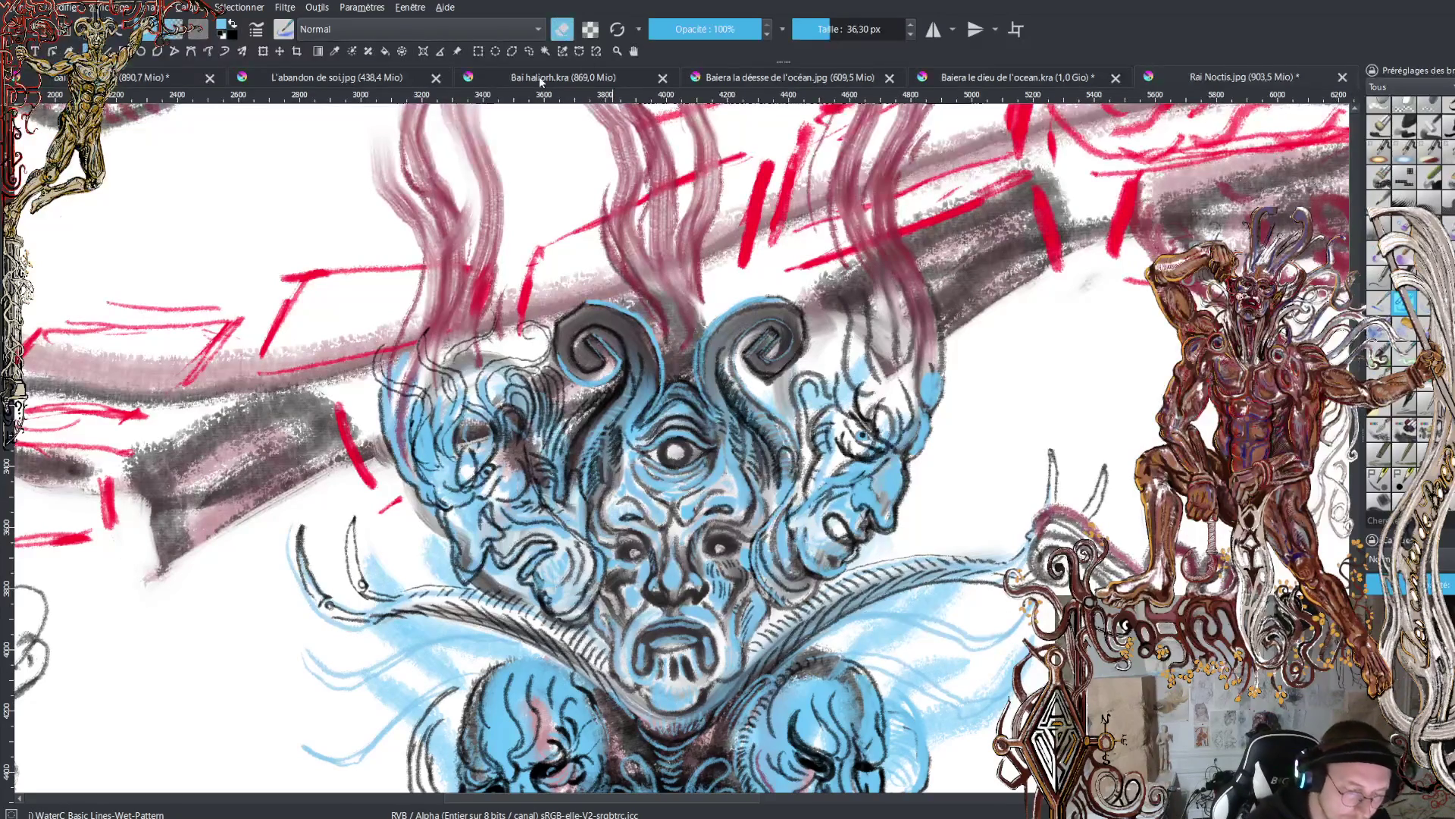
mouse_move(482, 568)
mouse_down()
mouse_move(466, 574)
mouse_move(512, 587)
mouse_move(447, 583)
mouse_move(527, 592)
mouse_move(453, 559)
mouse_move(429, 524)
mouse_move(436, 562)
mouse_move(399, 453)
mouse_move(390, 467)
mouse_move(377, 453)
mouse_up()
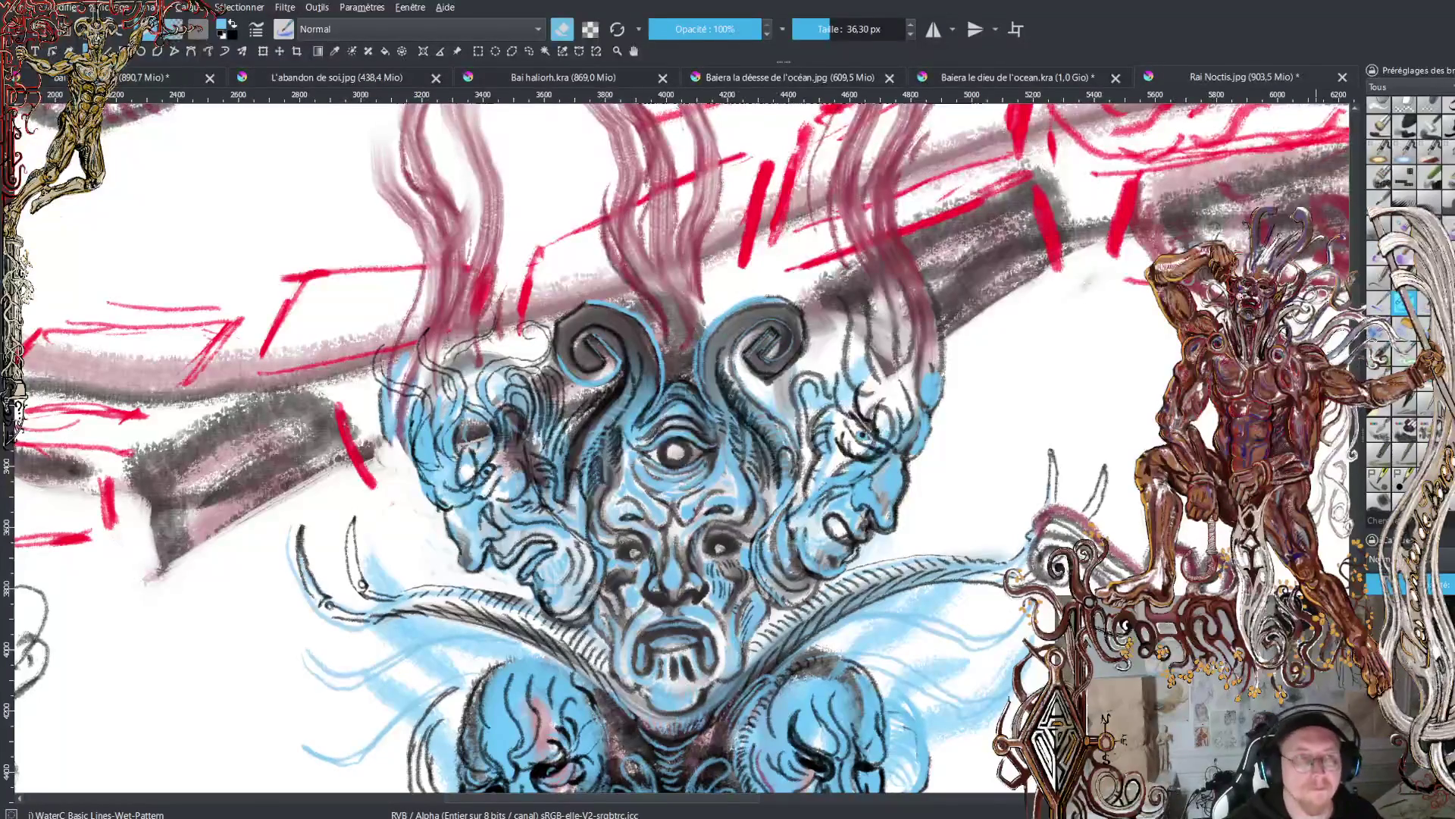
key(minus)
key(minus)
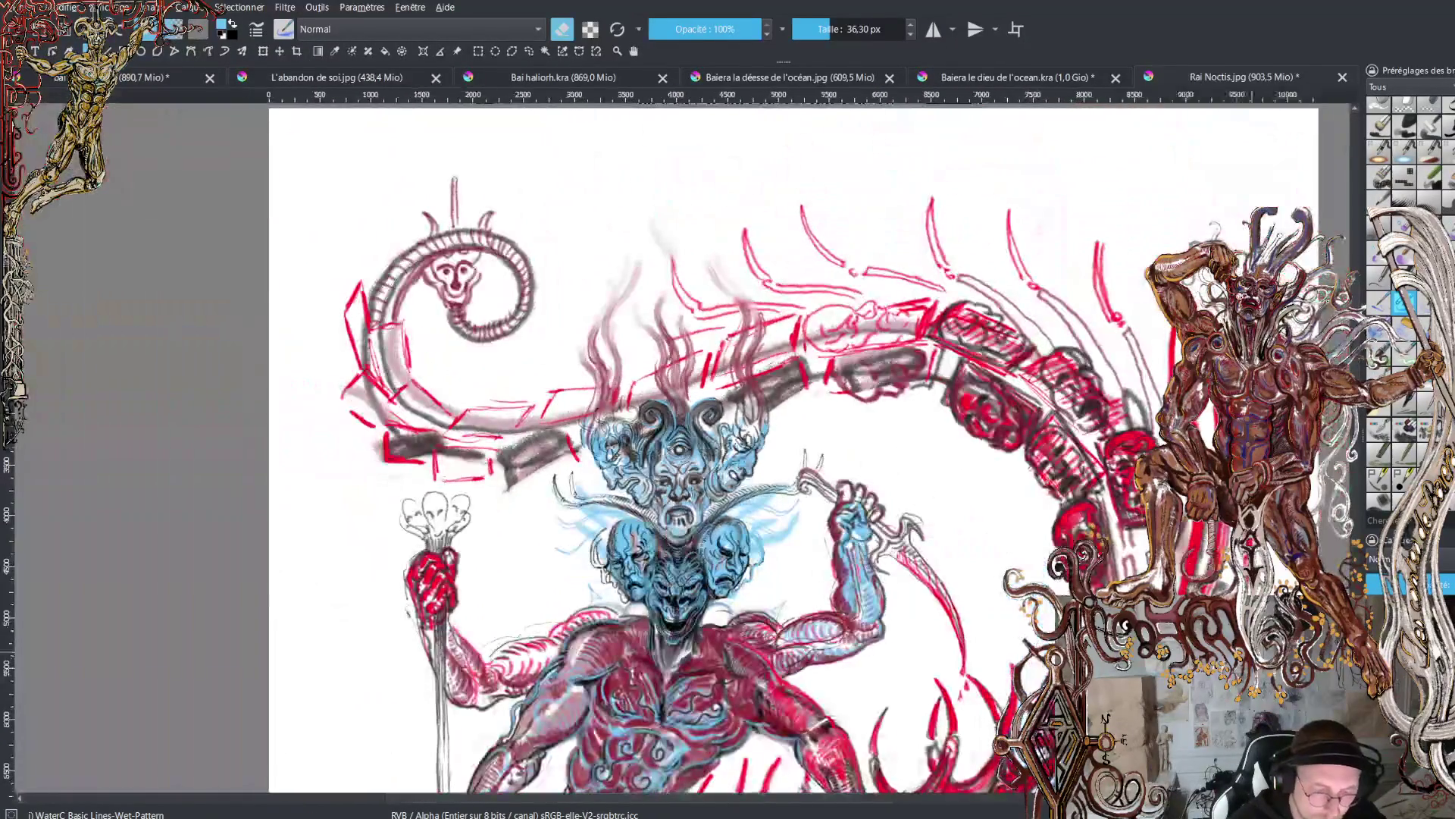
- Move down to the legs, turn eraser mode off and enlarge the brush to 57.14 px
scroll(793, 448, down, 5)
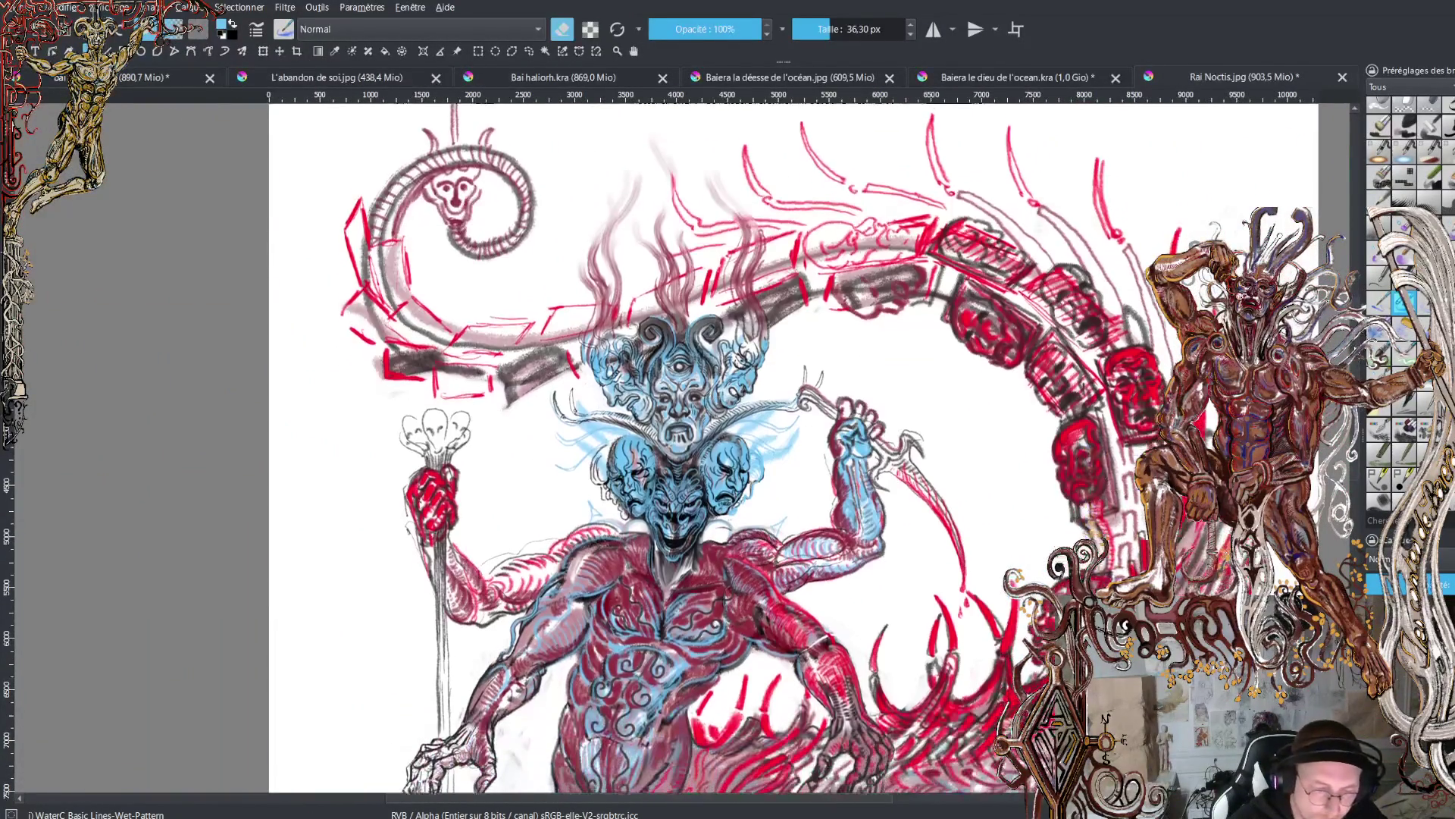
scroll(794, 448, down, 8)
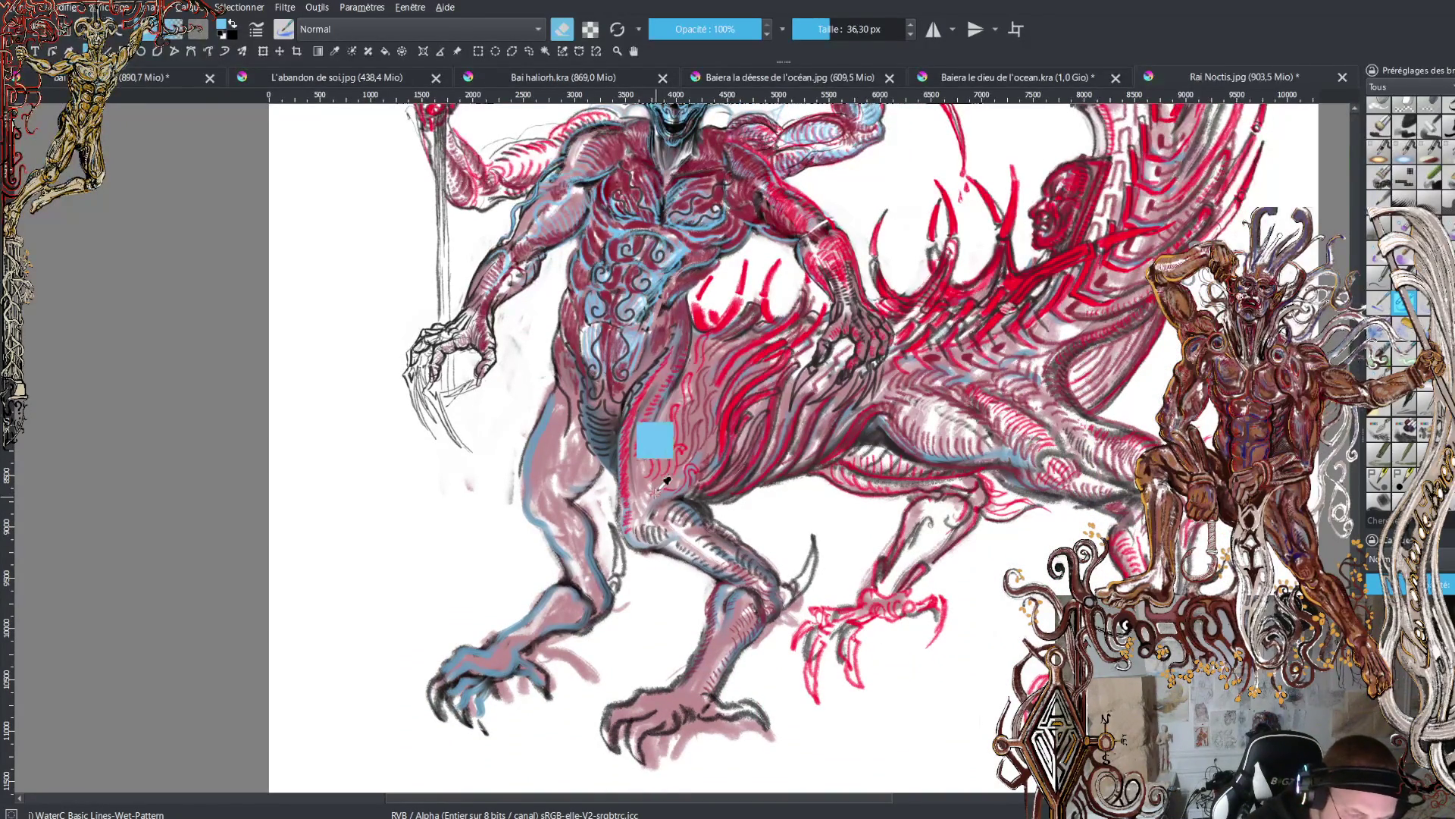
key(e)
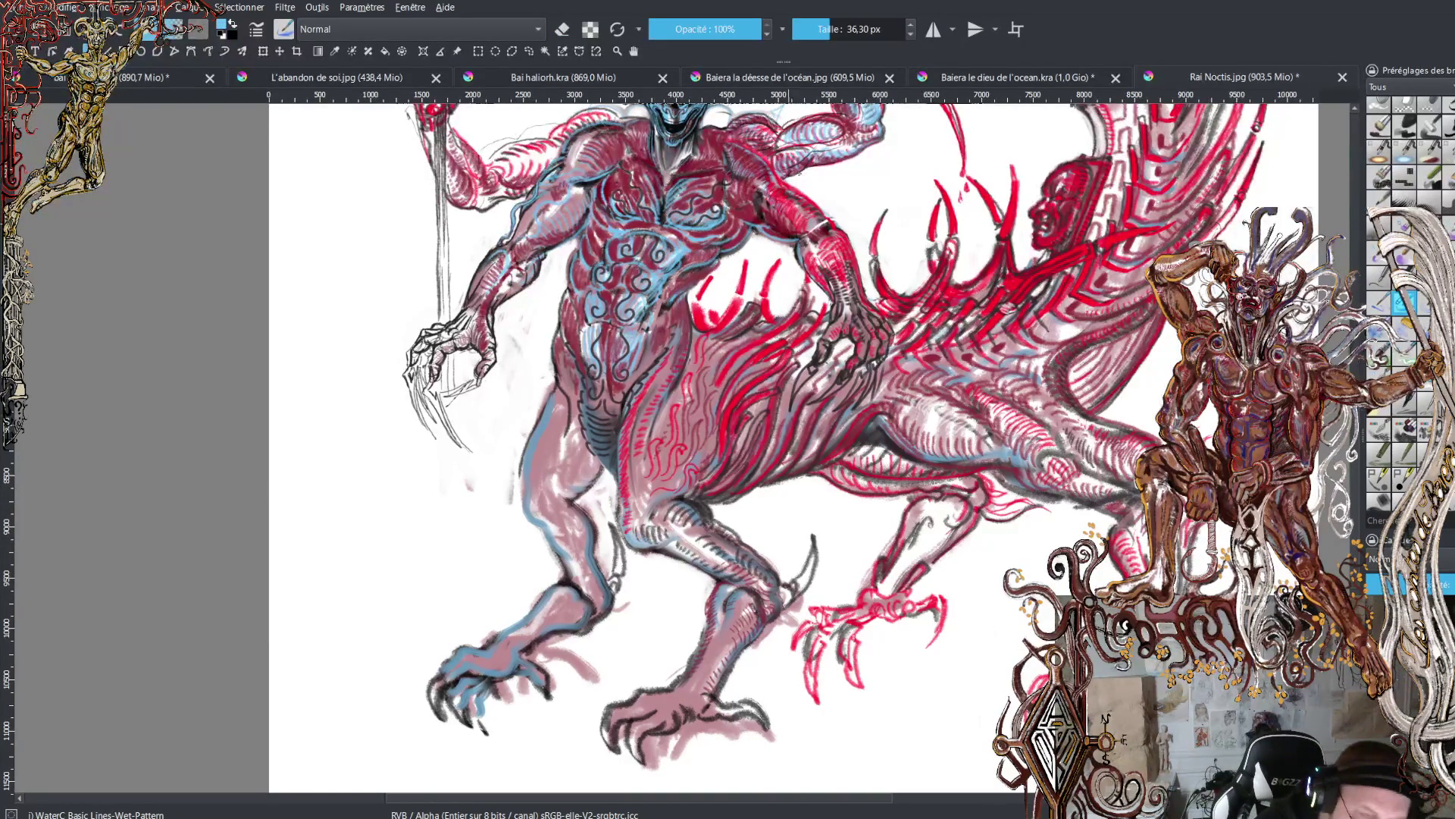
key(bracketright)
key(bracketright)
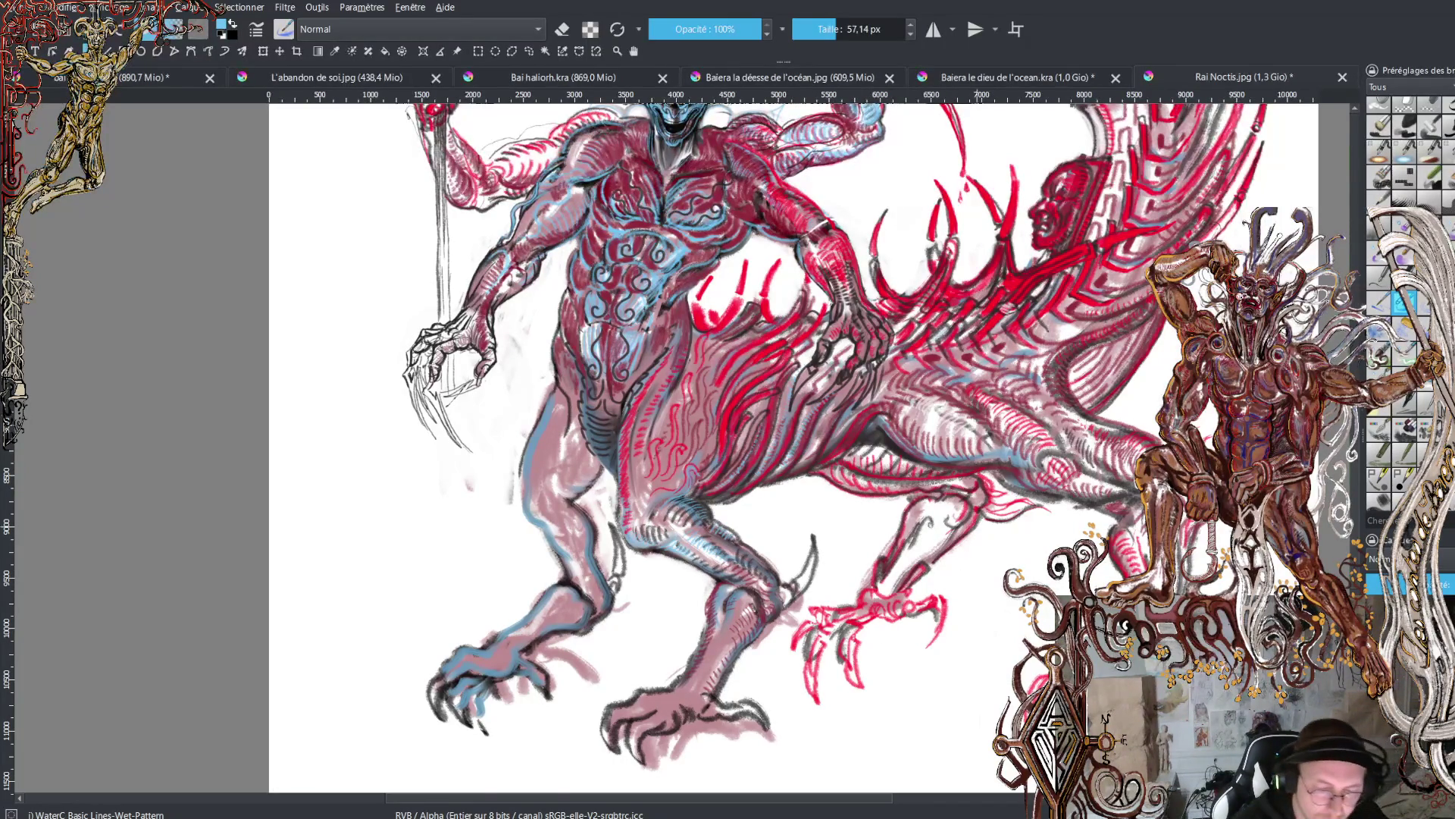
- Zoom in on the creature's torso, then back out to see the whole creature
key(plus)
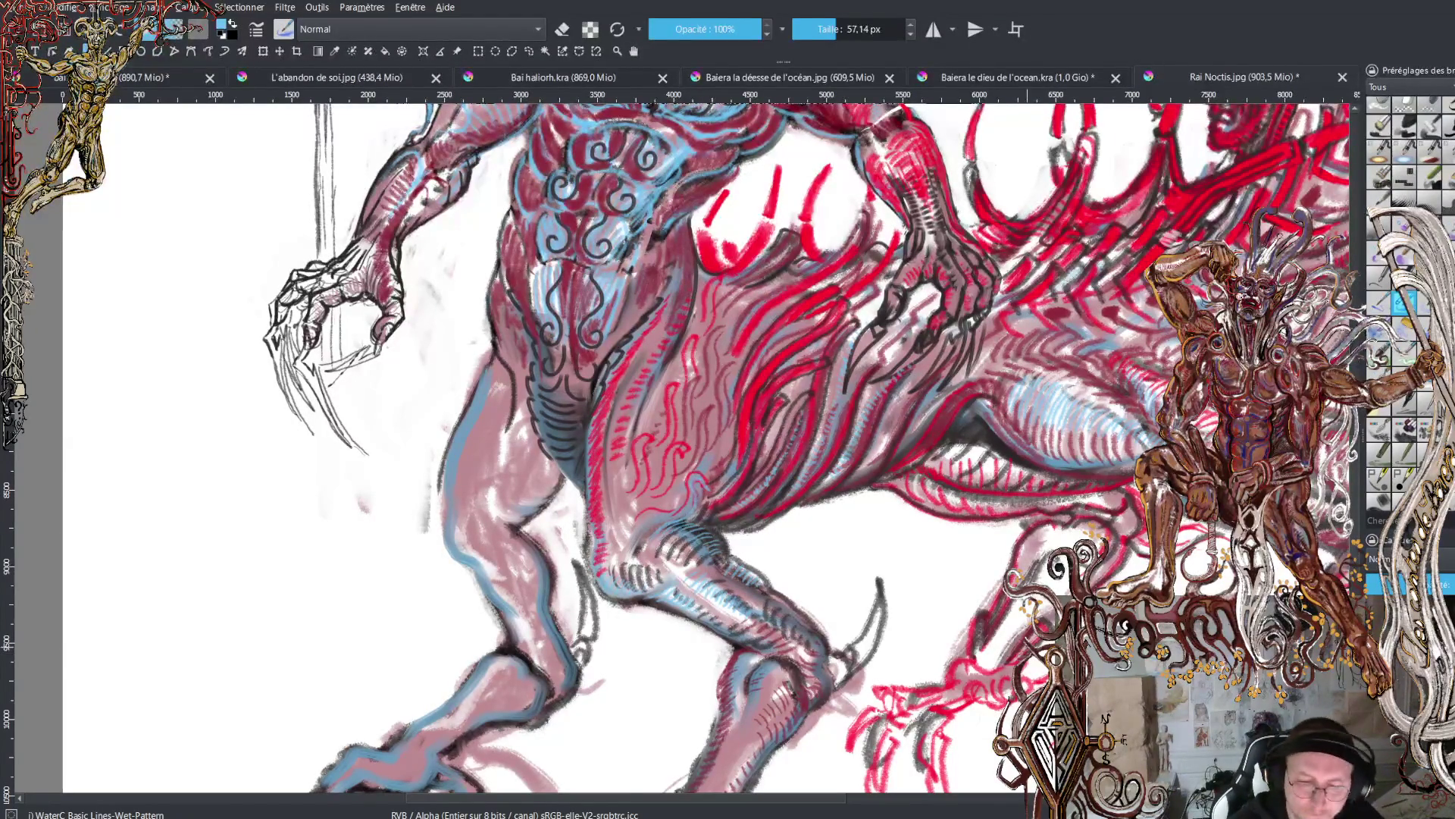
key(minus)
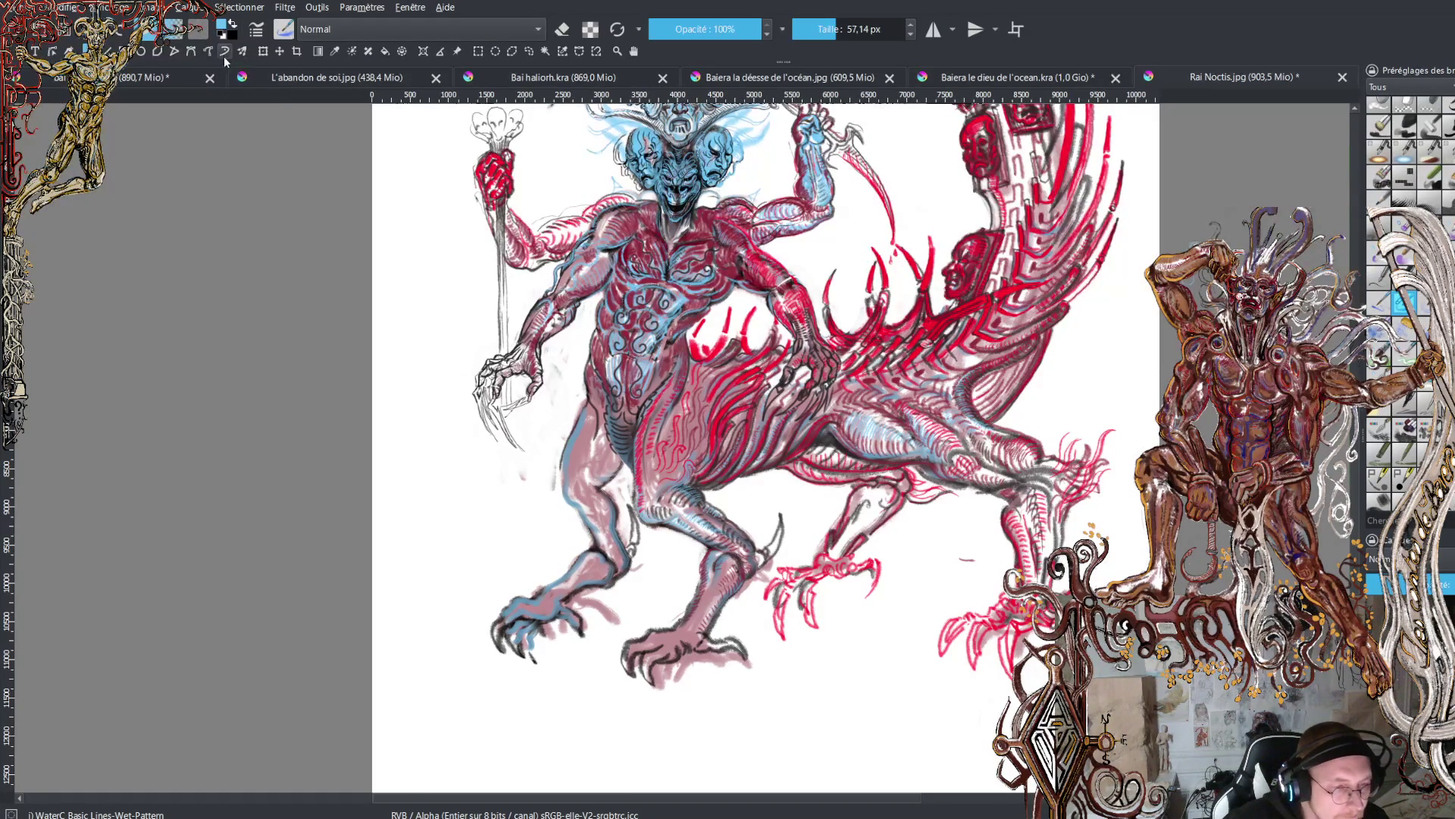
- Lay a dark teal gradient across the background with the Gradient tool
click(318, 51)
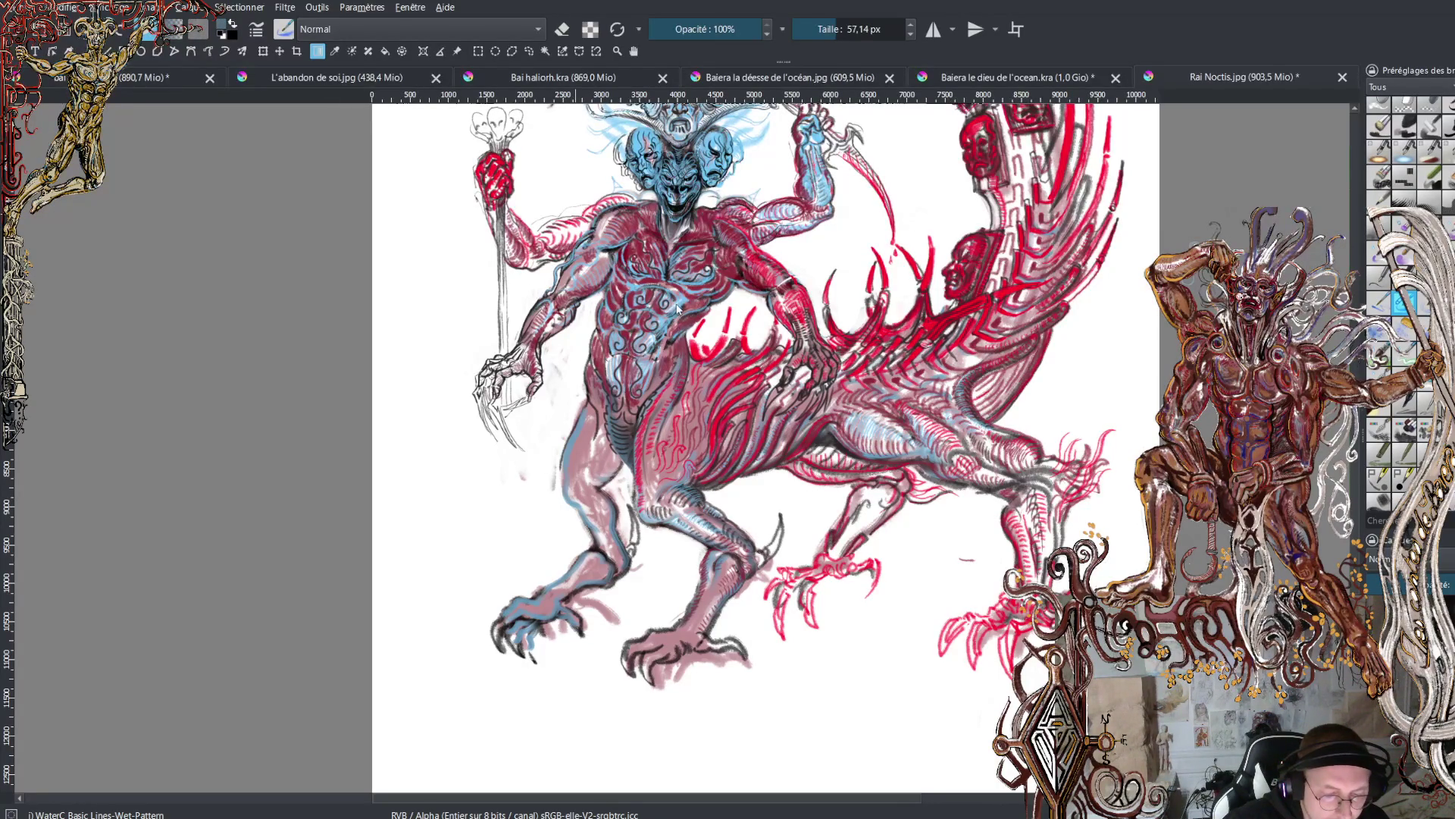
ctrl+click(708, 319)
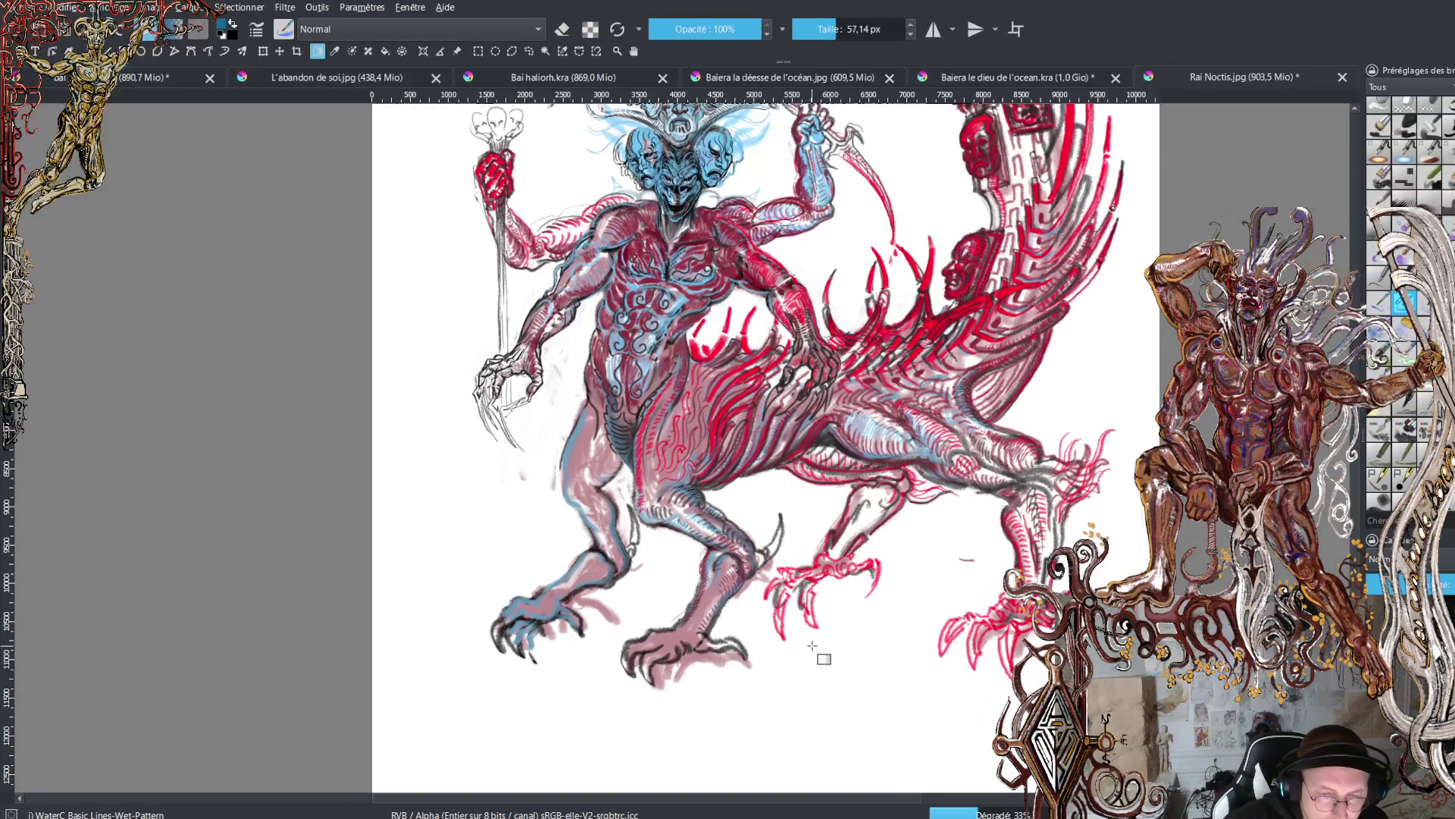
drag(817, 517, 804, 629)
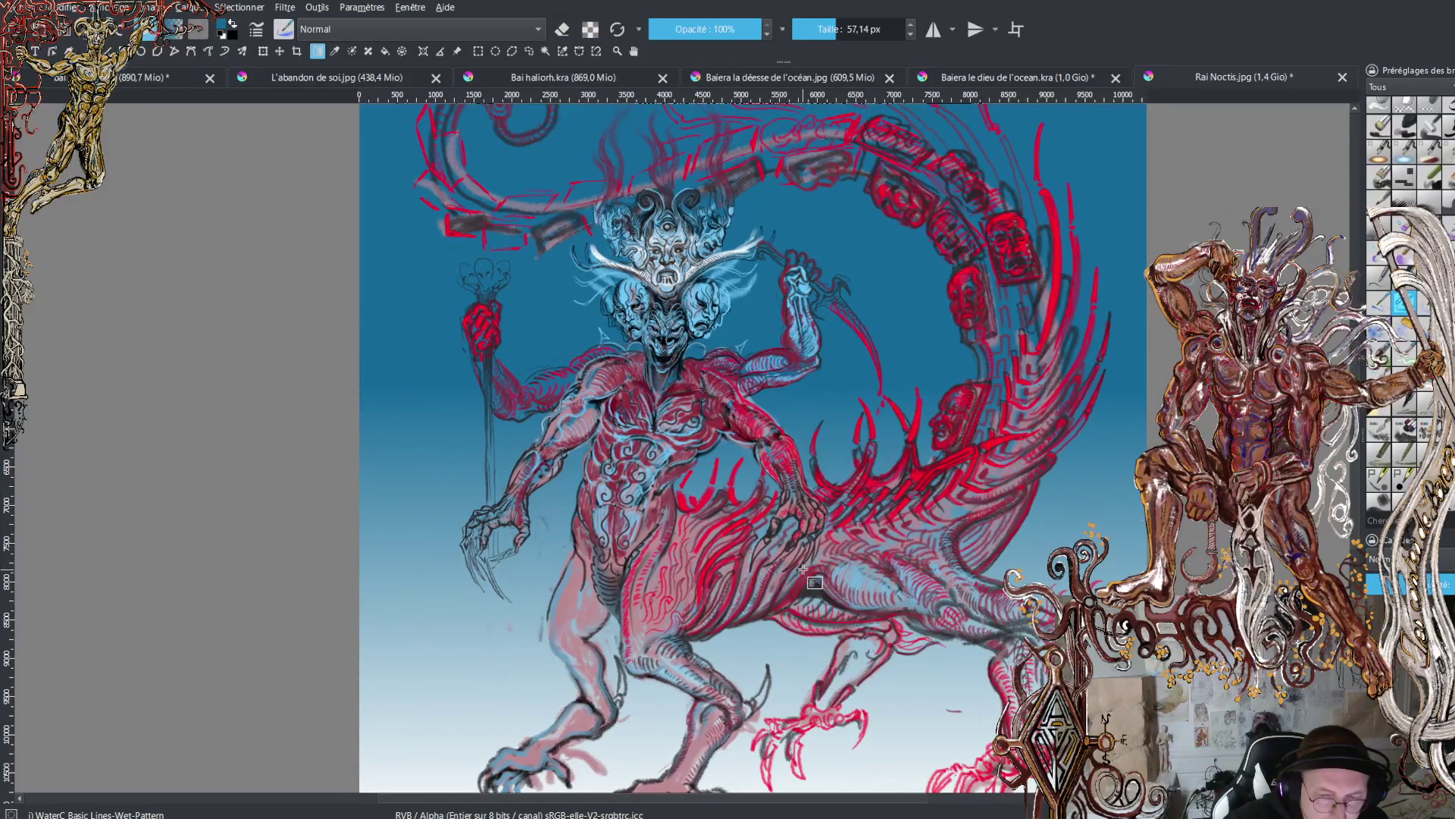
- Shift the view higher on the drawing and swap the painting colour to orange
mouse_move(803, 568)
mouse_down()
mouse_move(805, 644)
mouse_move(820, 460)
mouse_move(826, 475)
mouse_move(701, 527)
mouse_up()
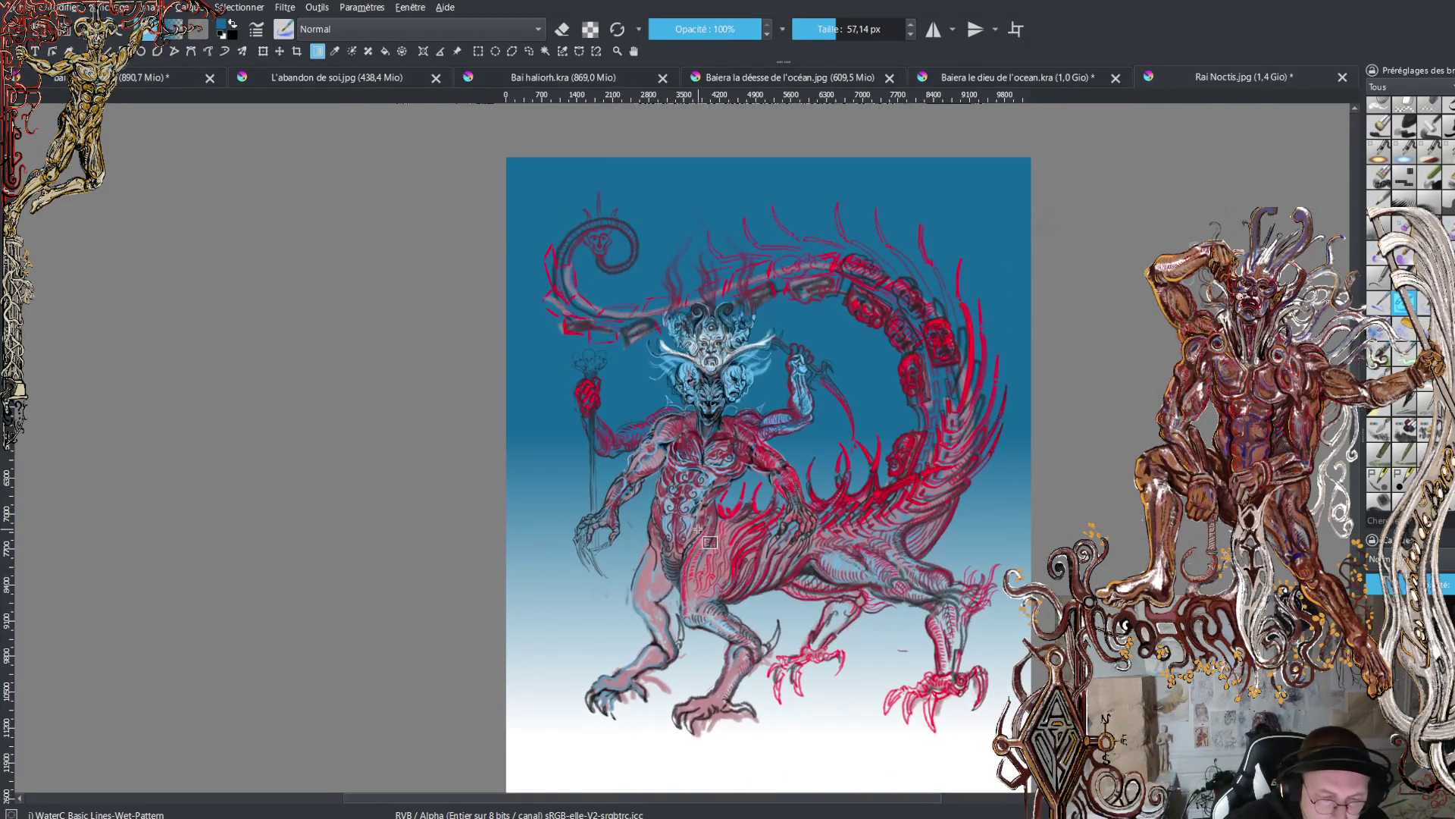
scroll(698, 529, up, 4)
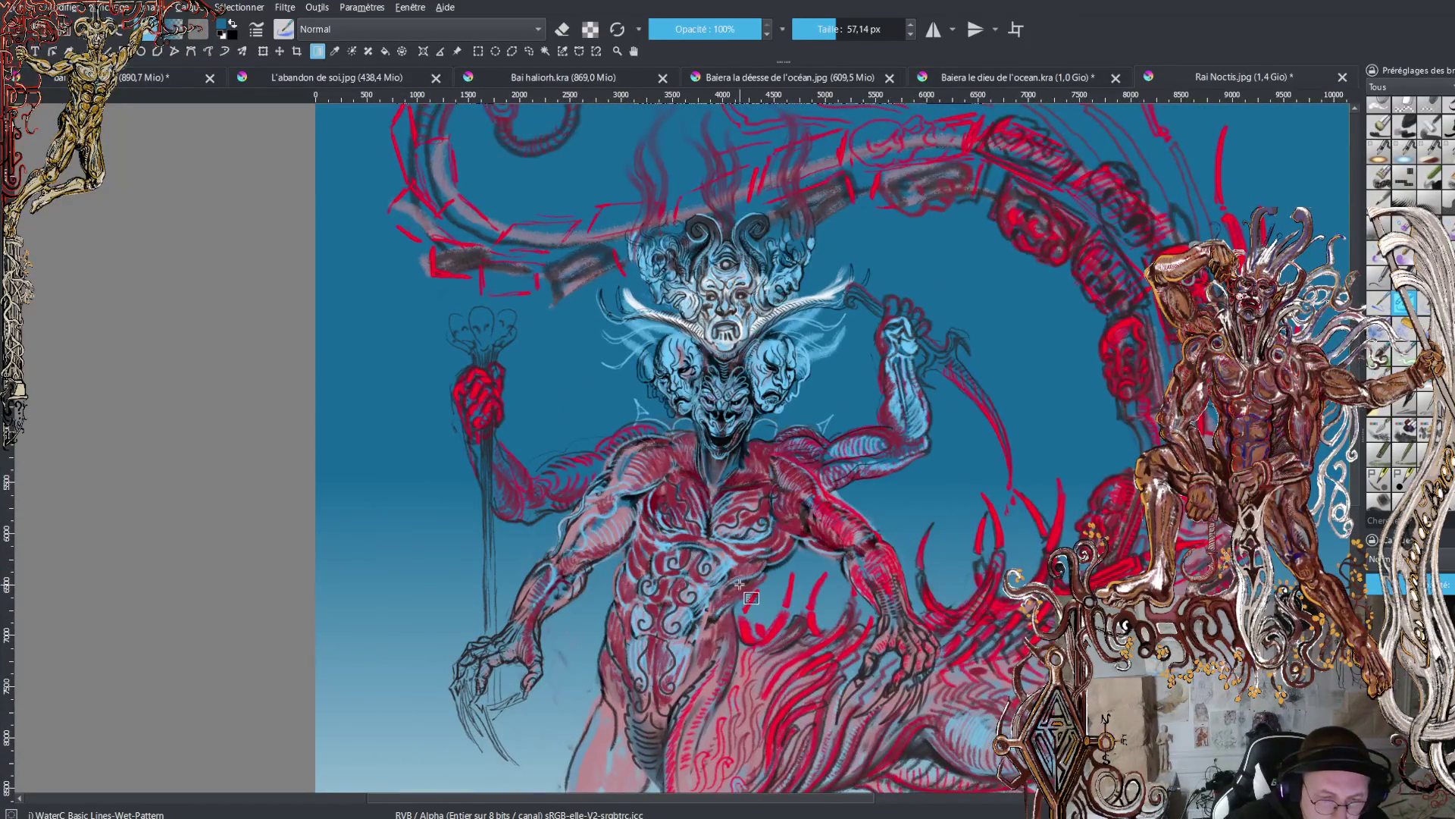
scroll(890, 439, down, 2)
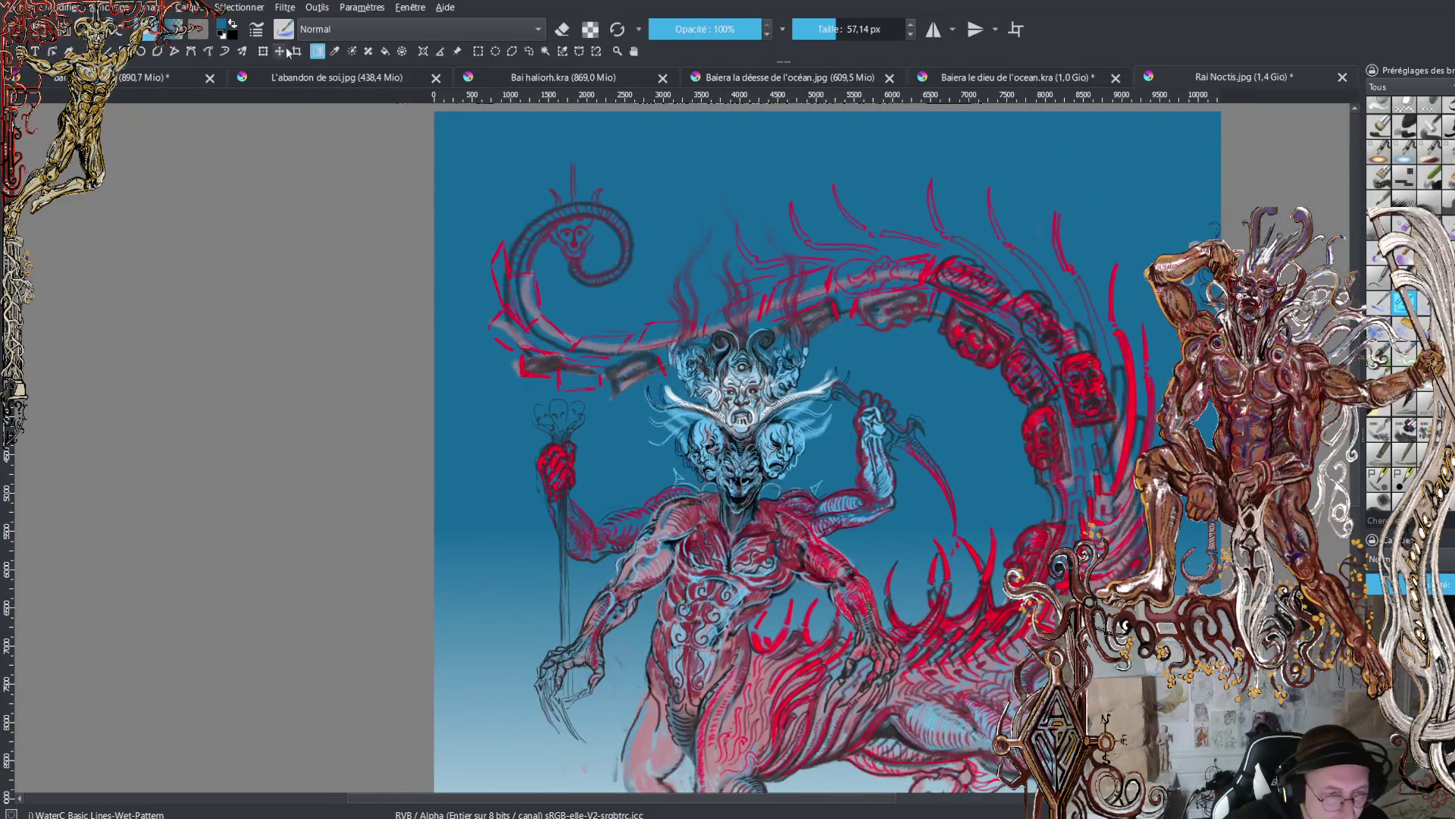
key(x)
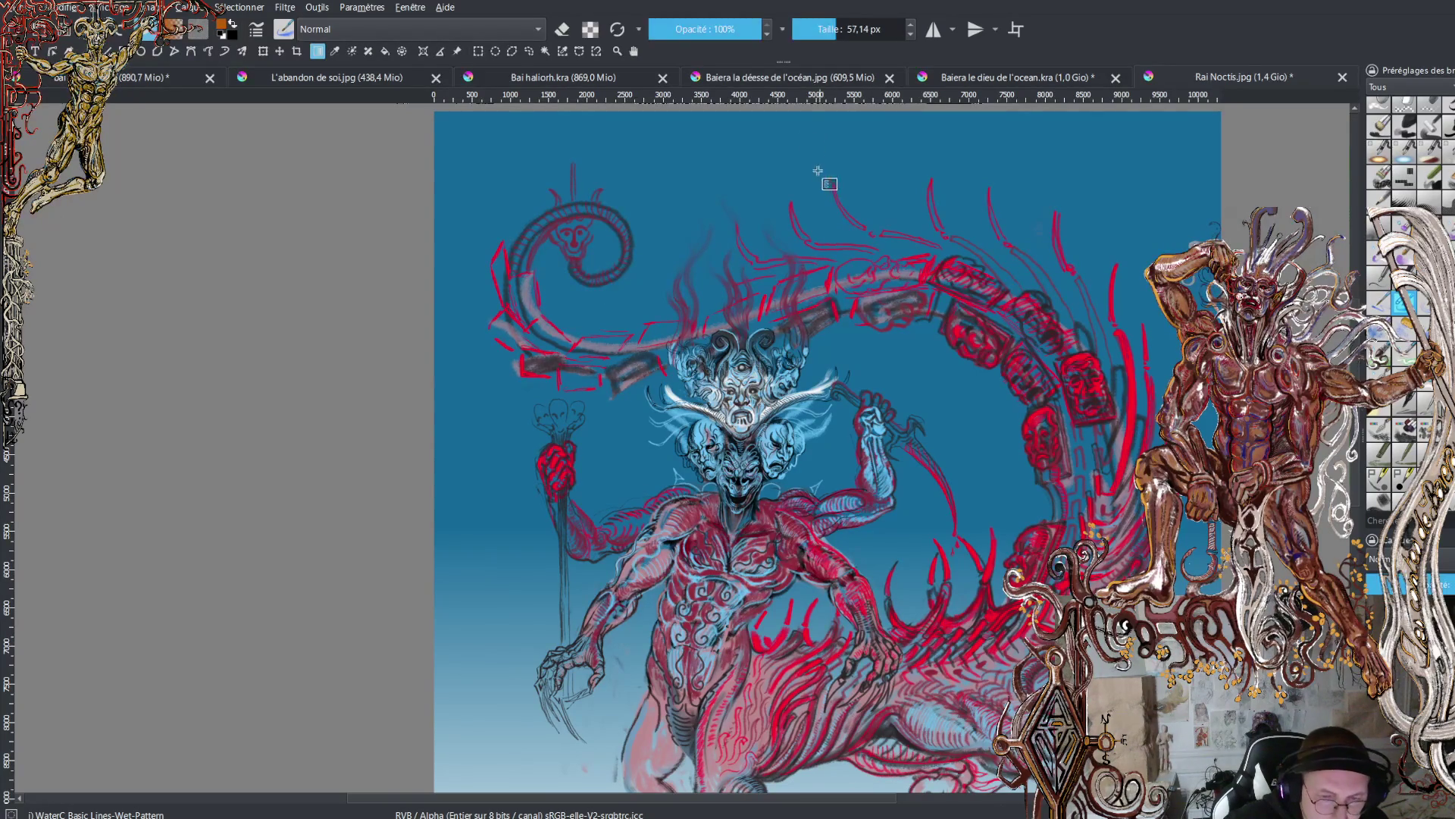
- Blend an orange gradient down from the canvas top at 66% opacity
drag(812, 120, 824, 420)
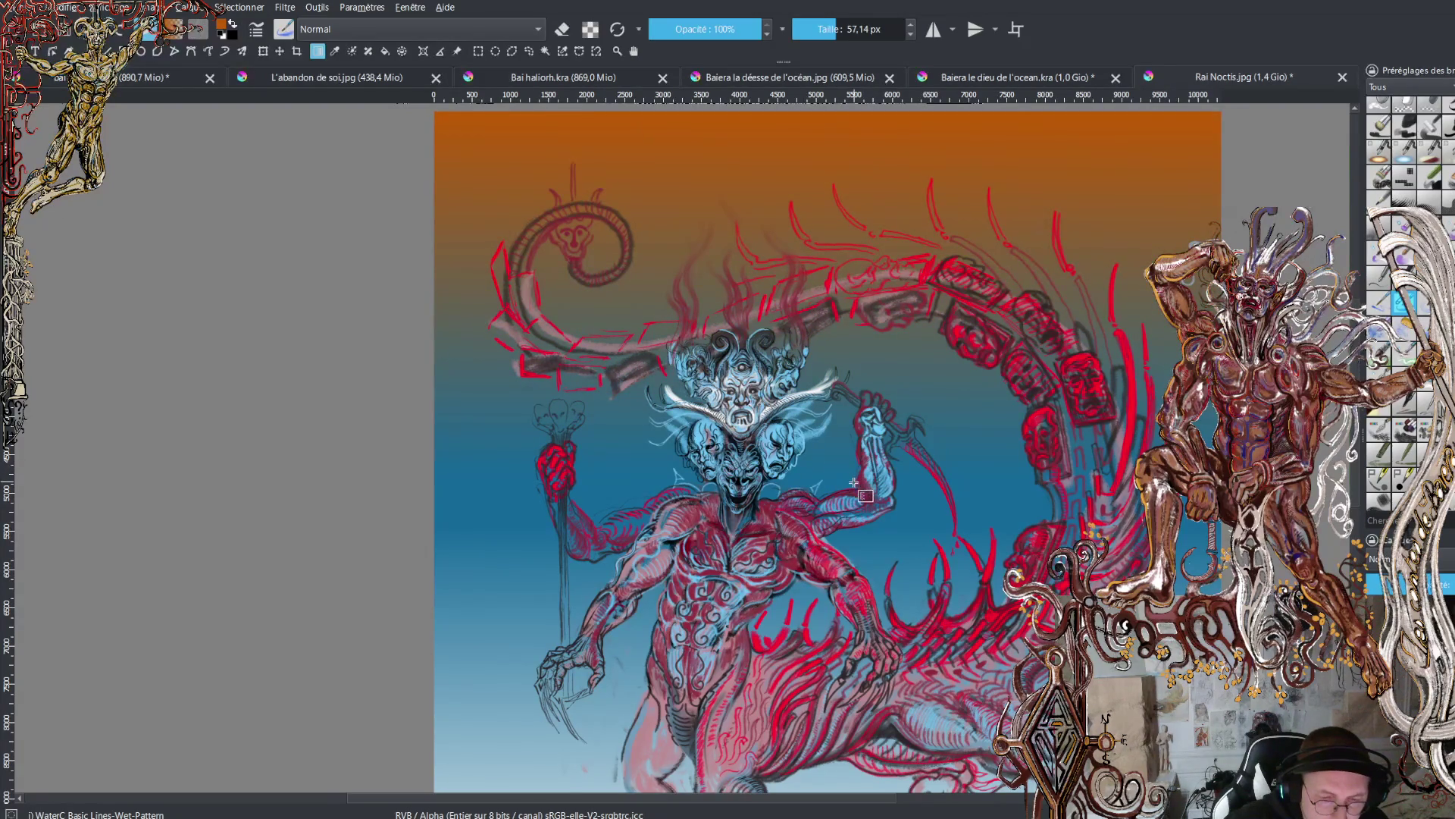
mouse_move(846, 473)
mouse_down()
mouse_move(822, 413)
mouse_move(818, 319)
mouse_move(833, 471)
mouse_up()
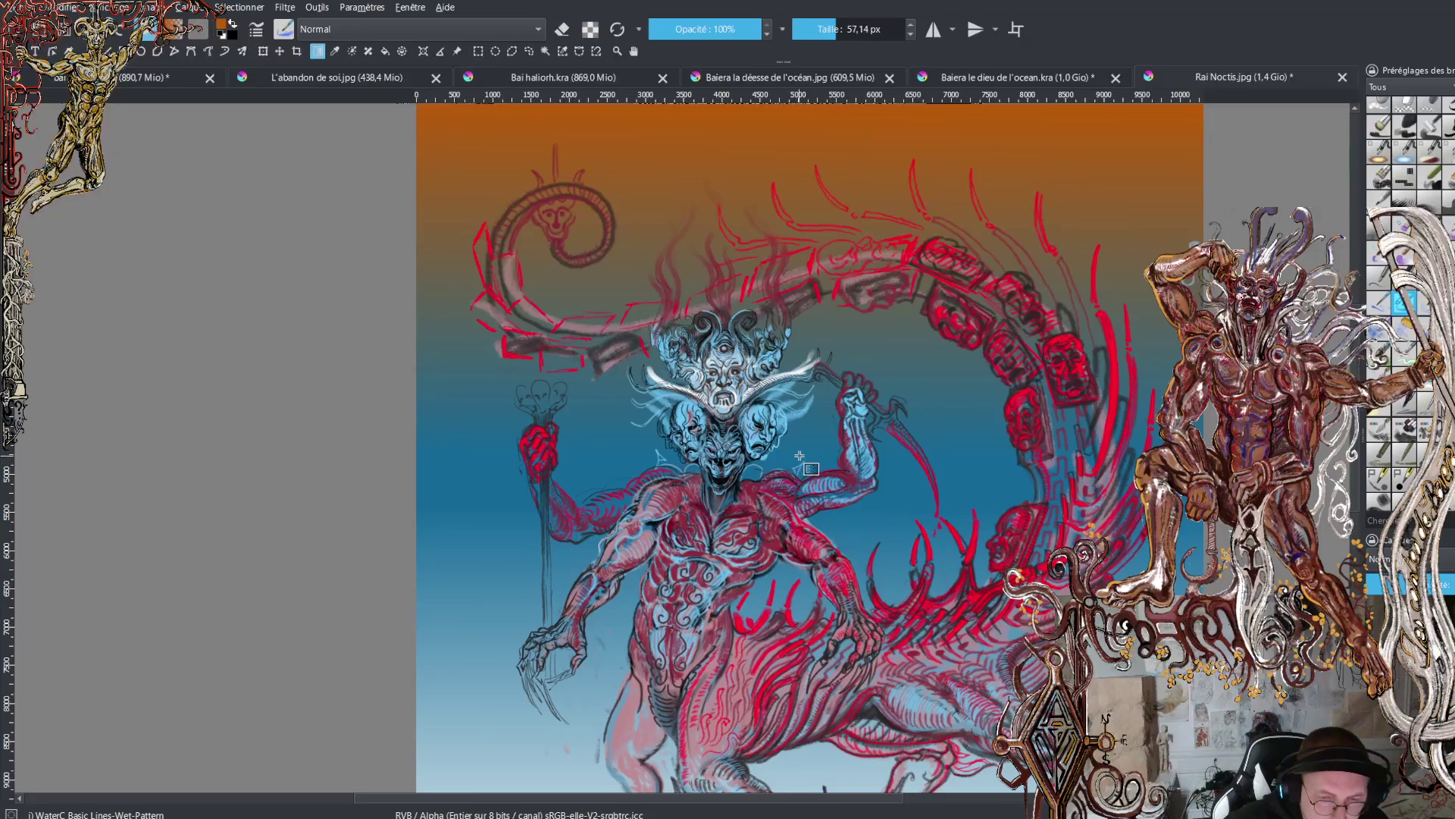
drag(797, 459, 799, 455)
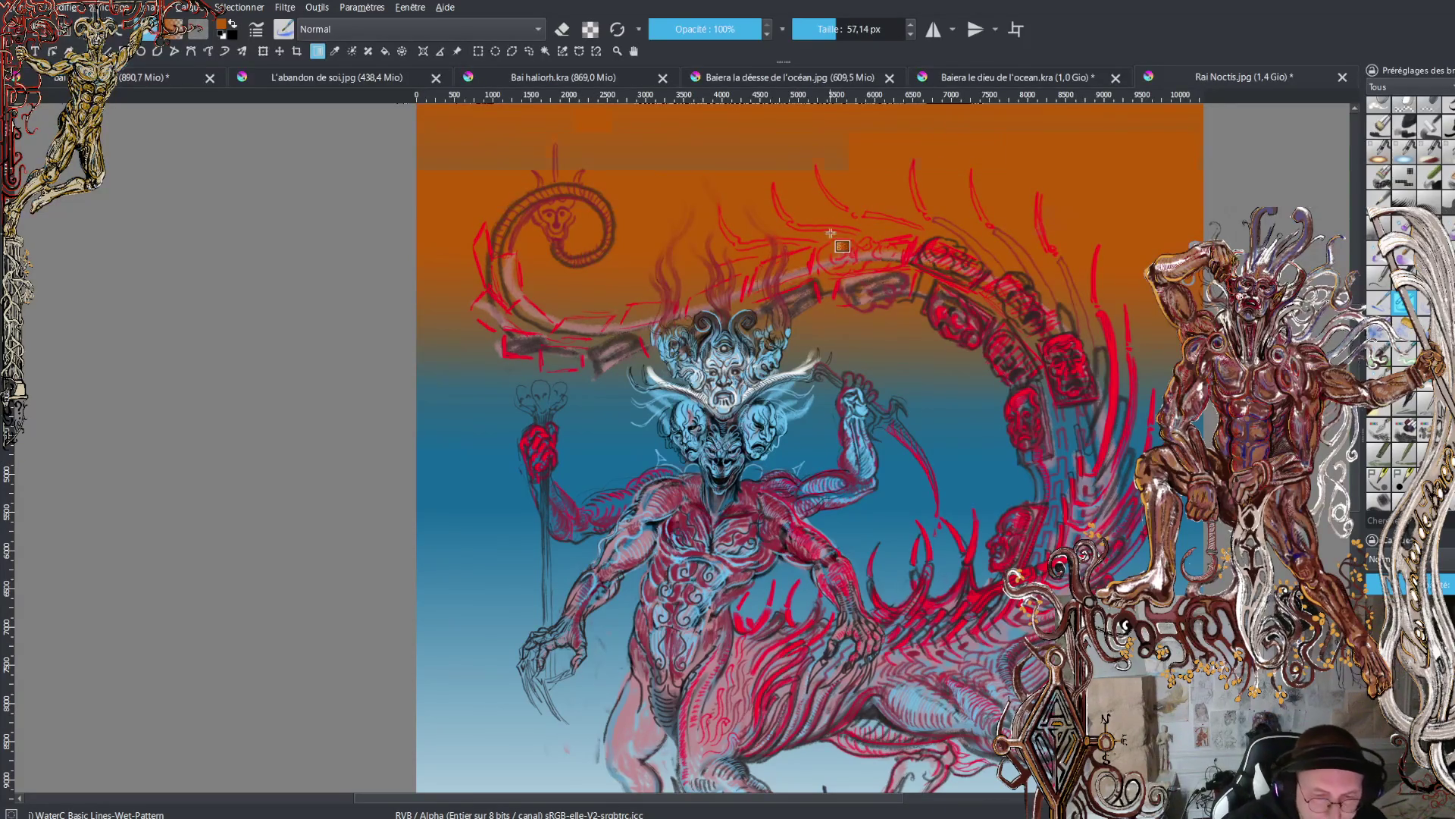
click(724, 31)
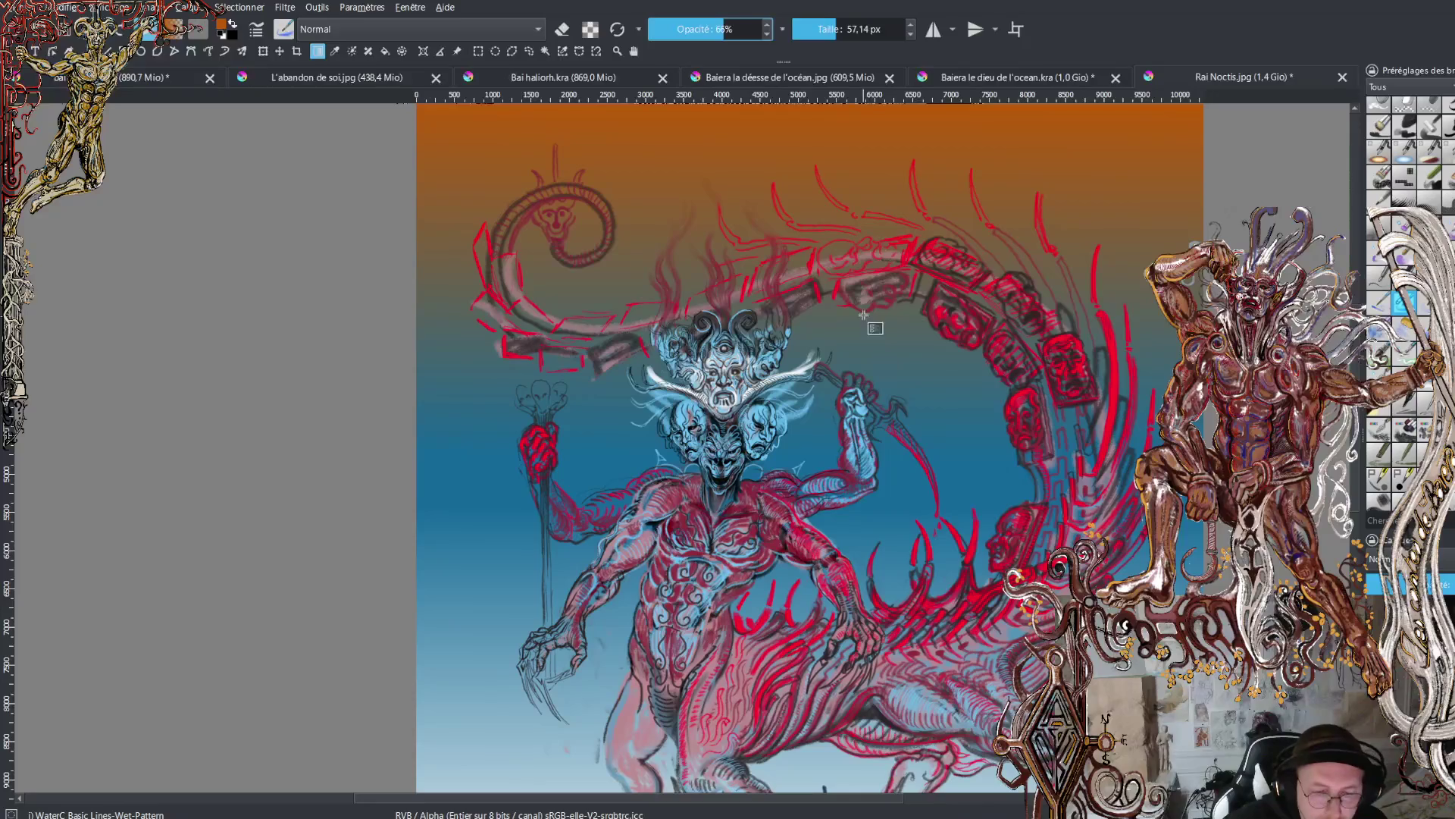
drag(855, 228, 880, 494)
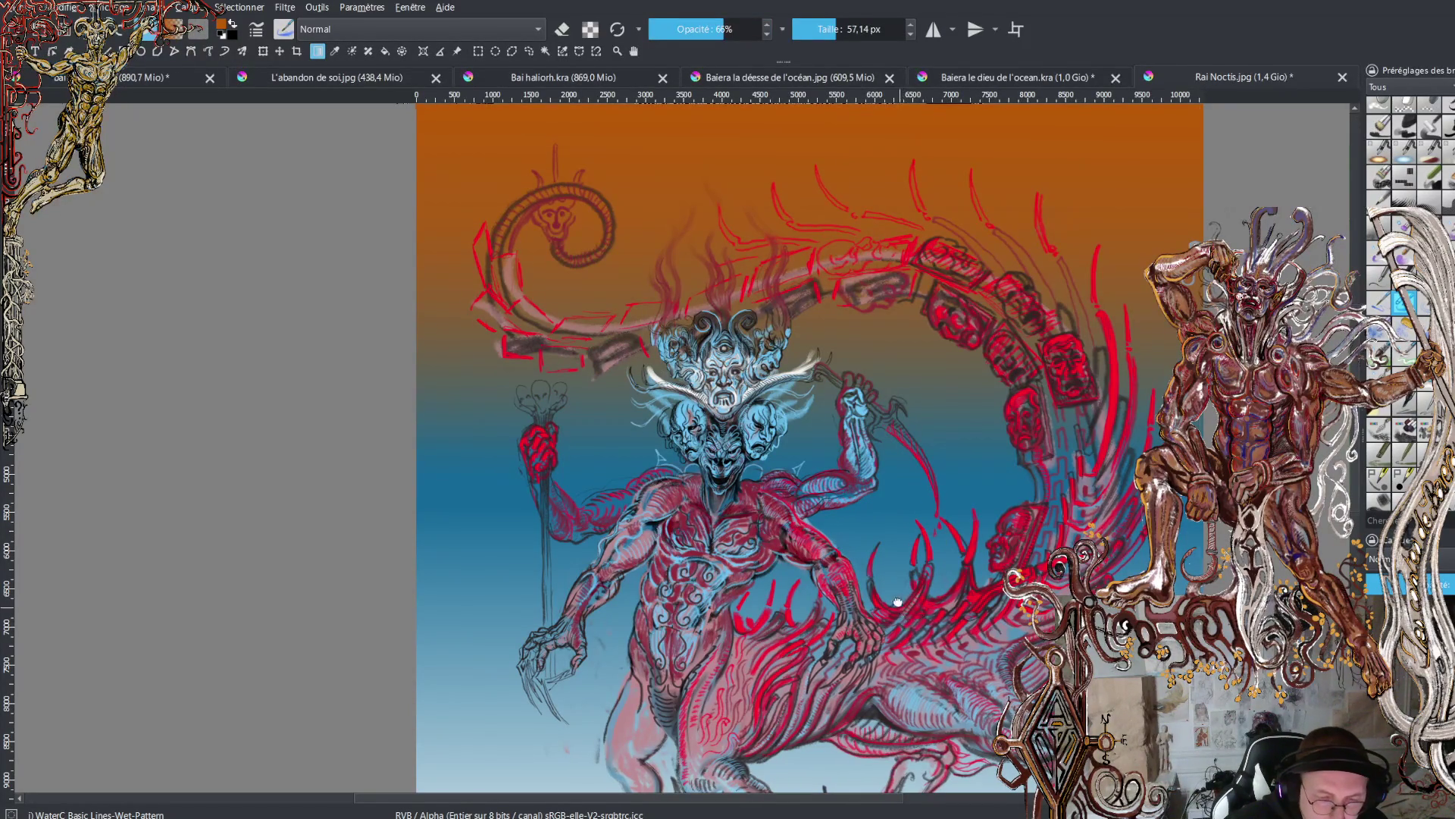
scroll(902, 591, down, 3)
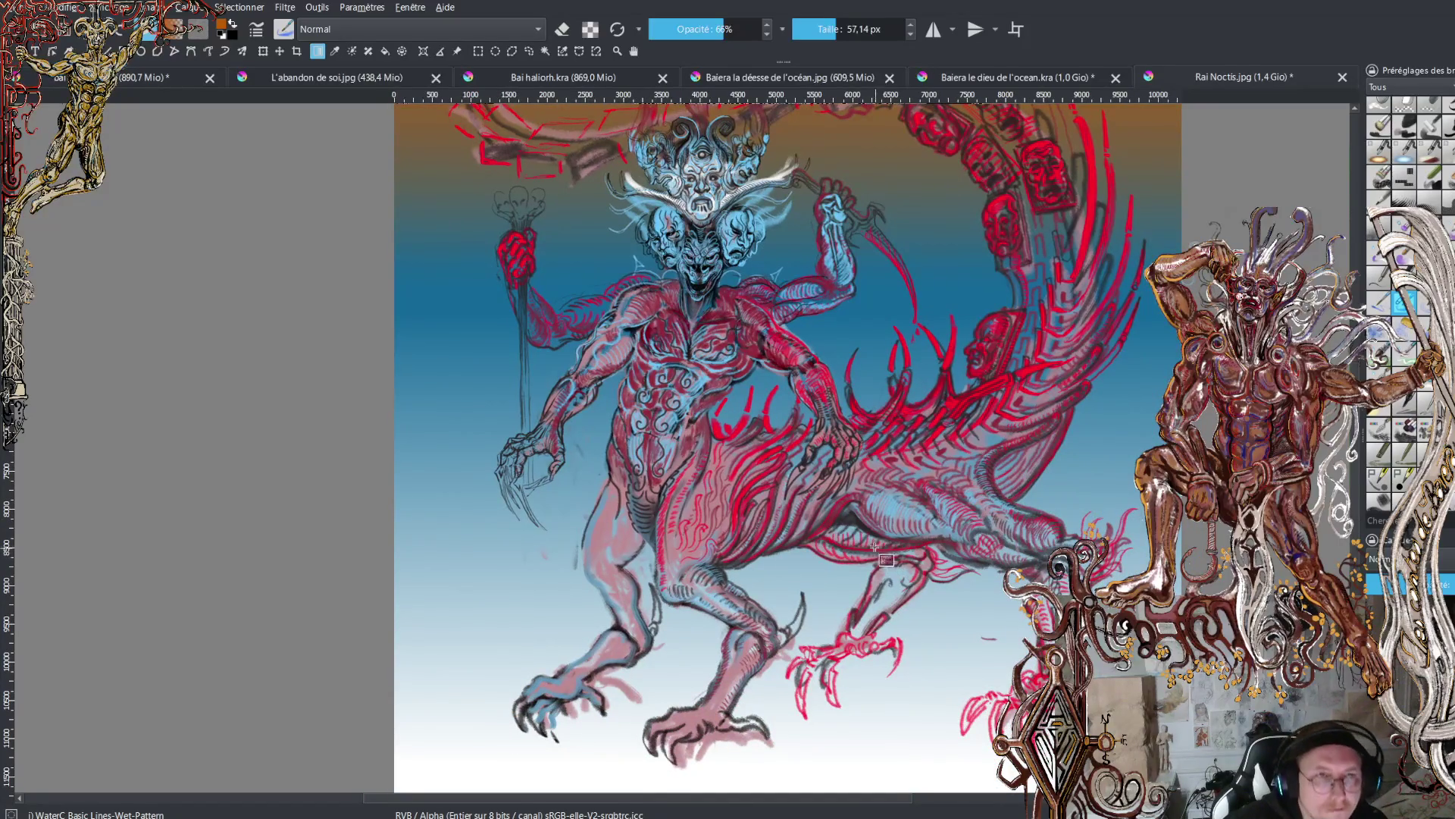
scroll(884, 596, down, 3)
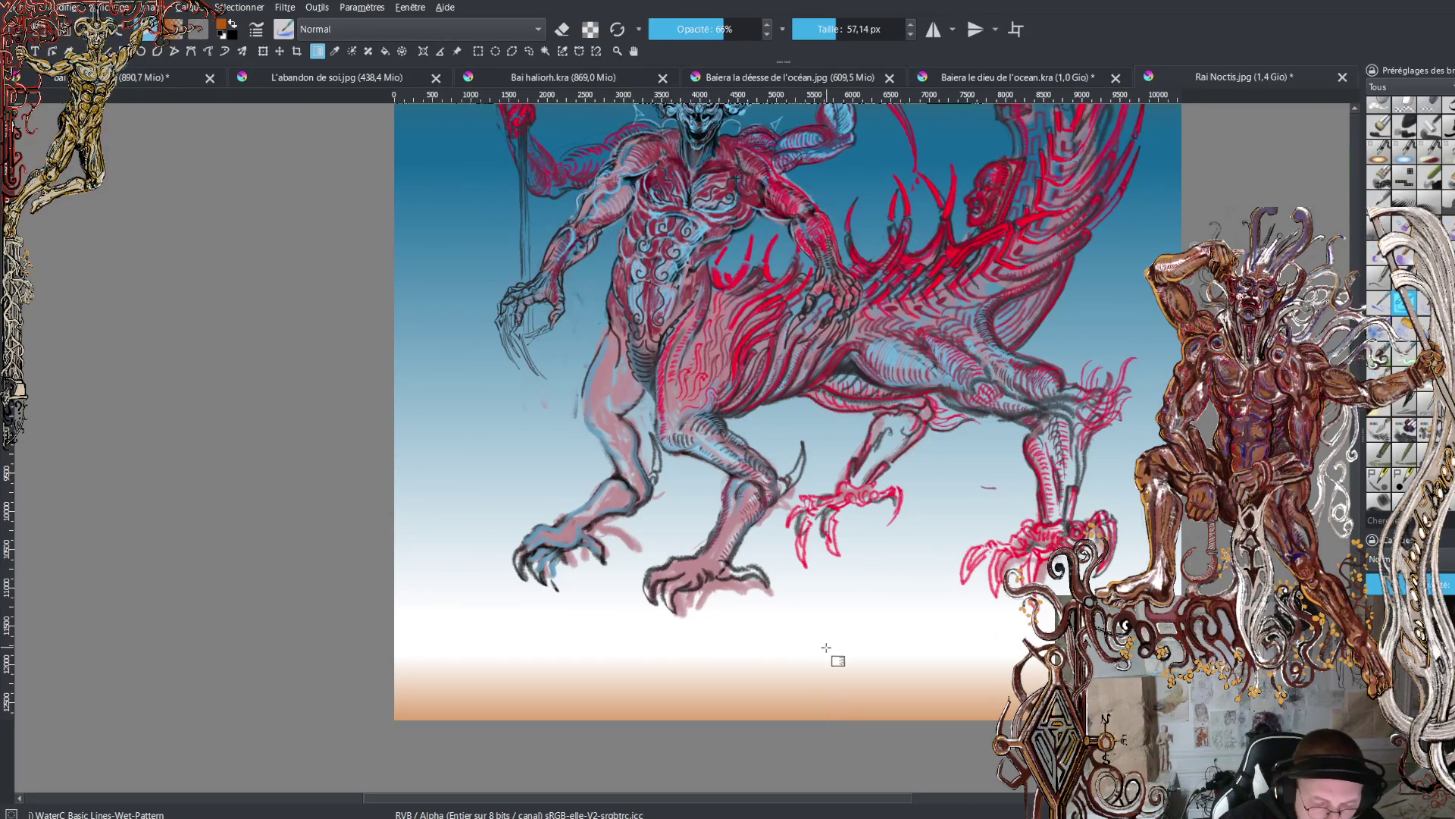
- Lay a gradient upward from the canvas bottom edge so it fades pale blue into orange-brown
mouse_move(851, 612)
mouse_down()
mouse_move(854, 721)
mouse_move(844, 604)
mouse_move(856, 580)
mouse_up()
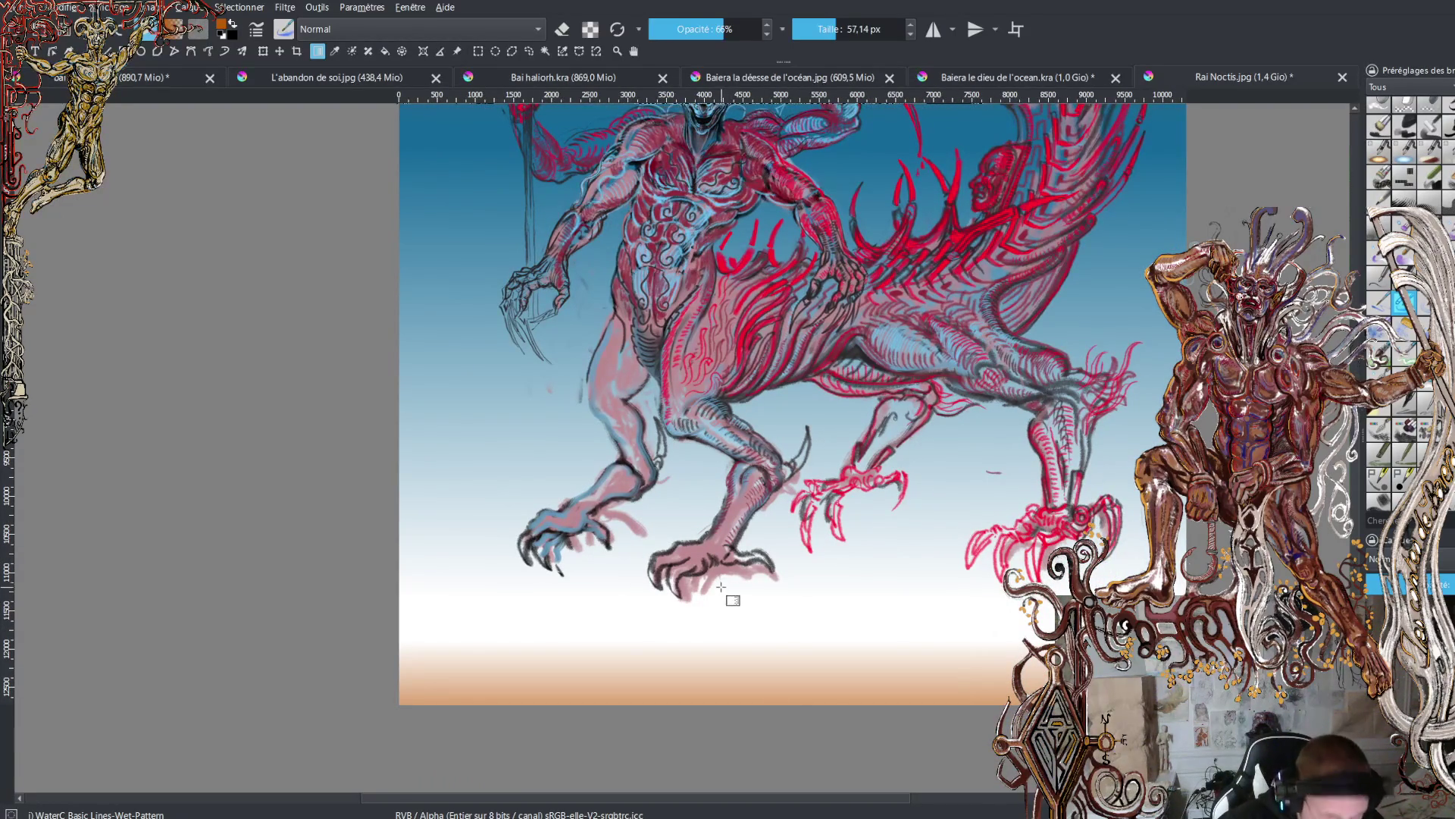
key(x)
mouse_move(792, 709)
mouse_down()
mouse_move(792, 628)
mouse_move(815, 701)
mouse_up()
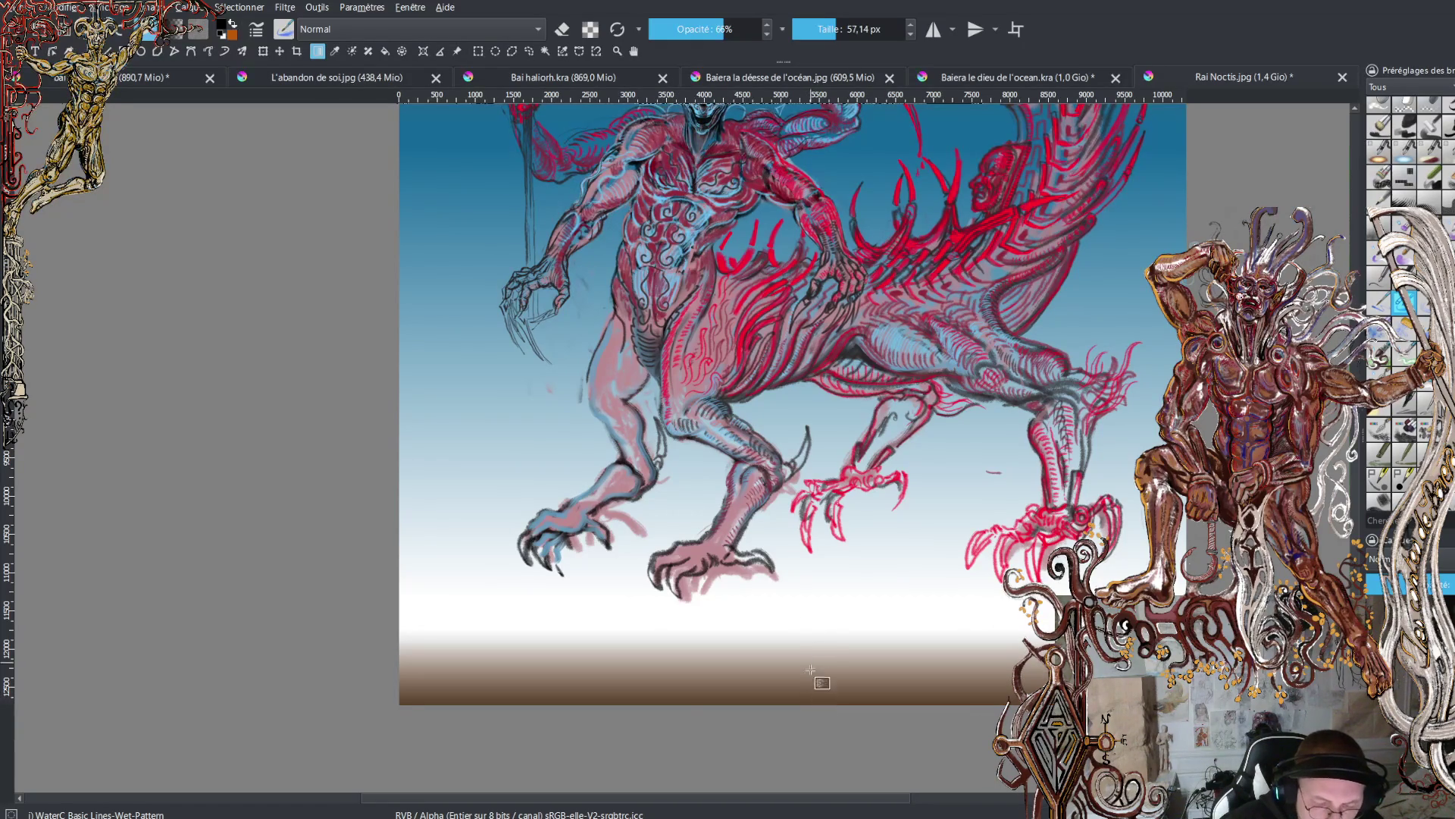
drag(808, 668, 805, 497)
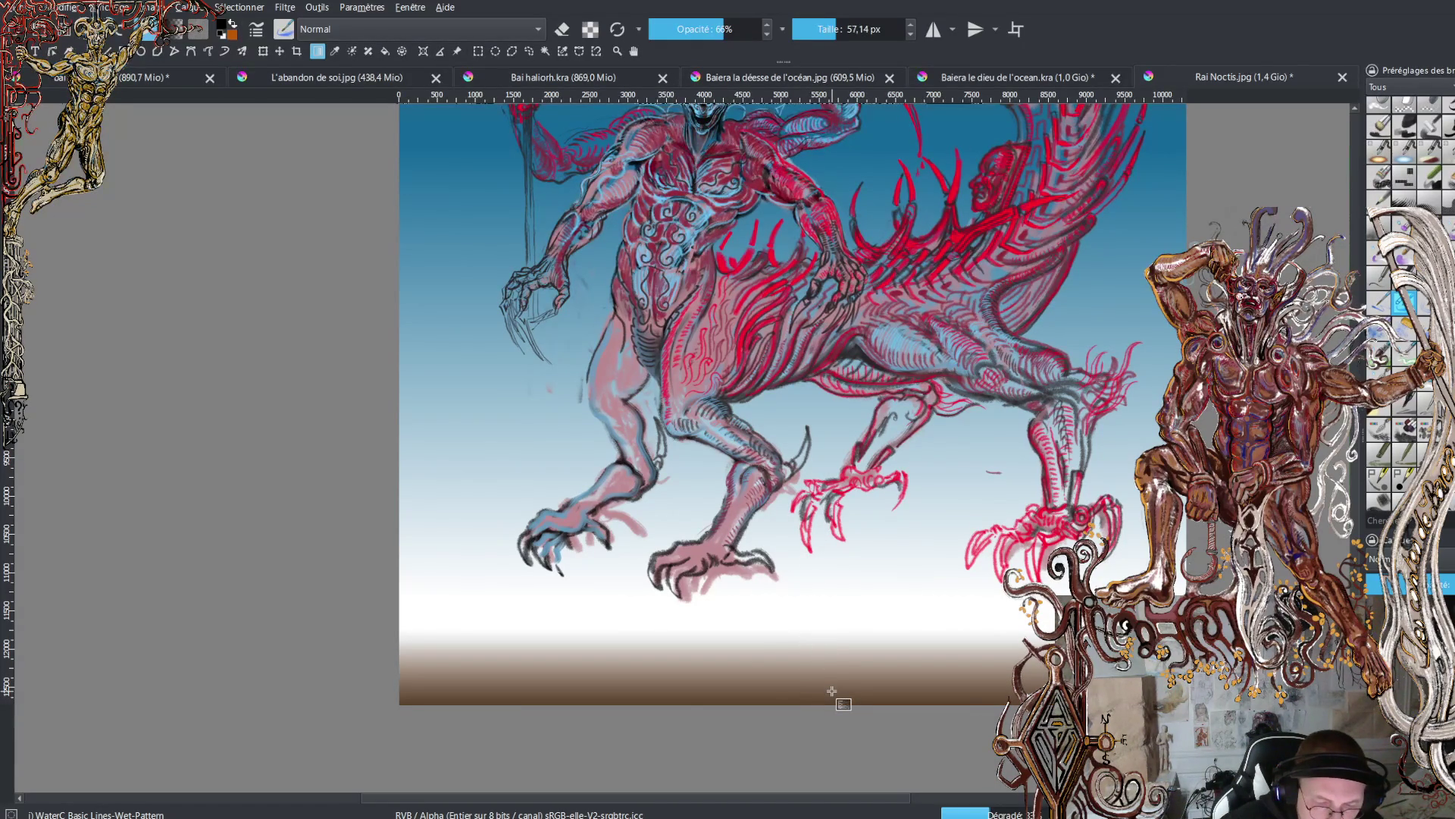
key(minus)
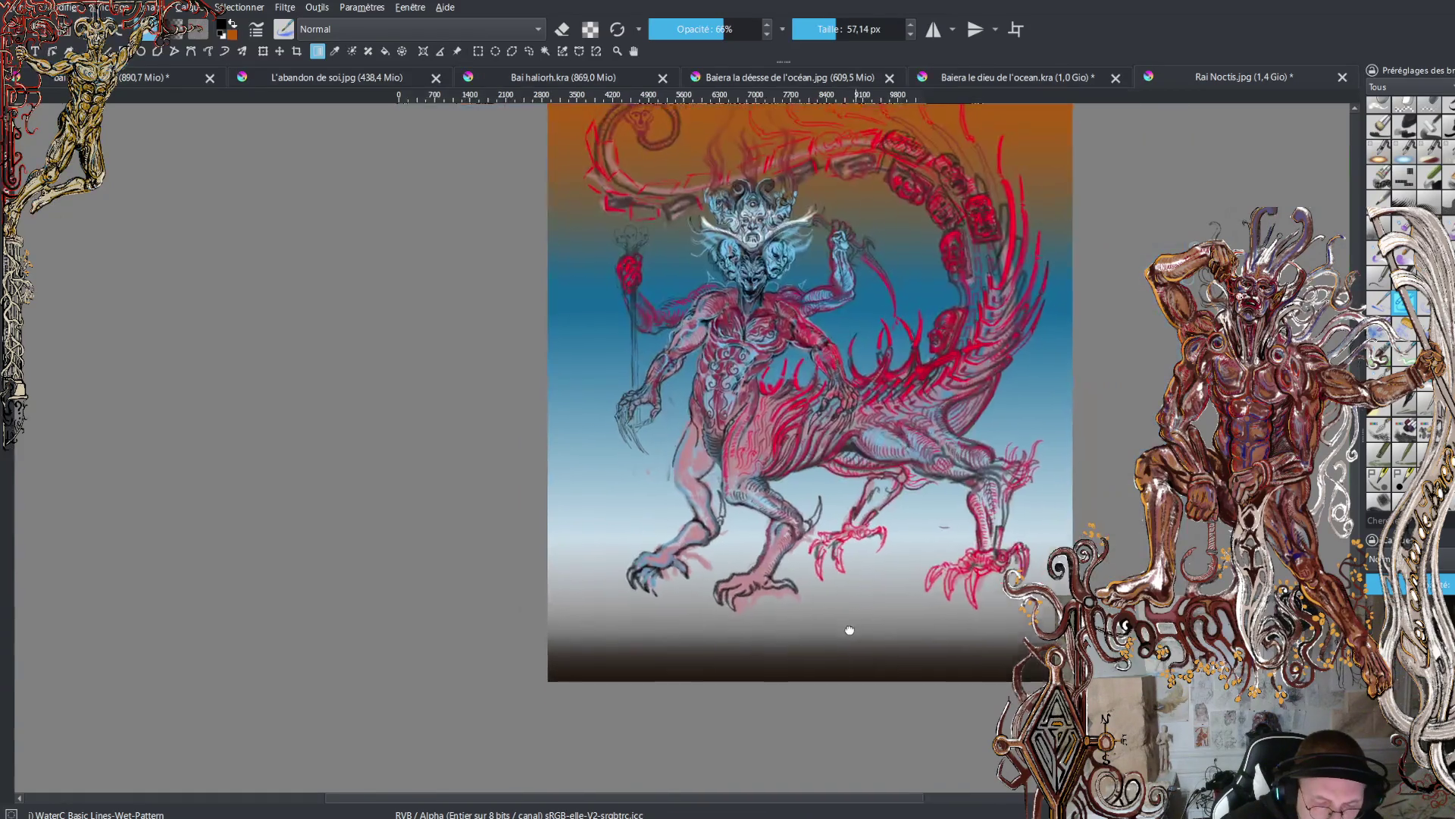
scroll(837, 688, down, 2)
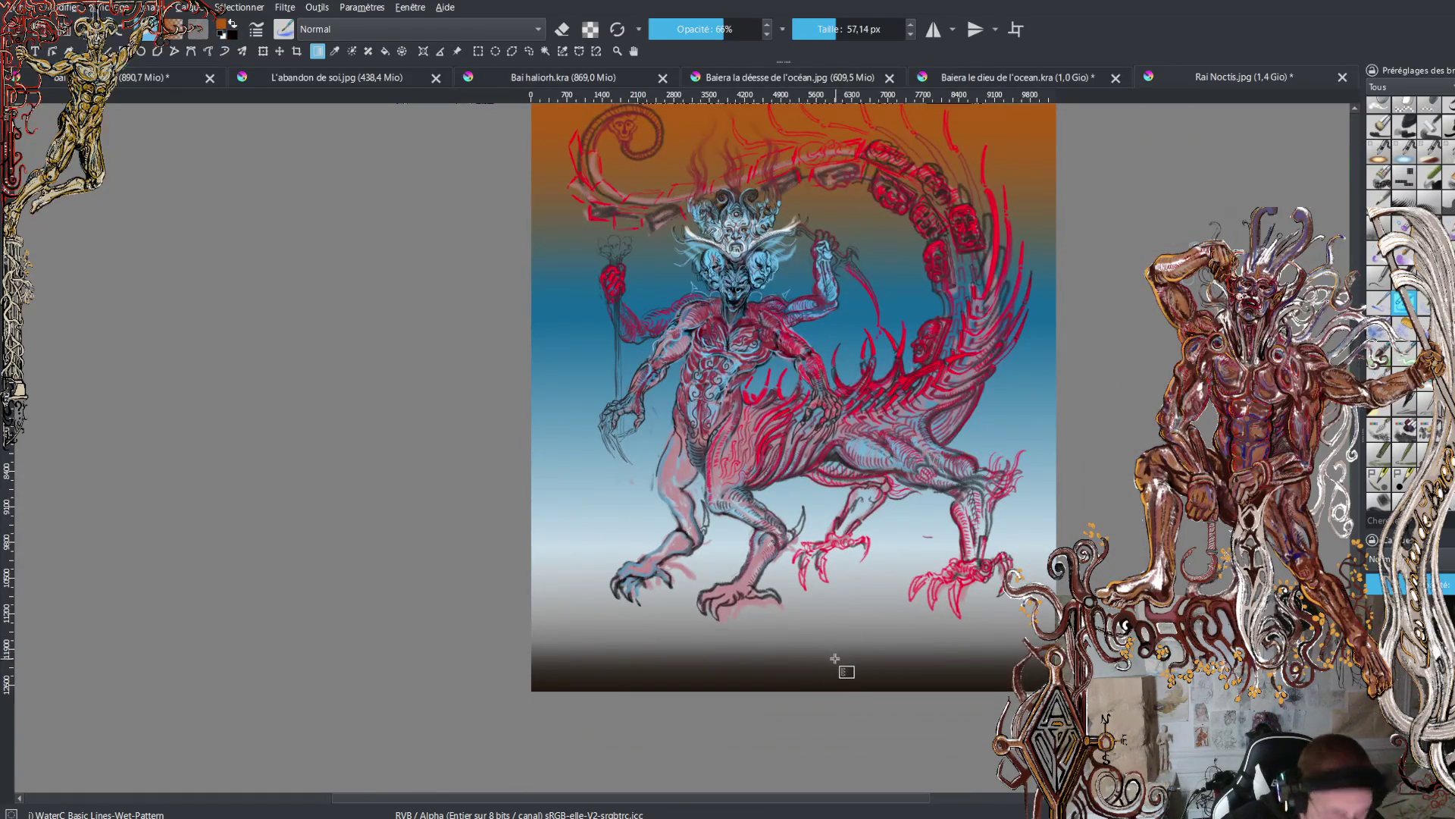
drag(822, 705, 820, 559)
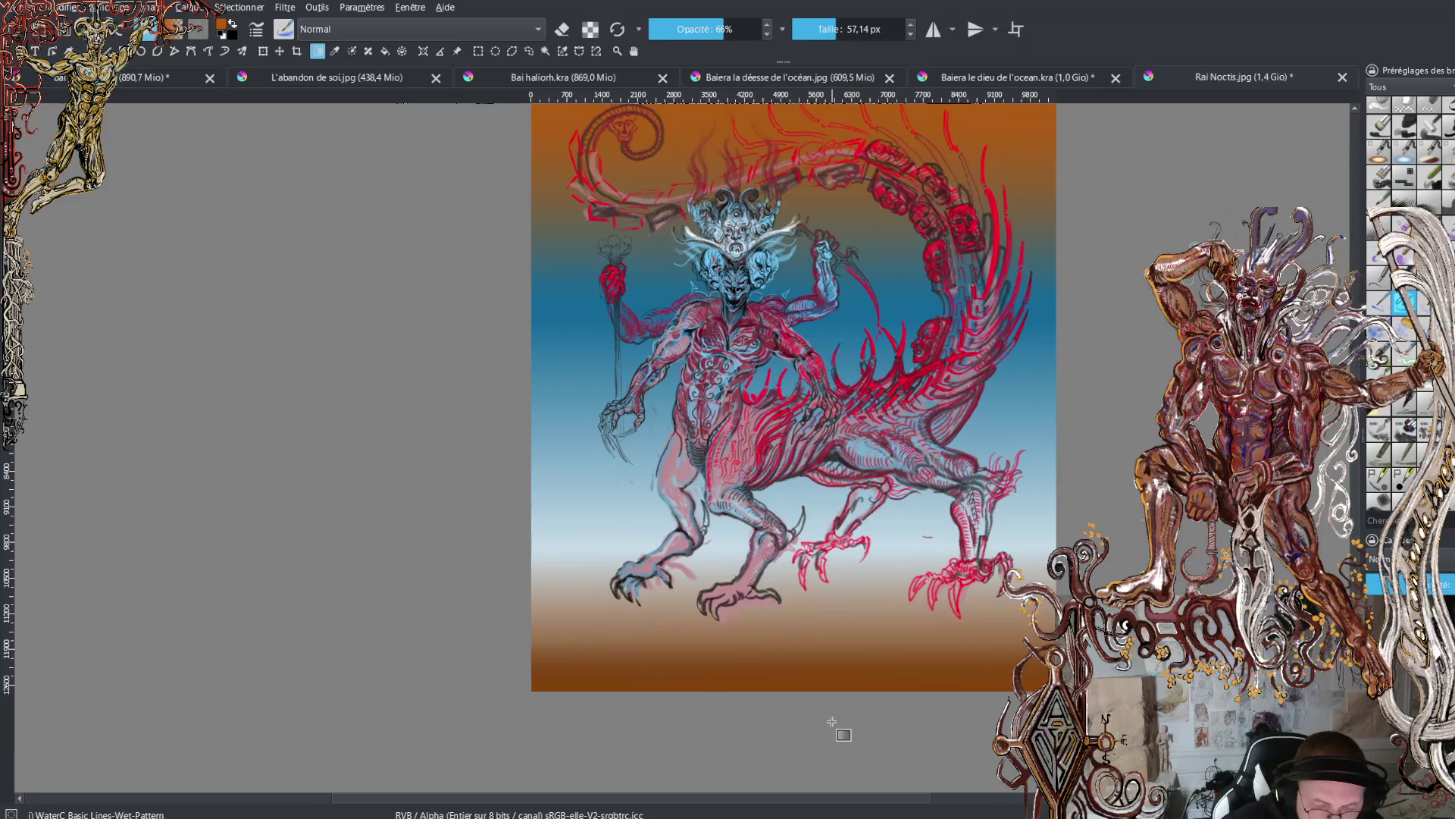
drag(846, 645, 828, 744)
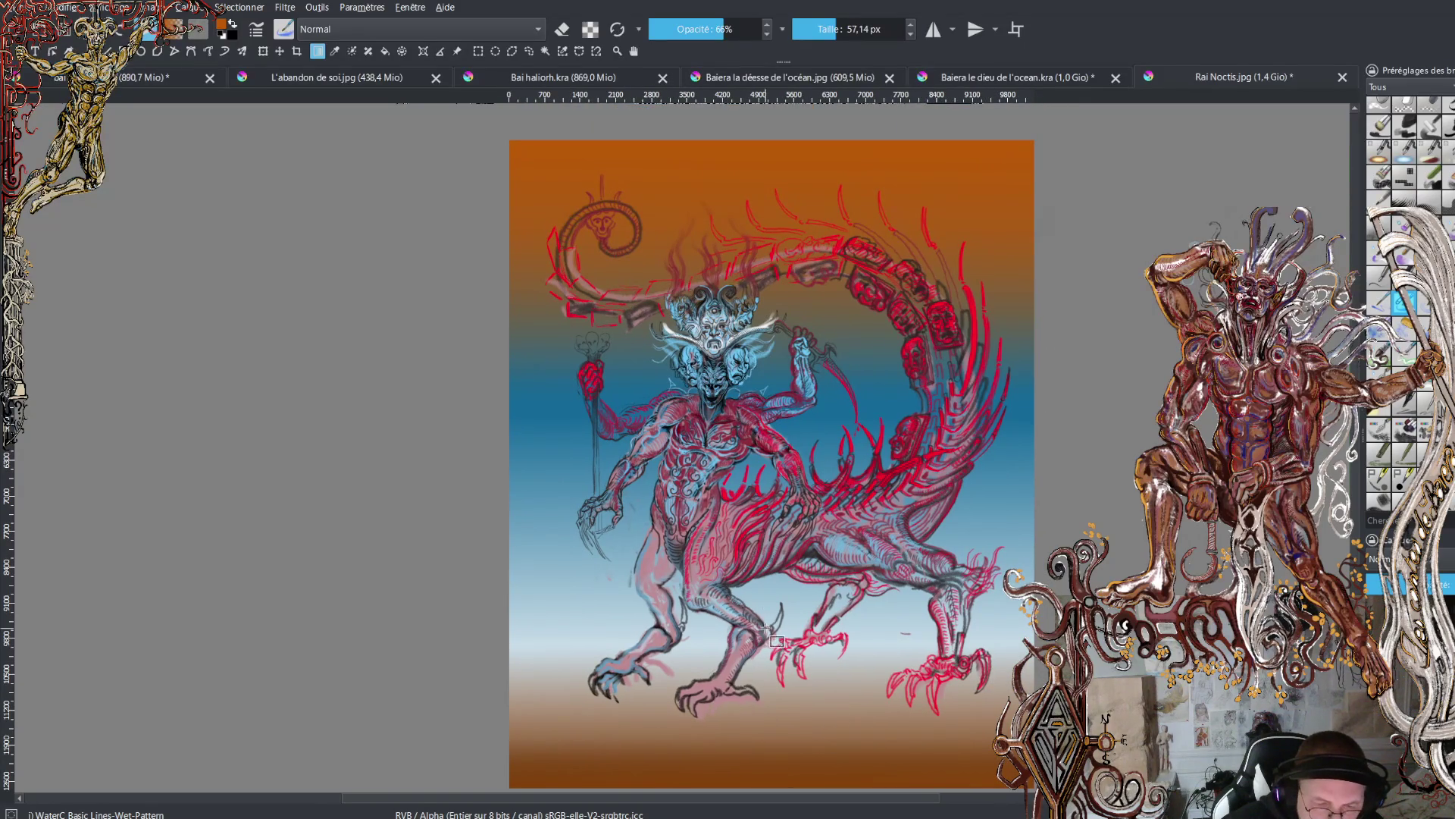
mouse_move(710, 523)
mouse_down()
mouse_move(717, 590)
mouse_move(784, 602)
mouse_up()
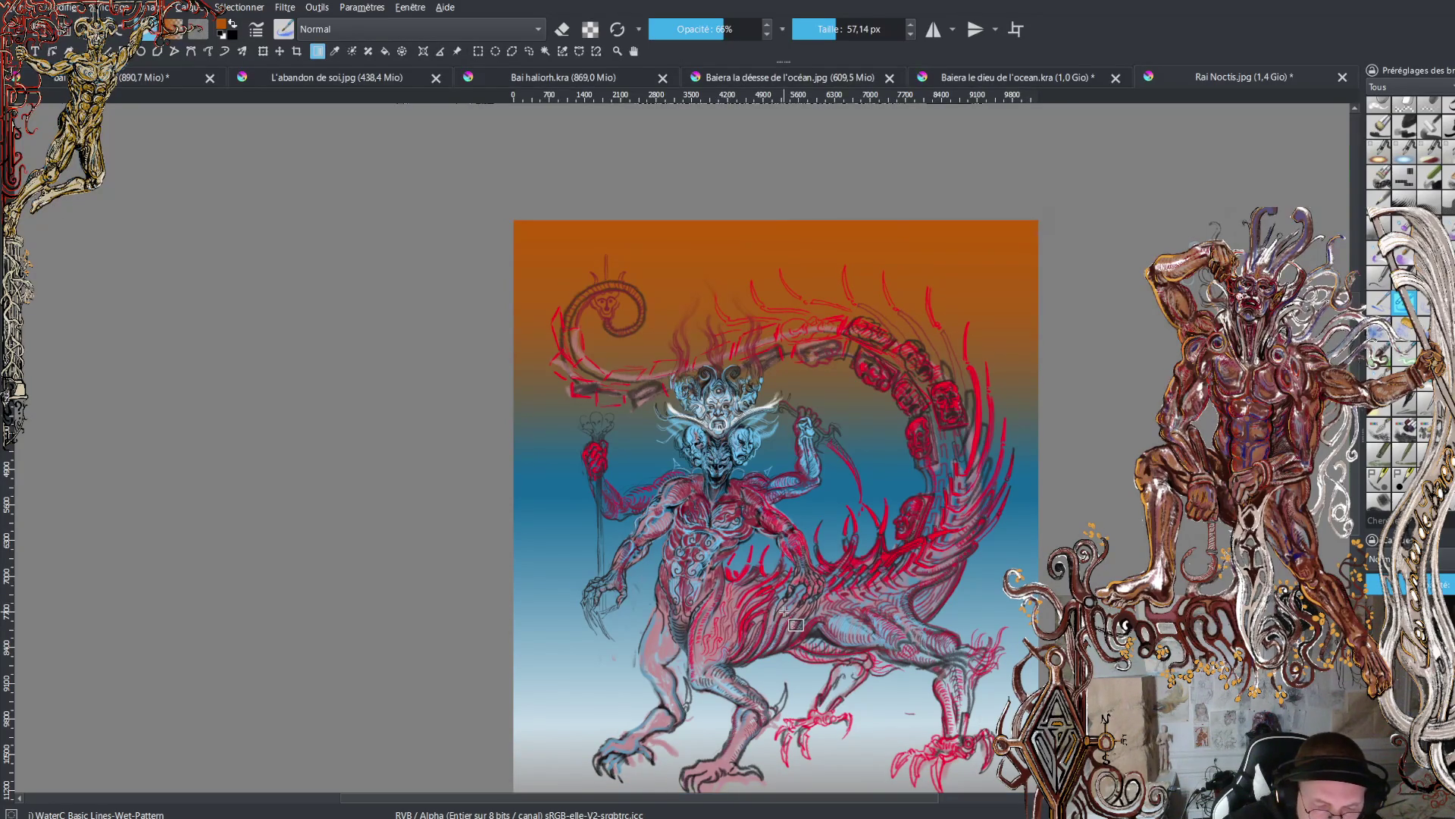
- Switch back to the Freehand Brush and bring the tail-tip spiral into close view
drag(796, 625, 772, 560)
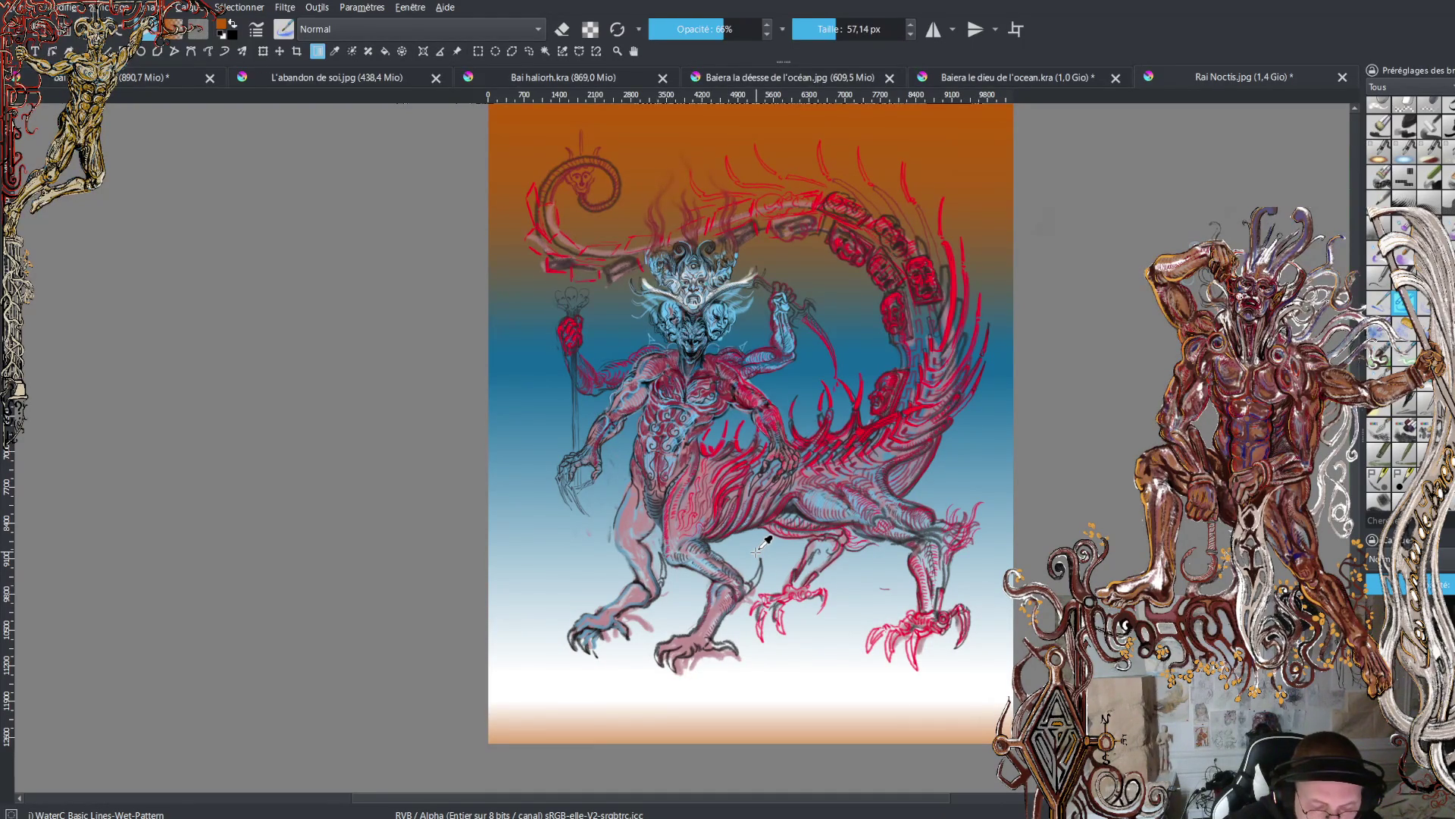
key(minus)
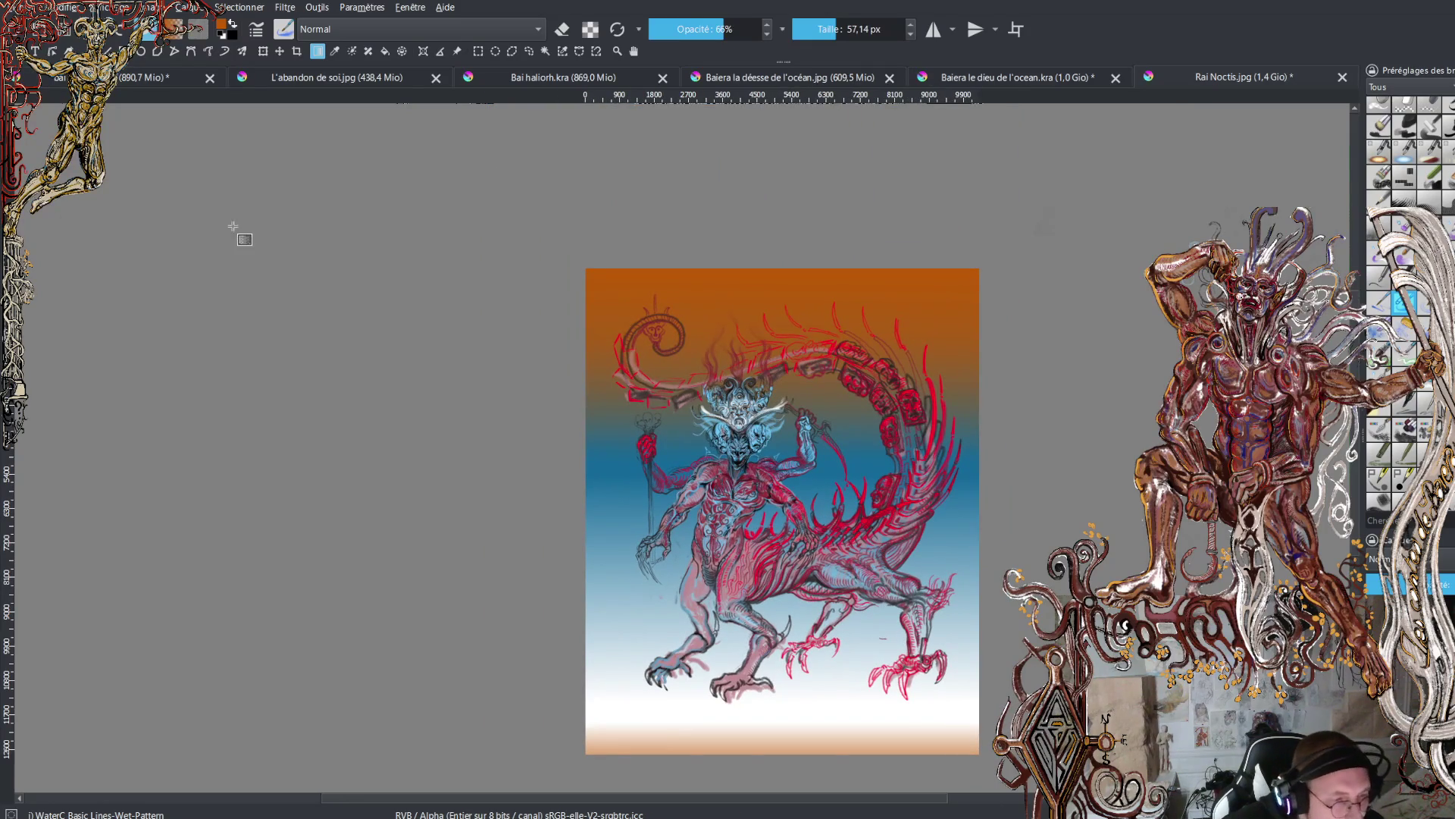
click(110, 51)
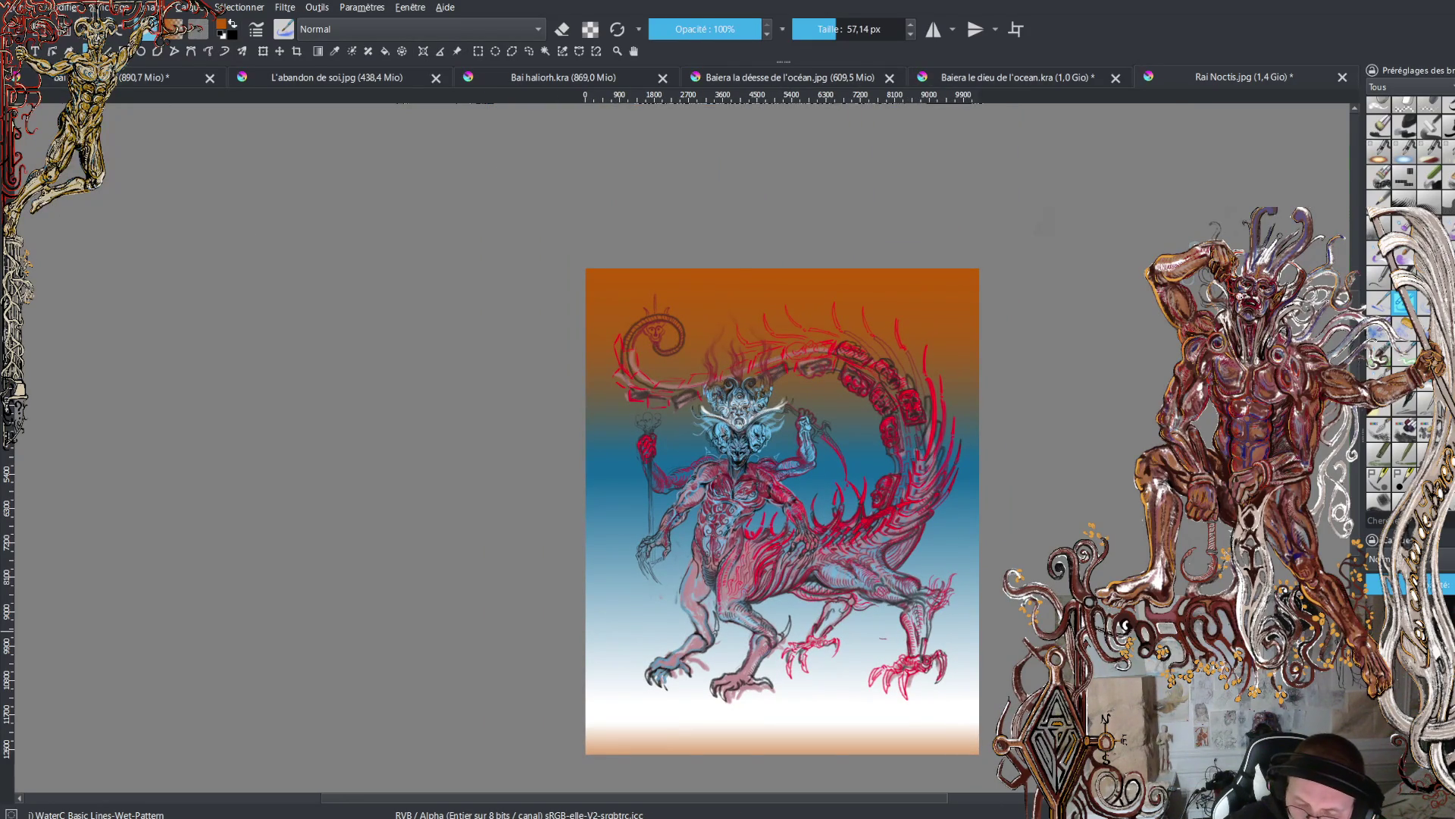
scroll(758, 454, up, 5)
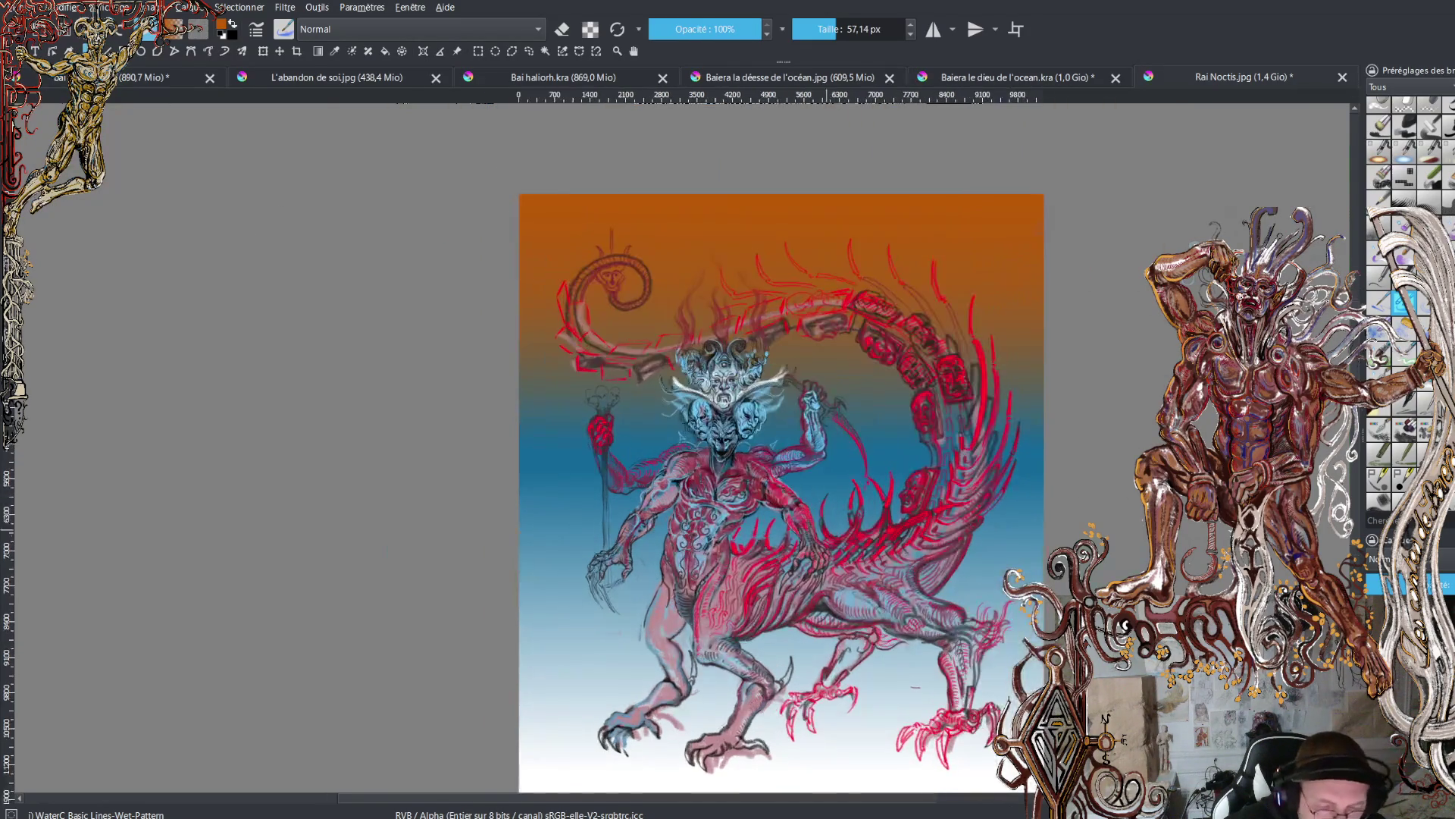
scroll(727, 447, up, 3)
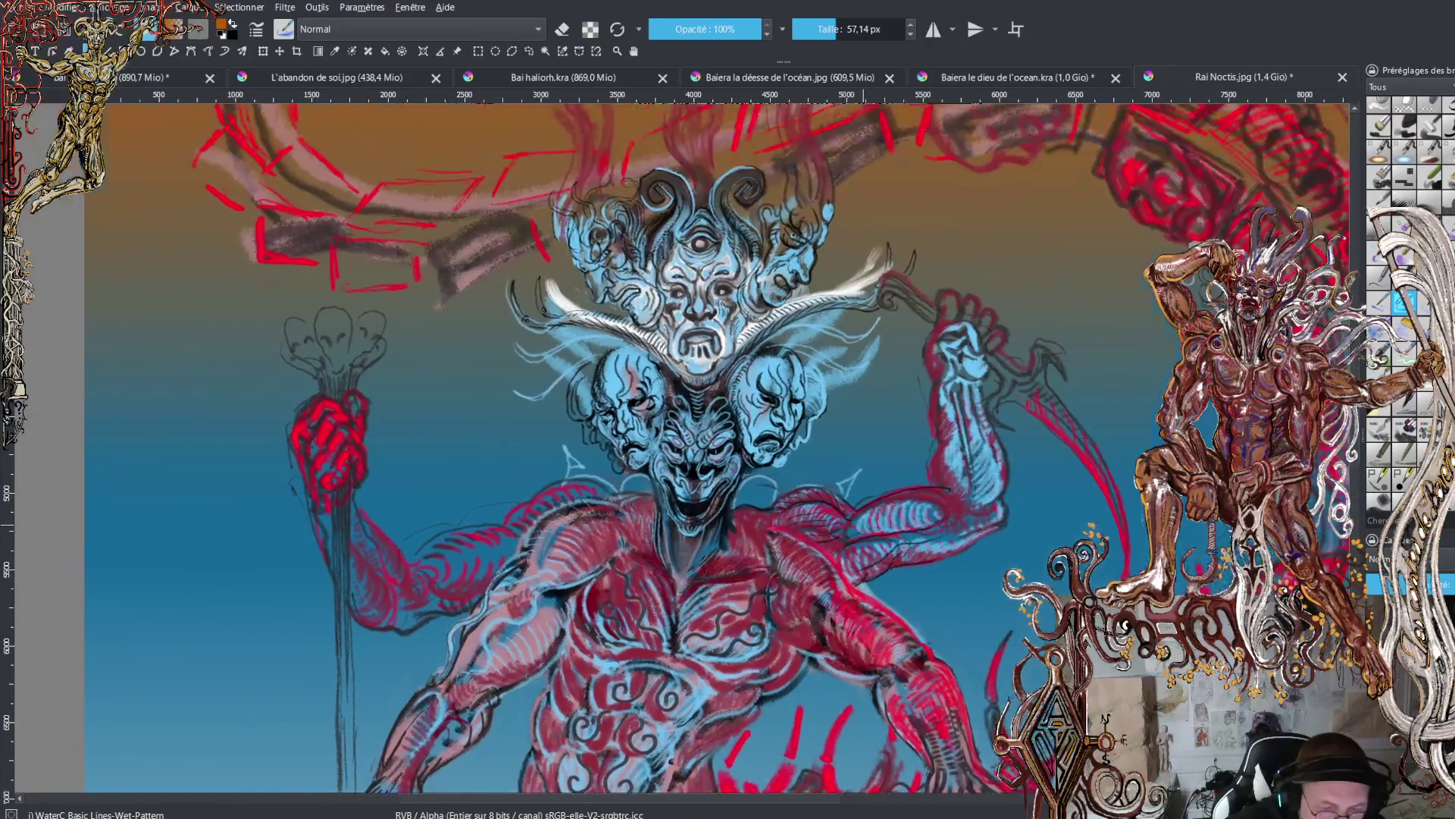
scroll(728, 448, down, 4)
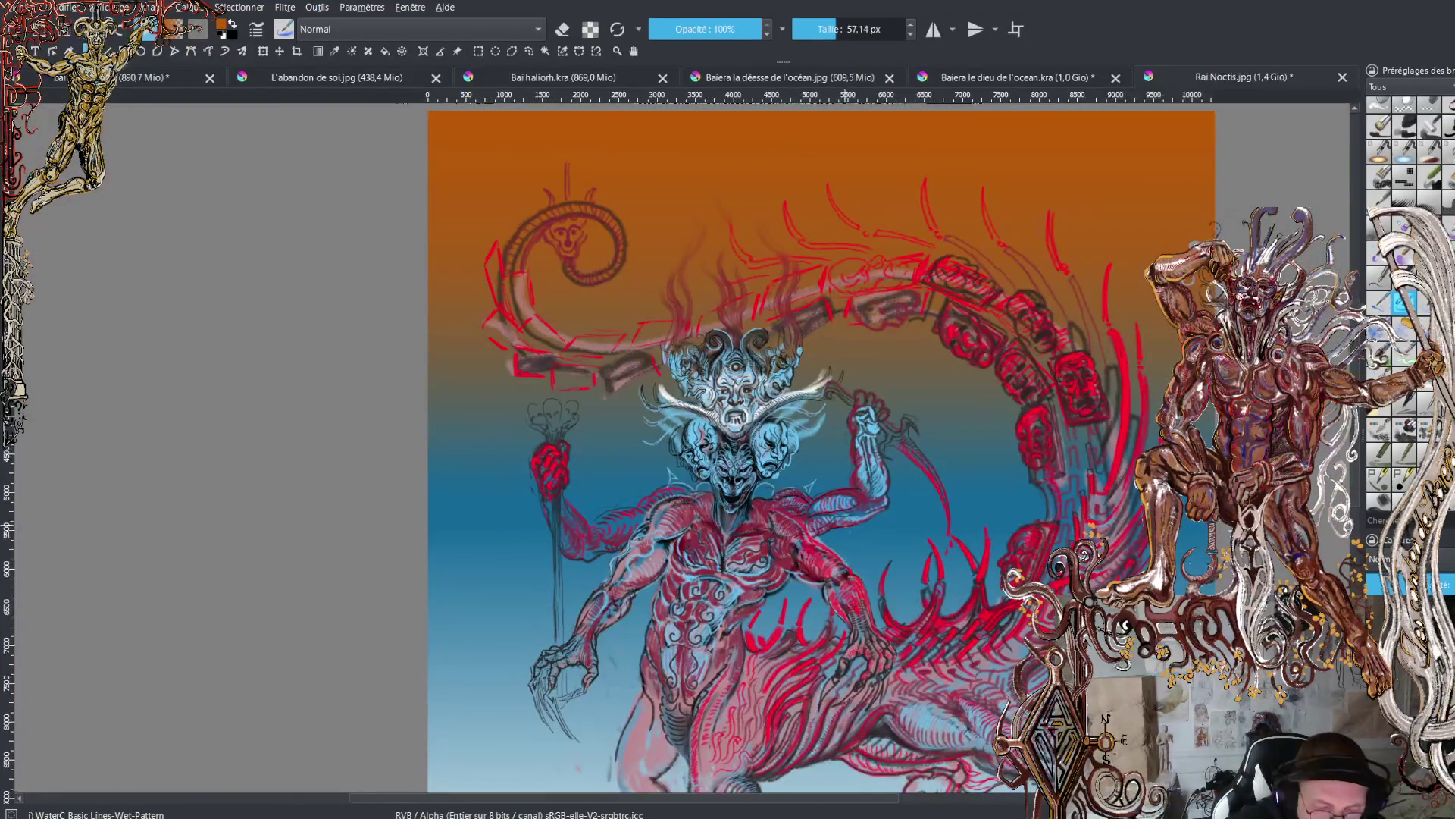
mouse_move(859, 466)
mouse_down()
mouse_move(813, 484)
mouse_move(872, 589)
mouse_up()
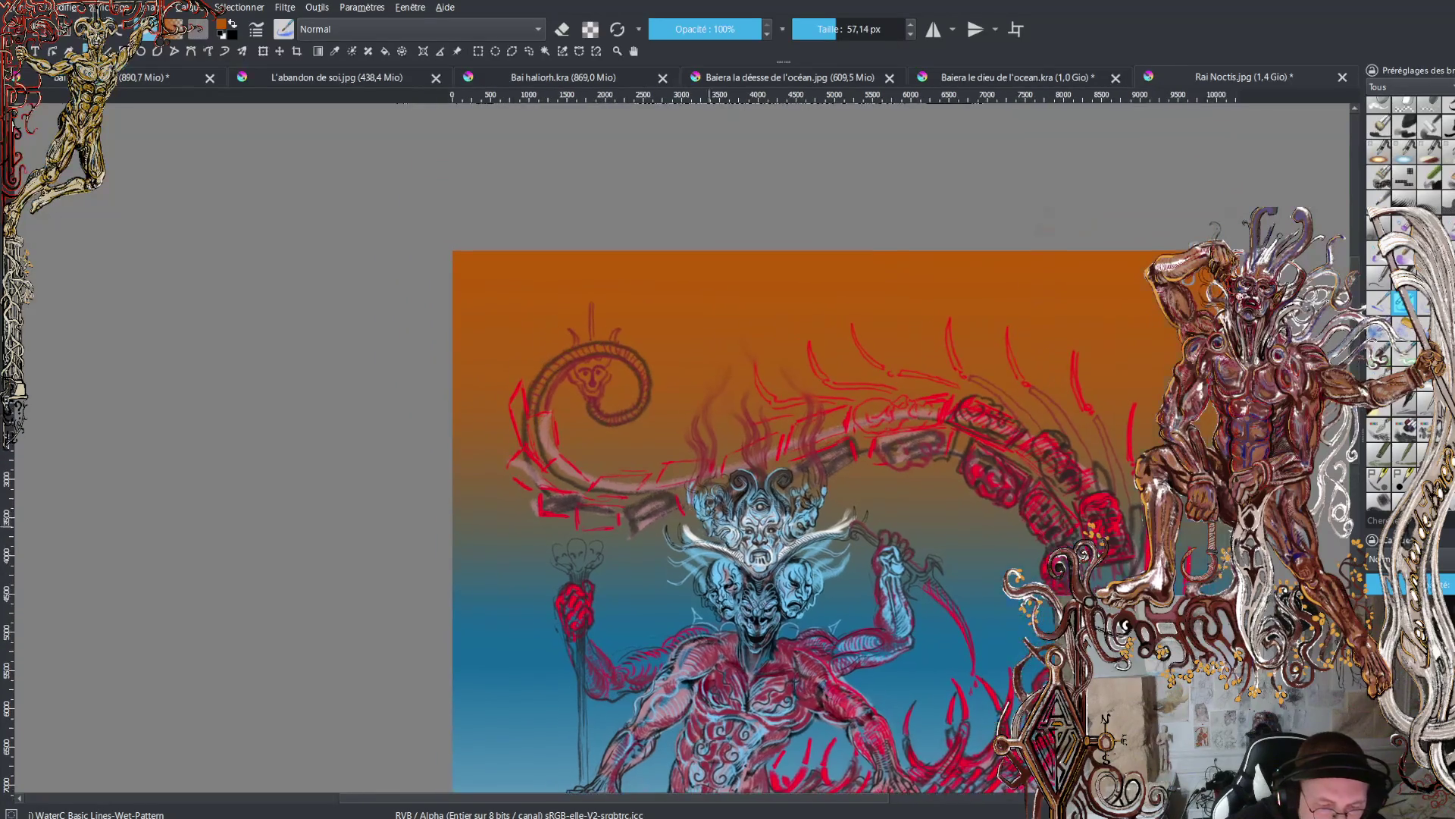
scroll(853, 735, up, 5)
- Outline both eyes of the tail-tip face in orange, with an accent beside the nose
drag(852, 735, 852, 648)
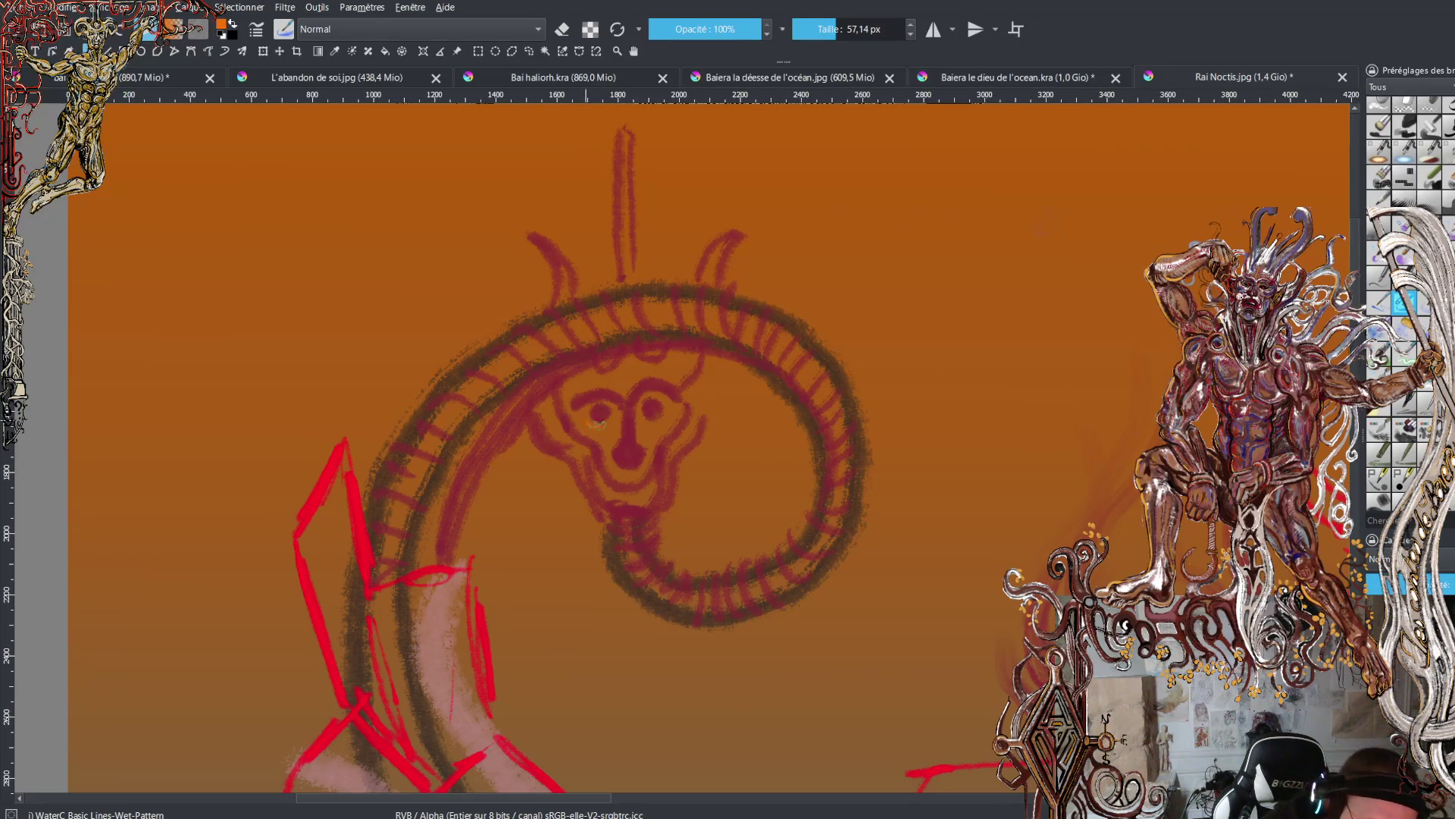
drag(599, 423, 606, 415)
drag(604, 417, 586, 417)
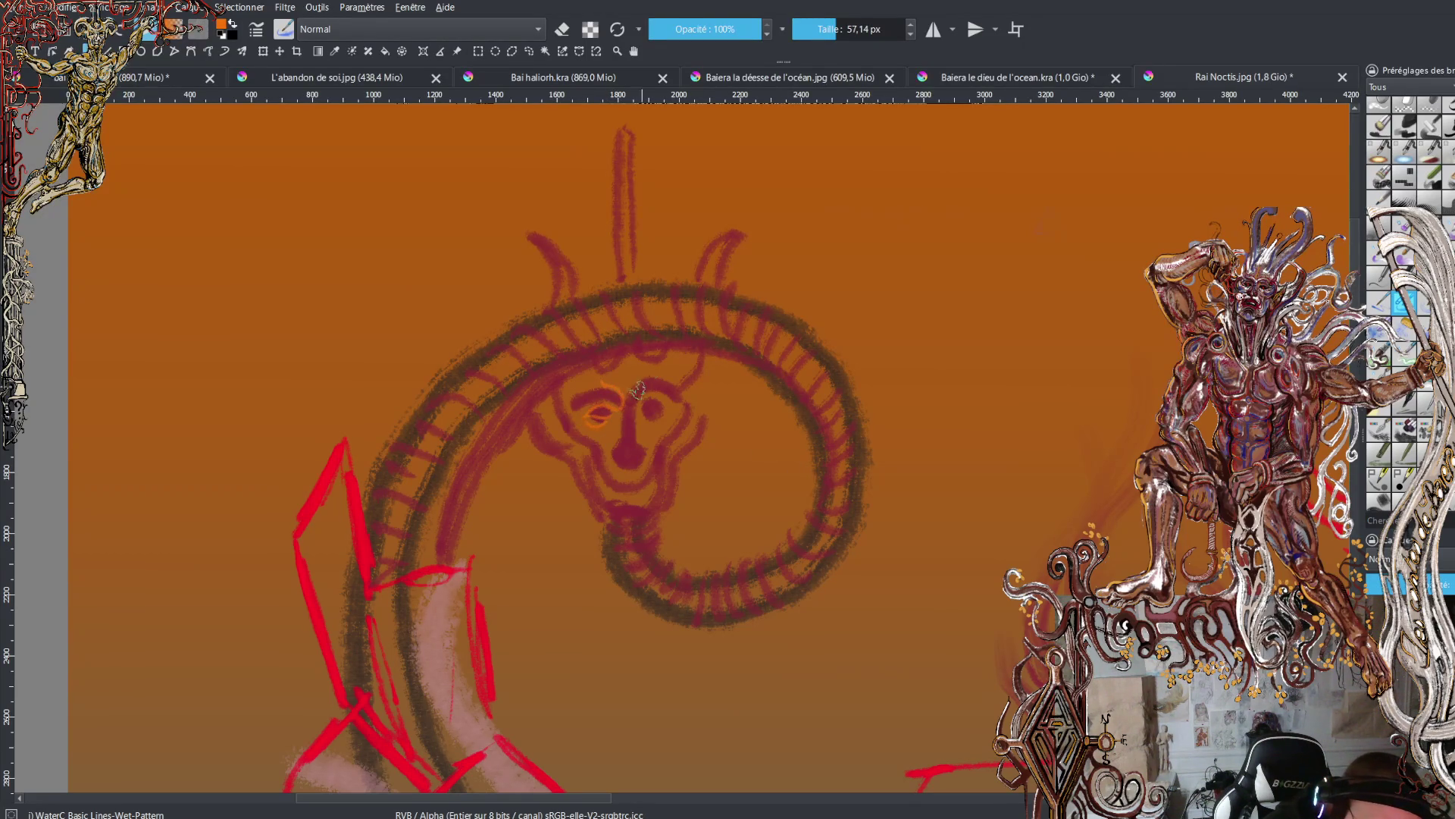
drag(633, 384, 647, 403)
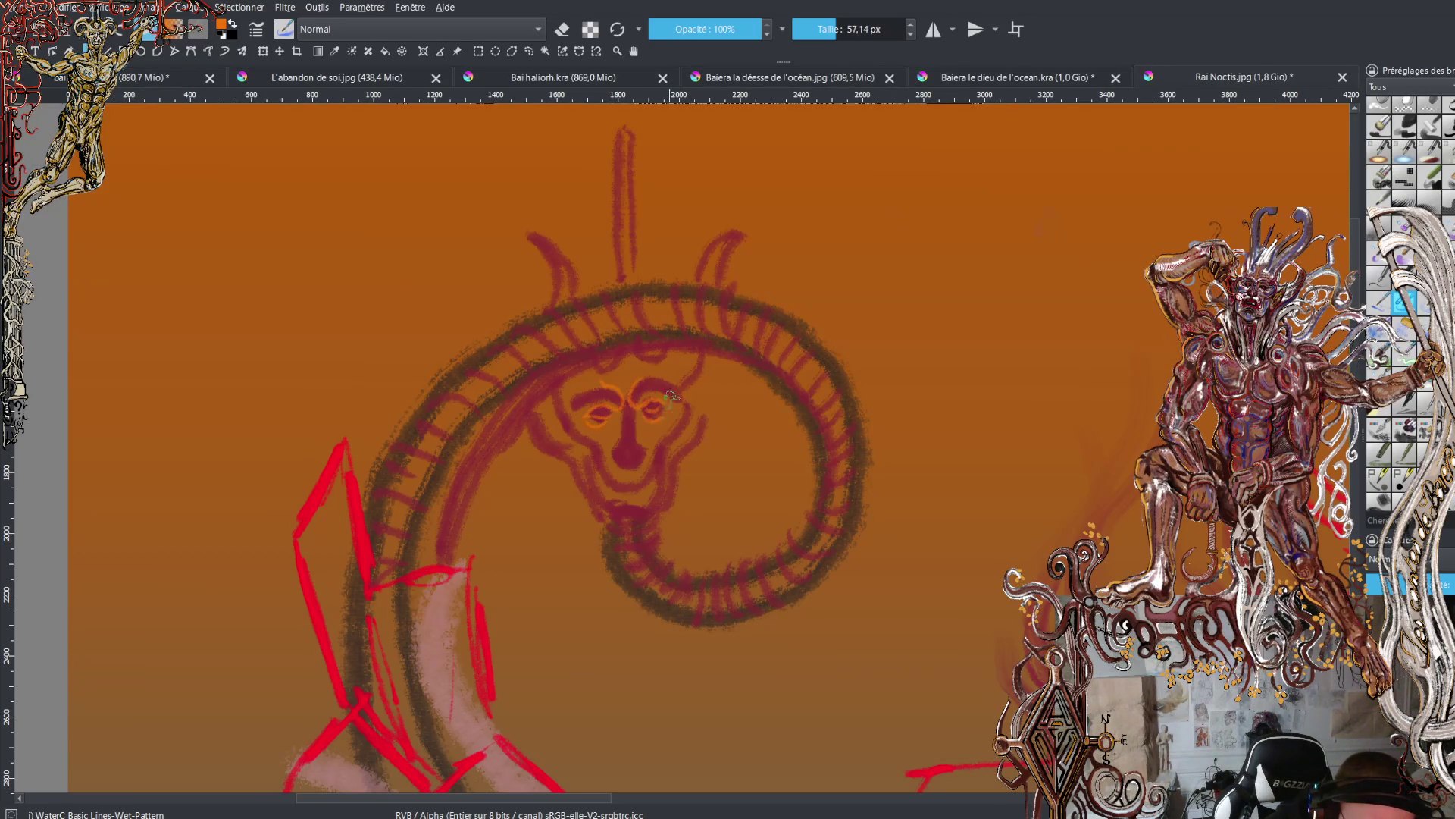
drag(615, 443, 620, 447)
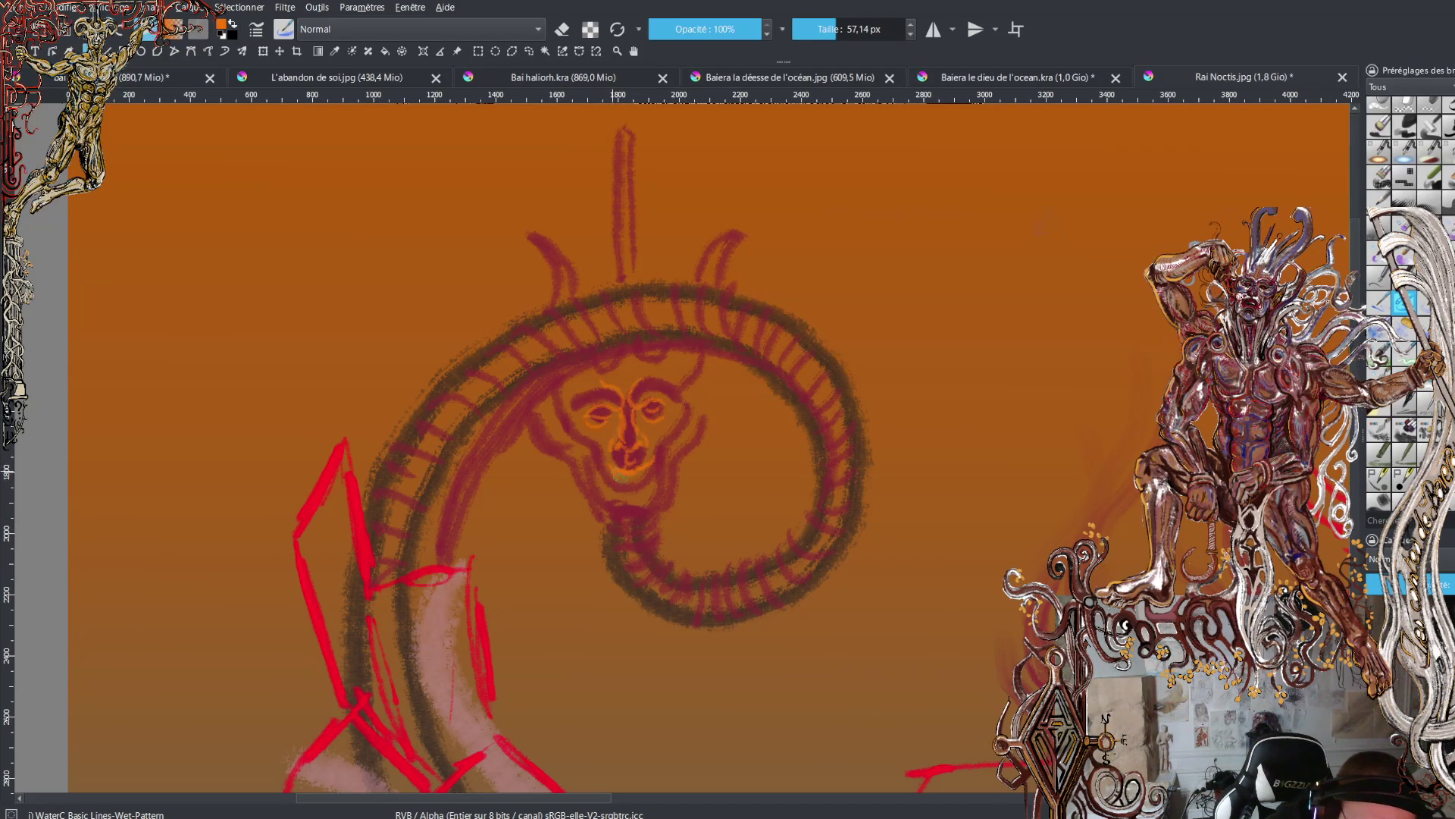
- Add orange strokes for the chin, jaw, a pointed ear, the brow and both horns
mouse_move(607, 475)
mouse_down()
mouse_move(648, 485)
mouse_move(633, 491)
mouse_move(659, 455)
mouse_up()
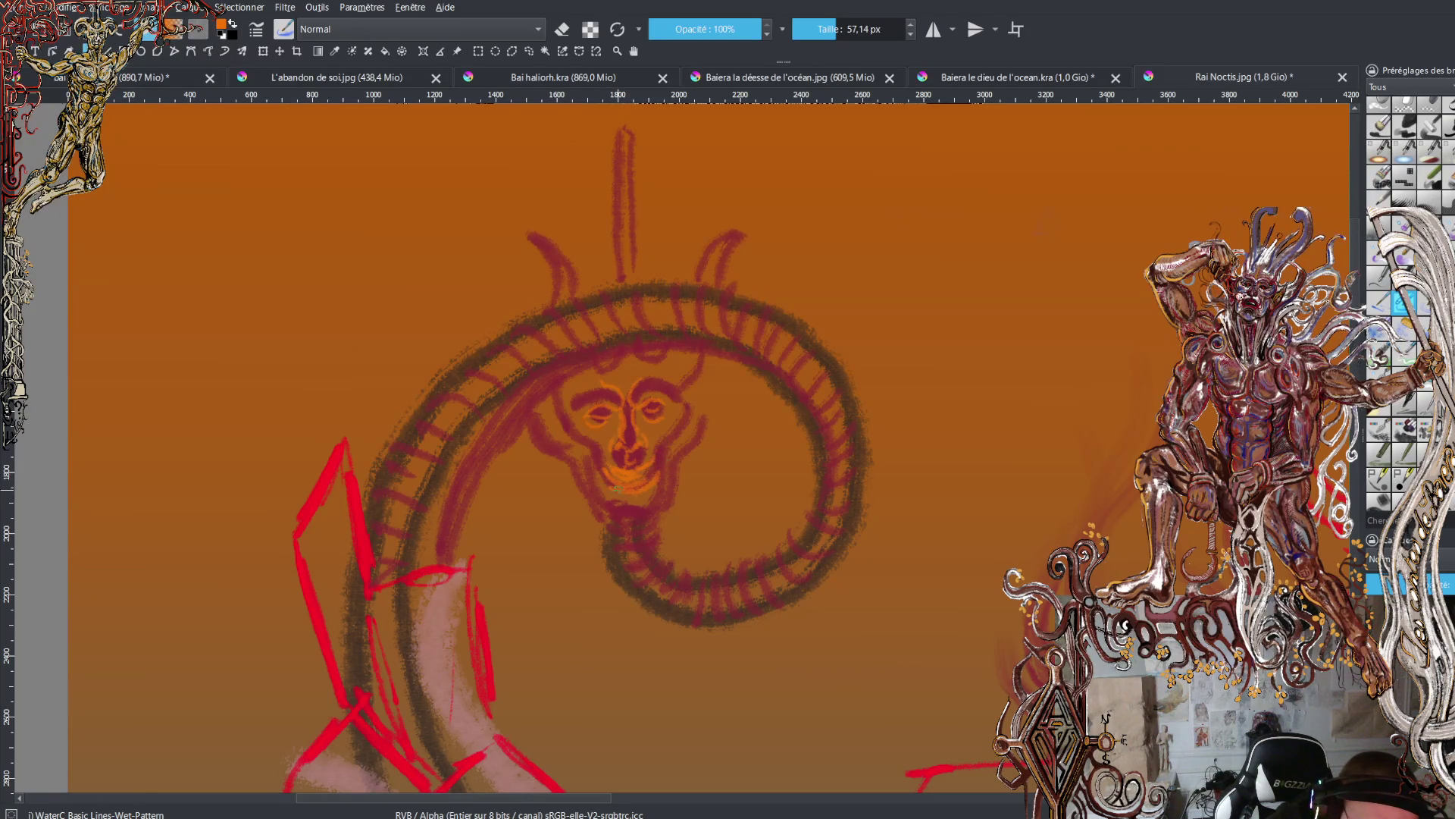
mouse_move(609, 506)
mouse_down()
mouse_move(644, 504)
mouse_move(673, 427)
mouse_move(735, 373)
mouse_move(694, 455)
mouse_up()
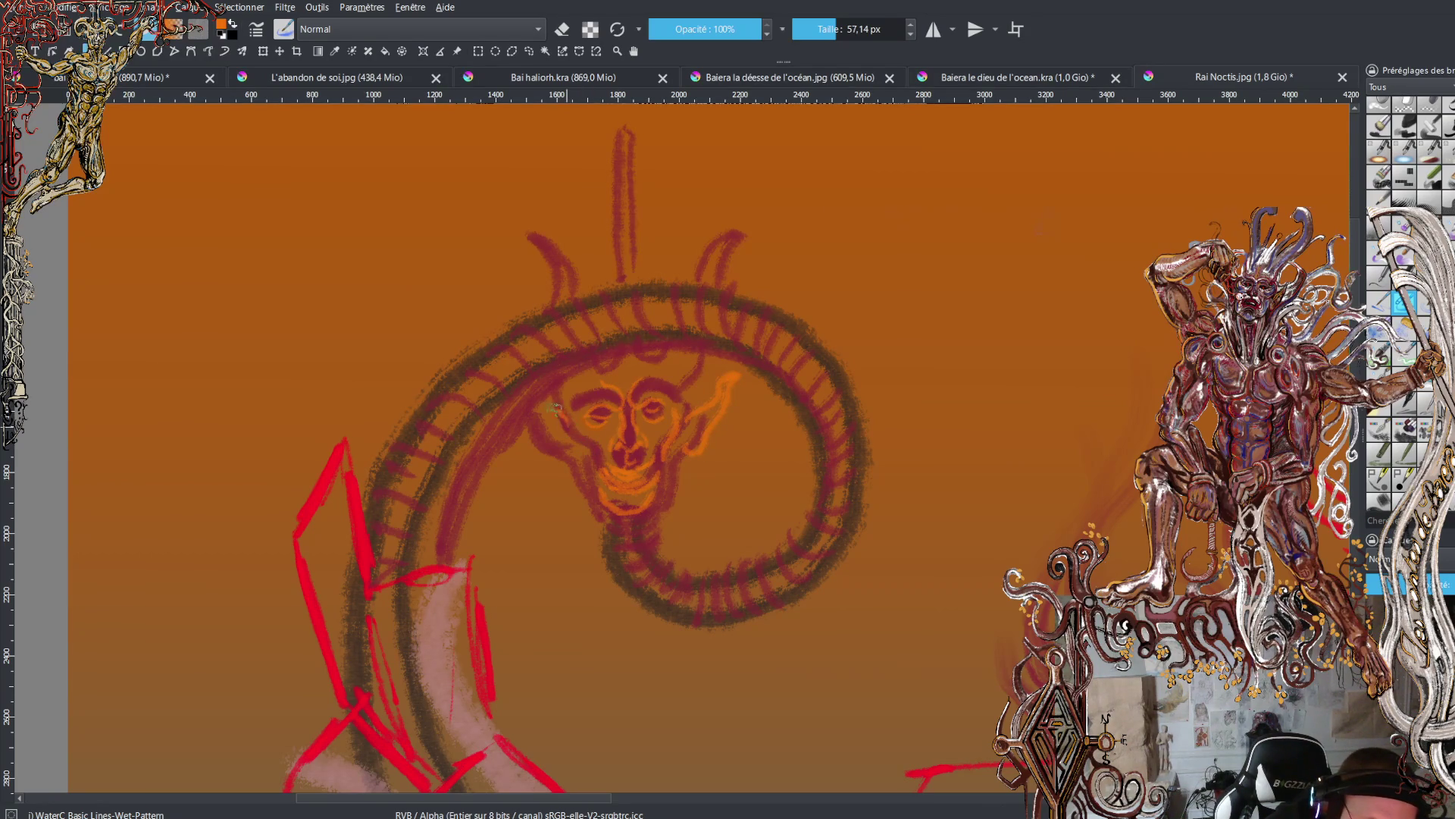
mouse_move(562, 413)
mouse_down()
mouse_move(523, 396)
mouse_move(582, 455)
mouse_move(598, 500)
mouse_move(679, 467)
mouse_up()
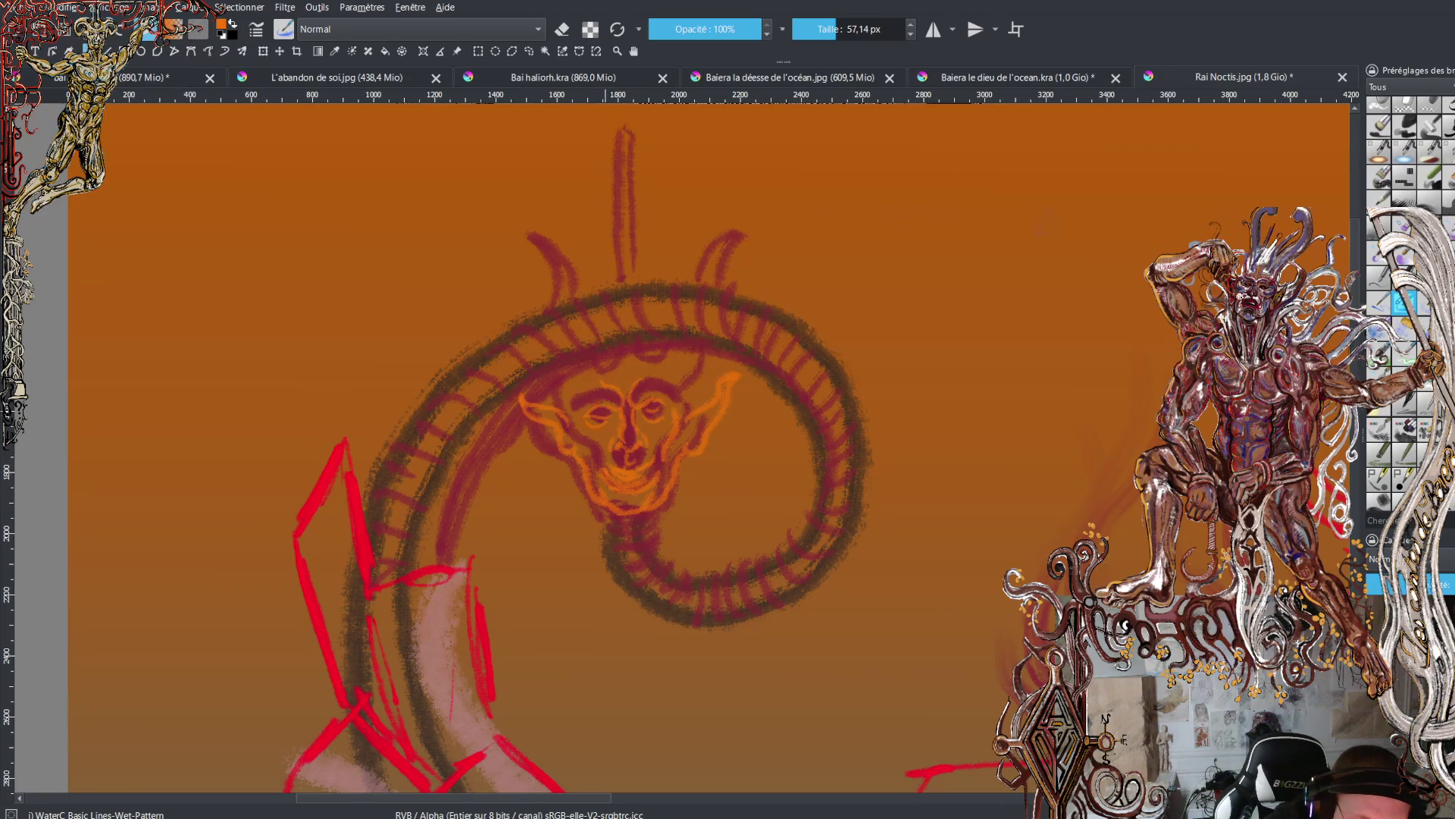
drag(600, 398, 574, 394)
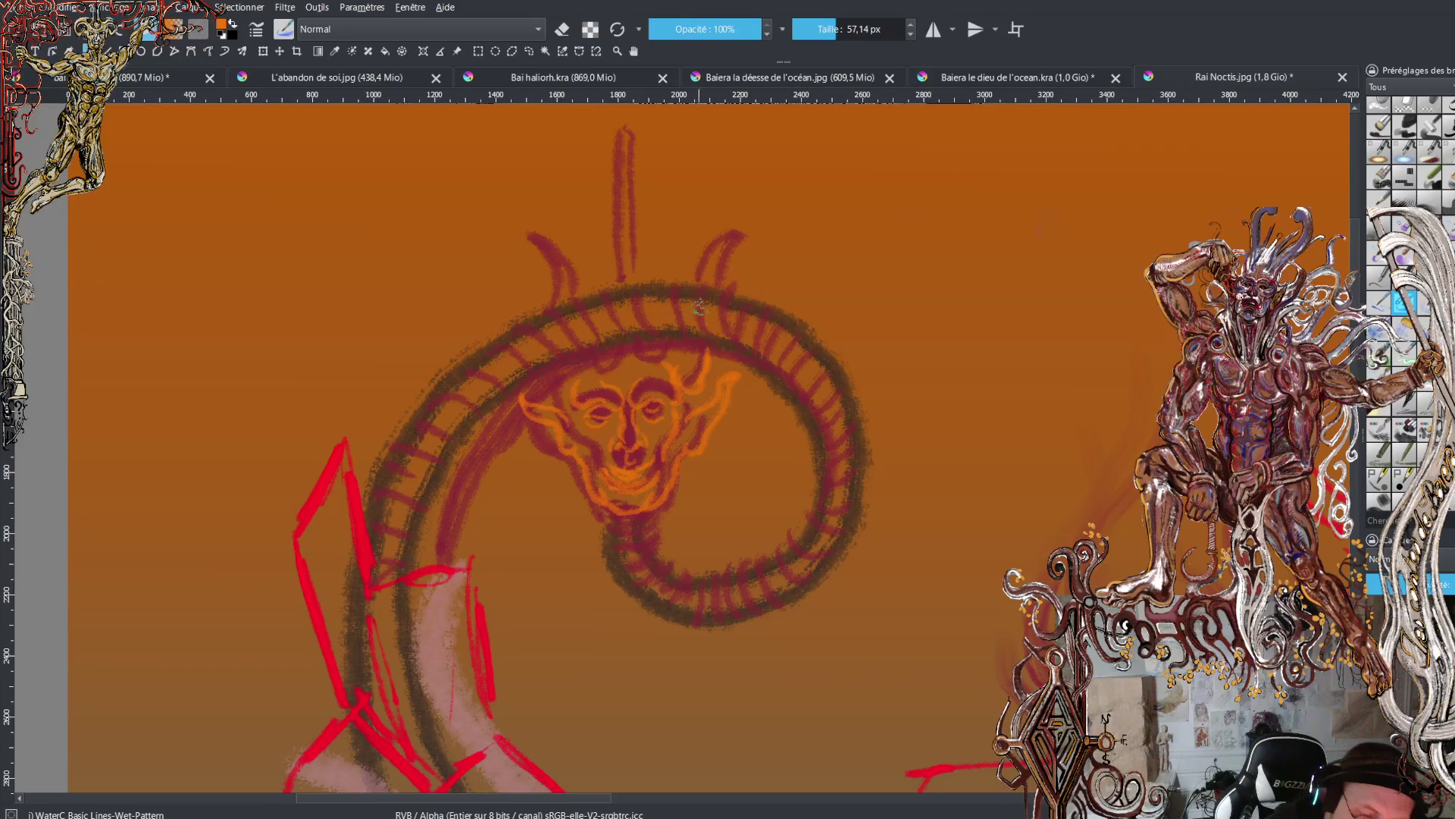
mouse_move(714, 353)
mouse_down()
mouse_move(678, 278)
mouse_move(704, 228)
mouse_move(695, 362)
mouse_up()
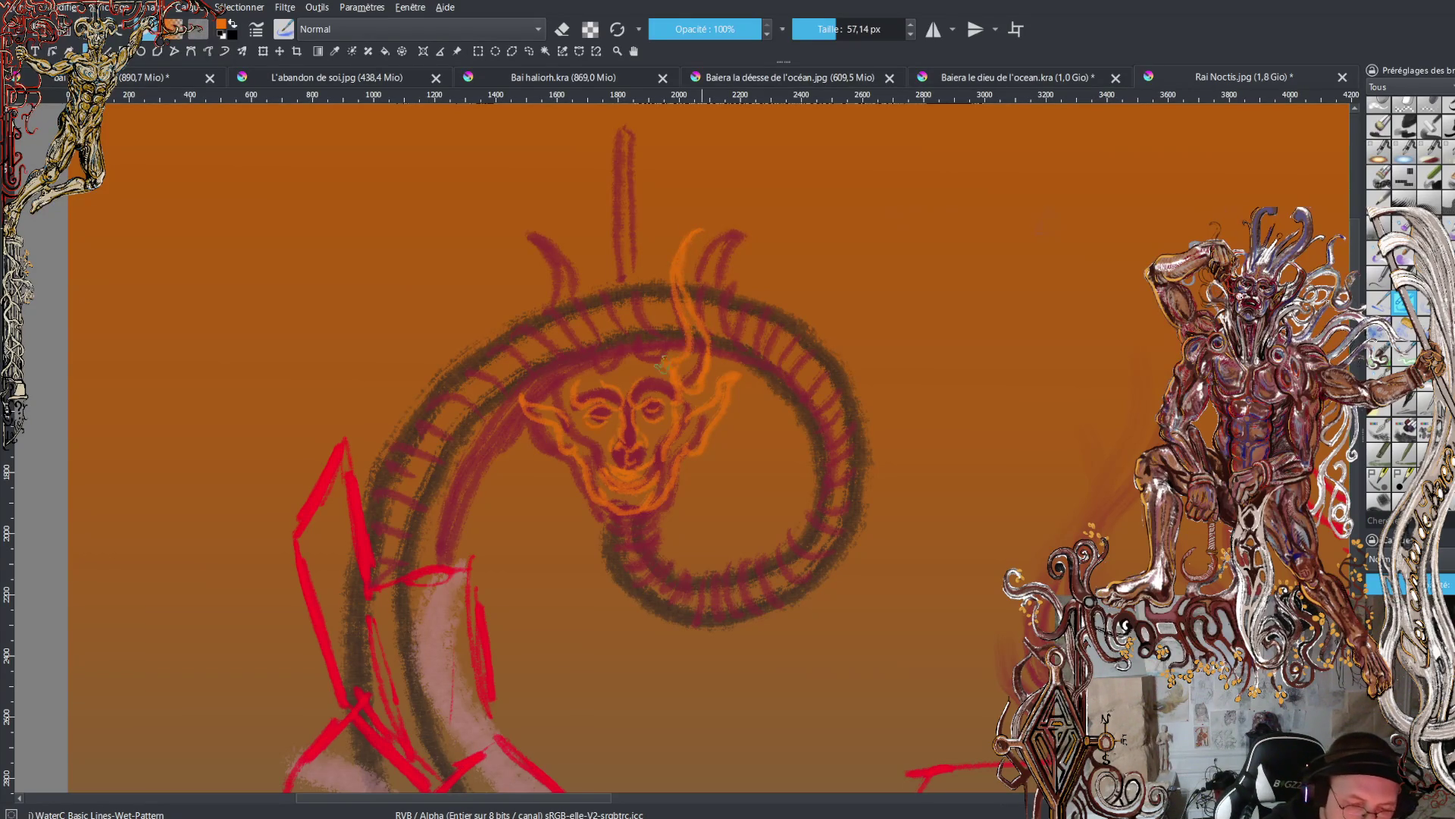
mouse_move(544, 375)
mouse_down()
mouse_move(535, 244)
mouse_move(569, 286)
mouse_move(560, 352)
mouse_up()
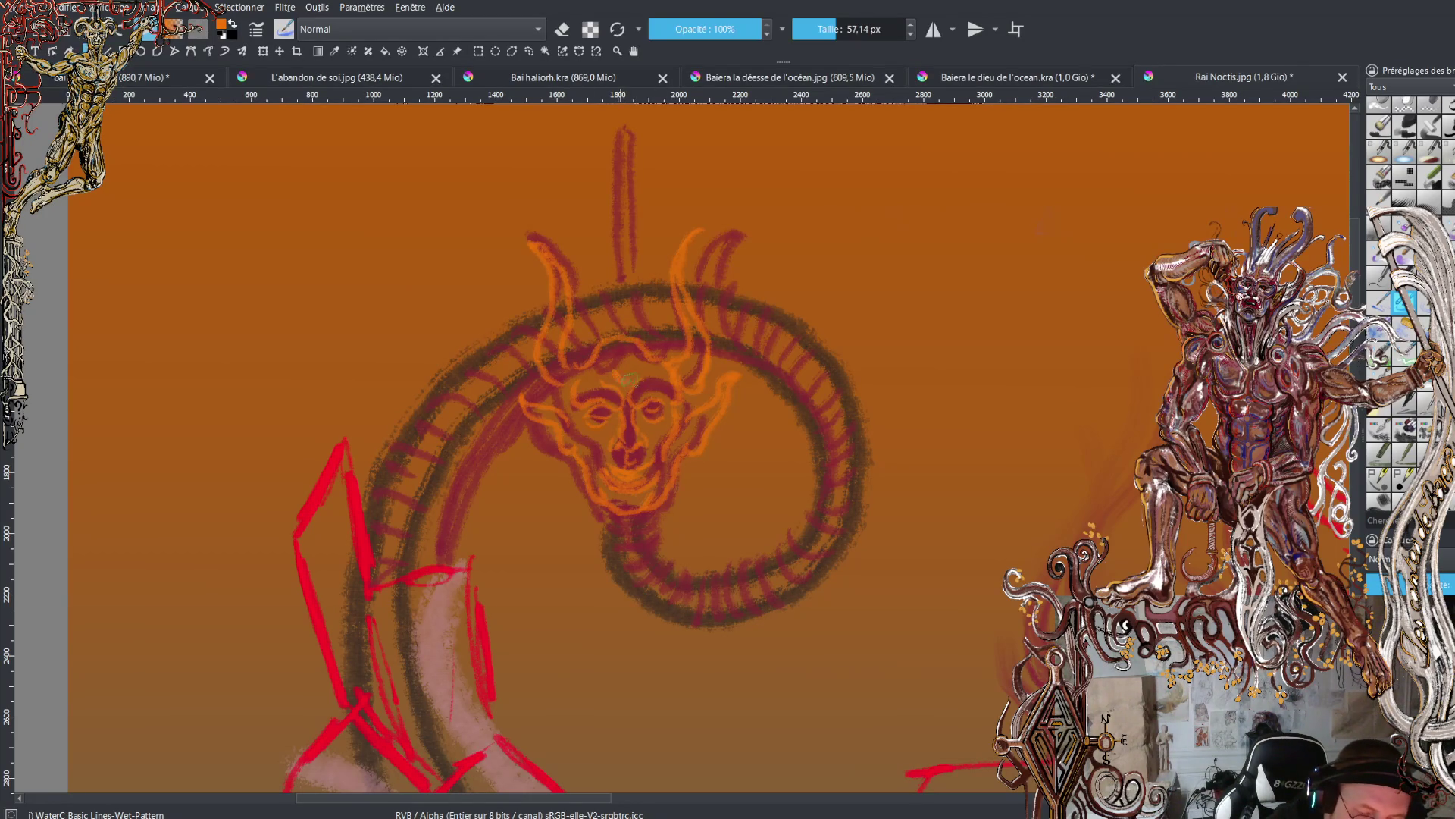
- Paint a third eye on the forehead, outlined in black and filled with orange
mouse_move(629, 377)
mouse_down()
mouse_move(615, 357)
mouse_move(623, 369)
mouse_up()
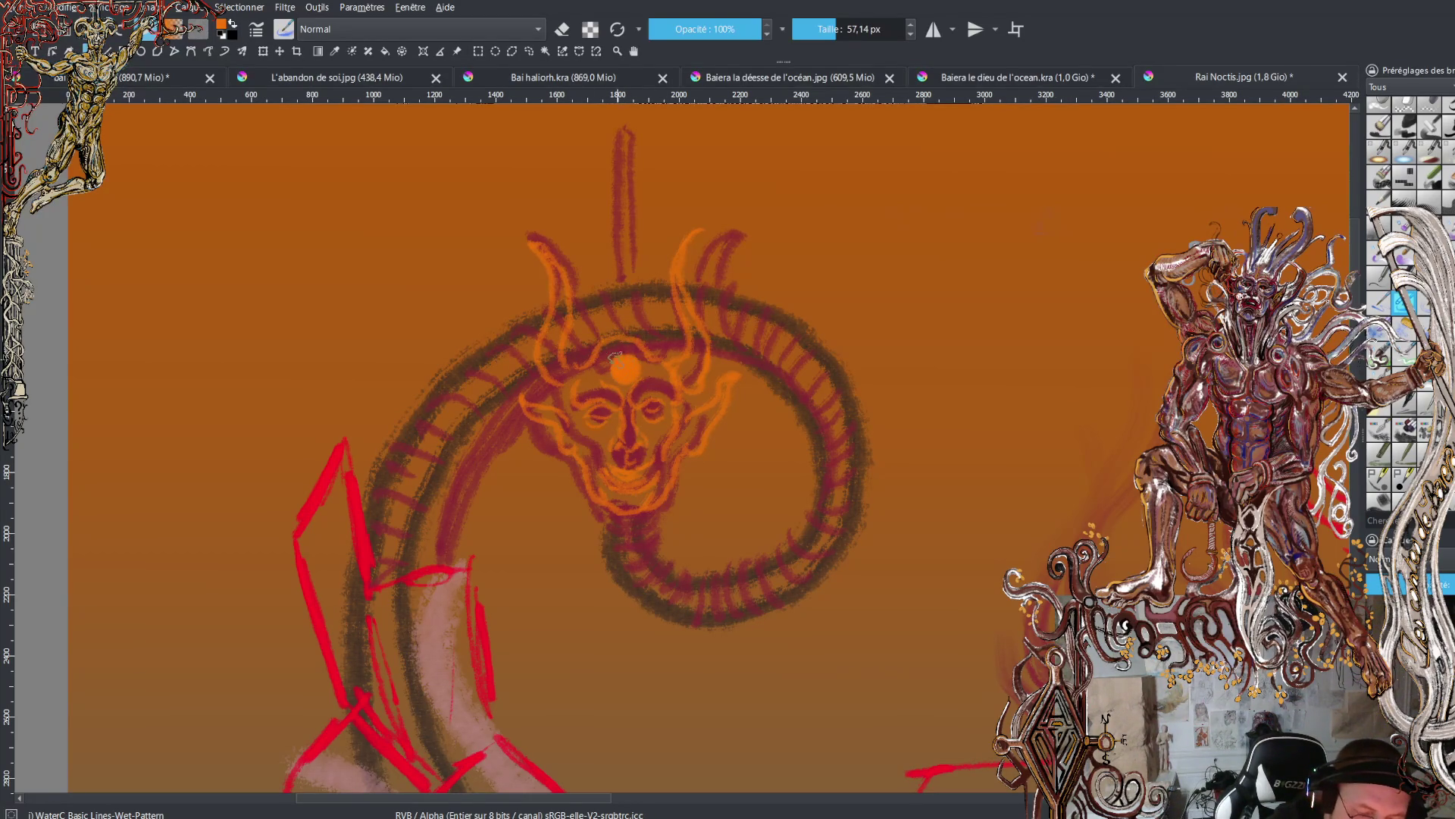
key(x)
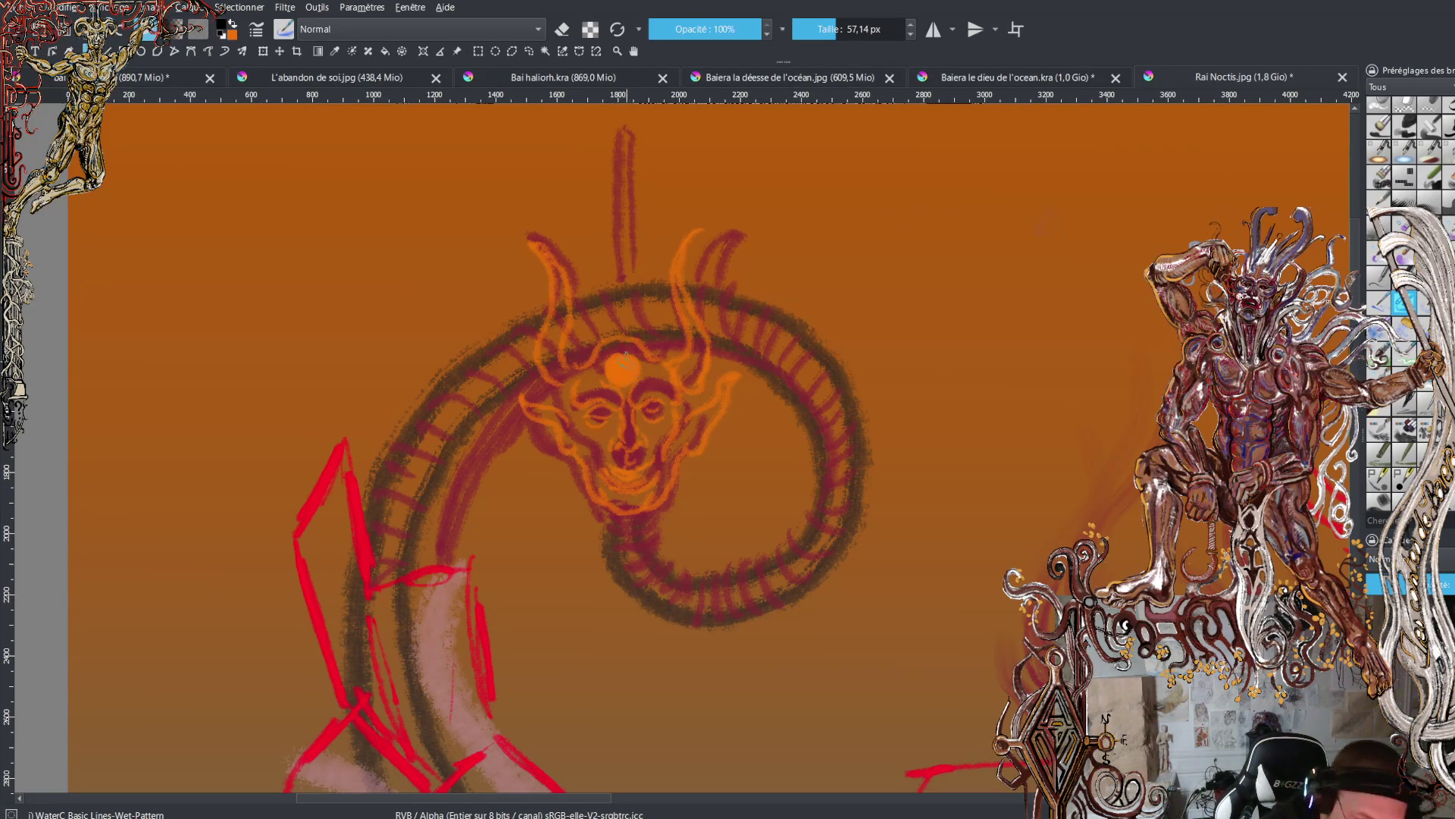
mouse_move(606, 368)
mouse_down()
mouse_move(634, 381)
mouse_move(616, 379)
mouse_up()
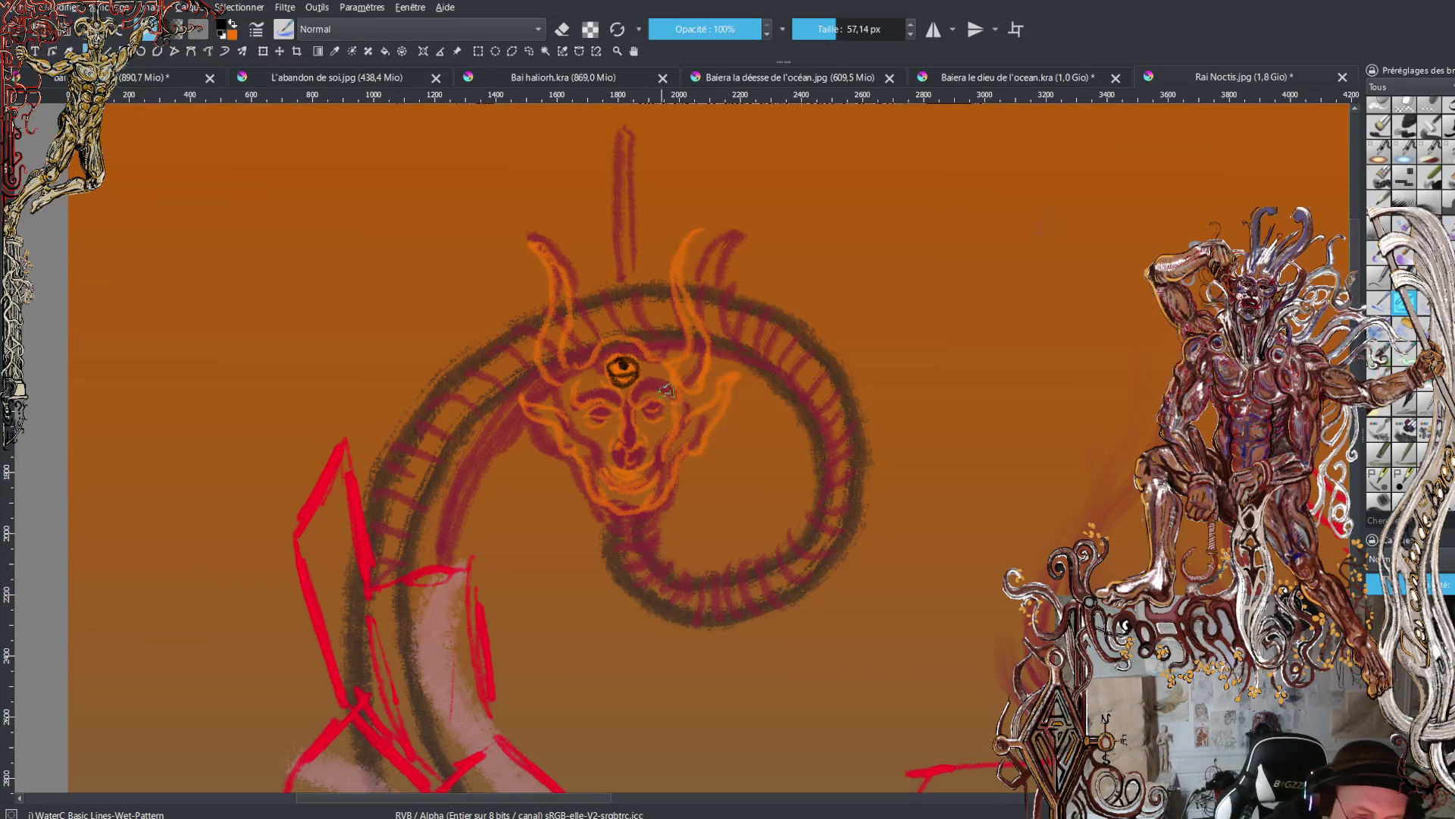
key(x)
mouse_move(626, 363)
mouse_down()
mouse_move(635, 395)
mouse_move(582, 386)
mouse_up()
key(x)
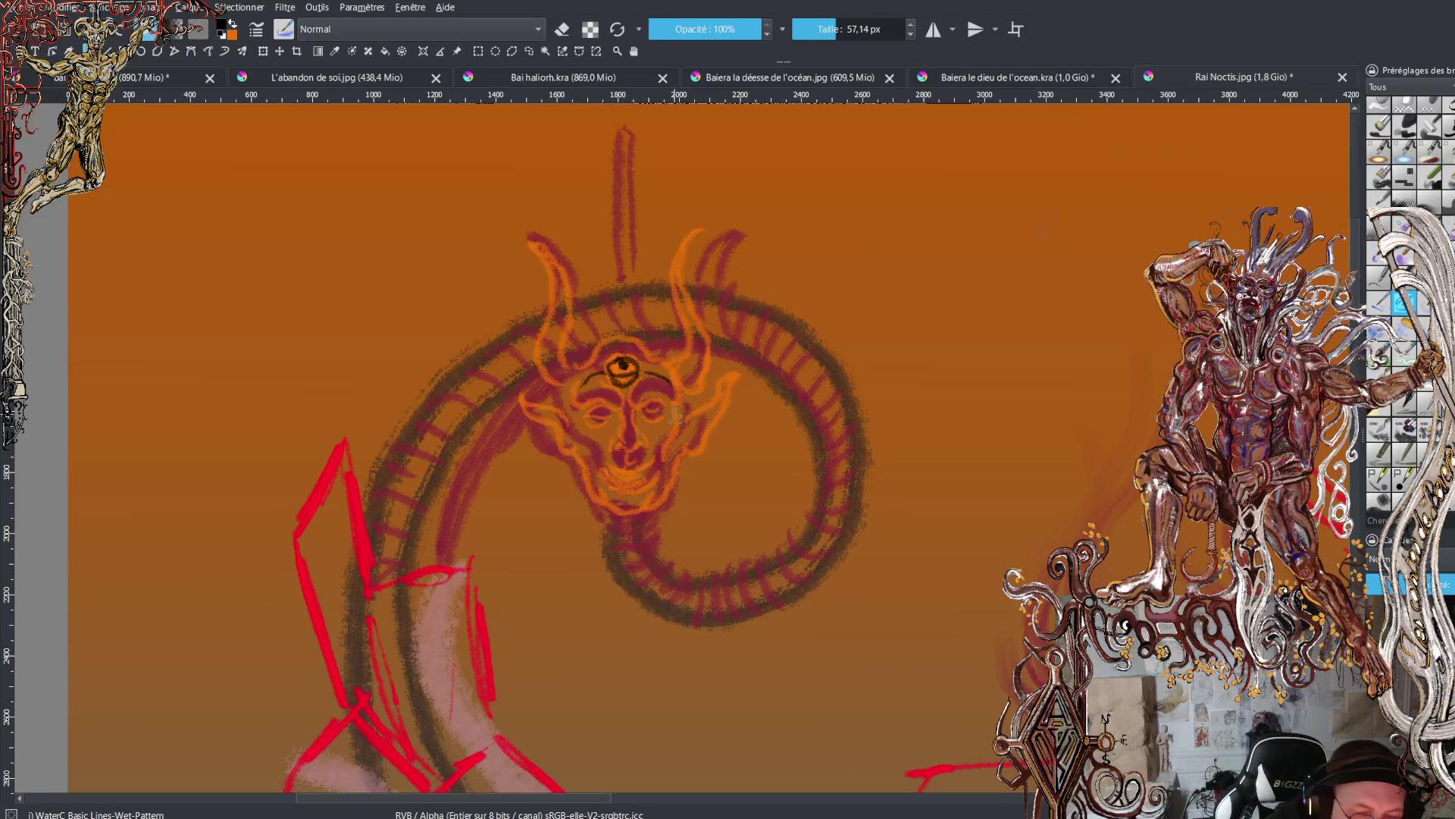
- Ink dark brow arches, the chin and right jaw, the left ear and strands under the chin
mouse_move(670, 381)
mouse_down()
mouse_move(590, 397)
mouse_move(580, 385)
mouse_move(599, 379)
mouse_move(578, 401)
mouse_move(681, 391)
mouse_up()
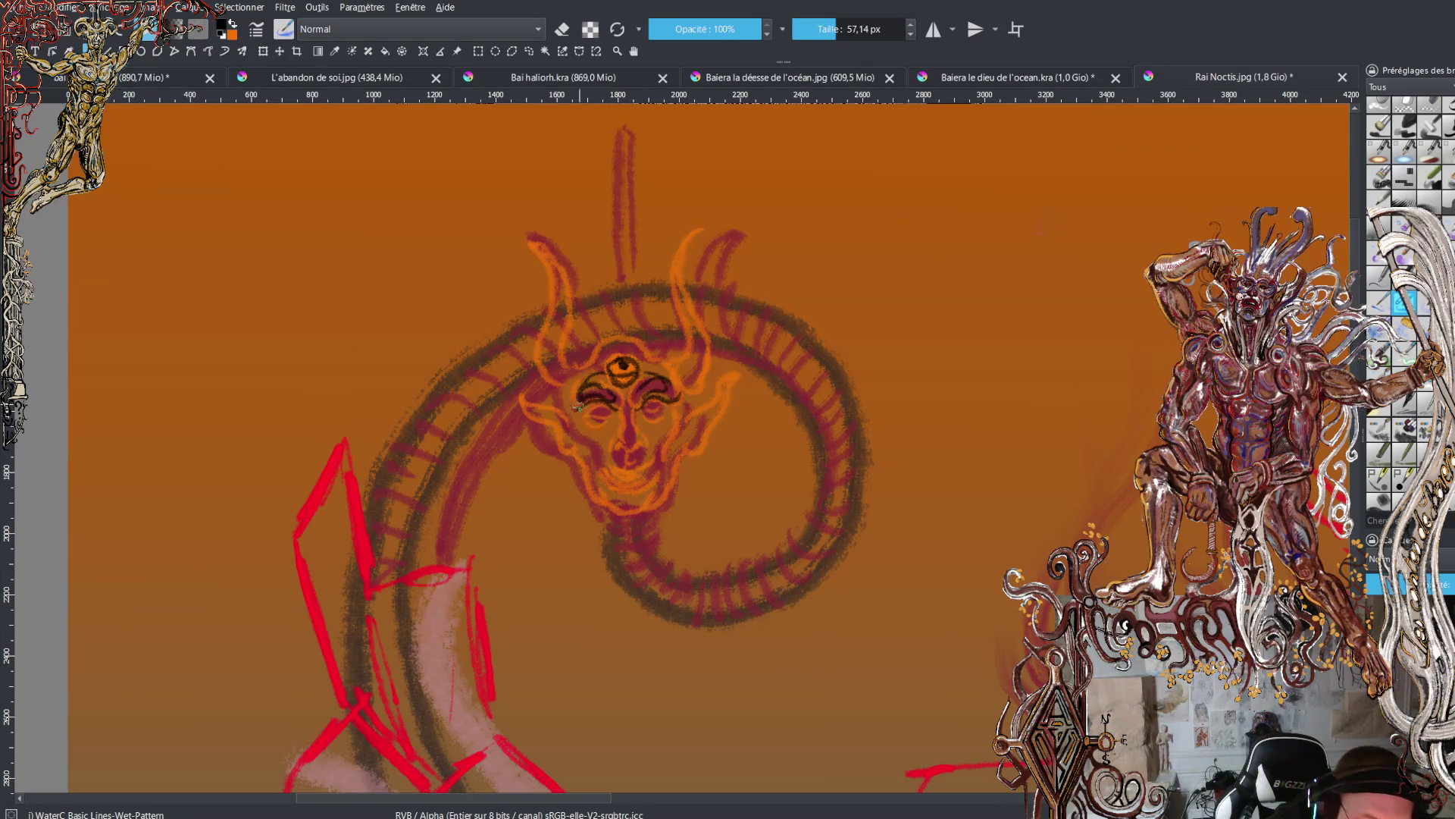
mouse_move(582, 402)
mouse_down()
mouse_move(571, 407)
mouse_move(612, 430)
mouse_up()
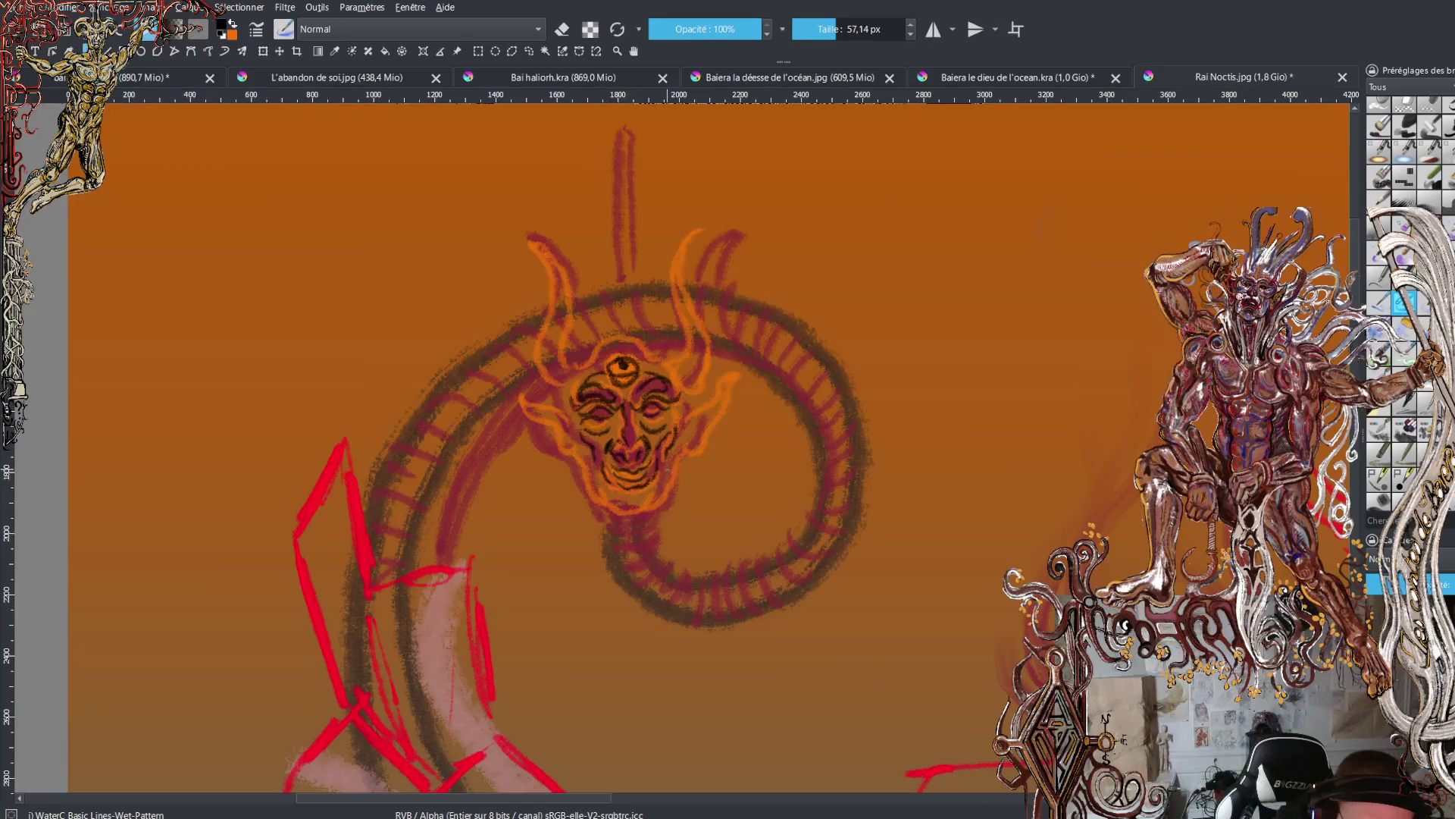
drag(614, 497, 653, 504)
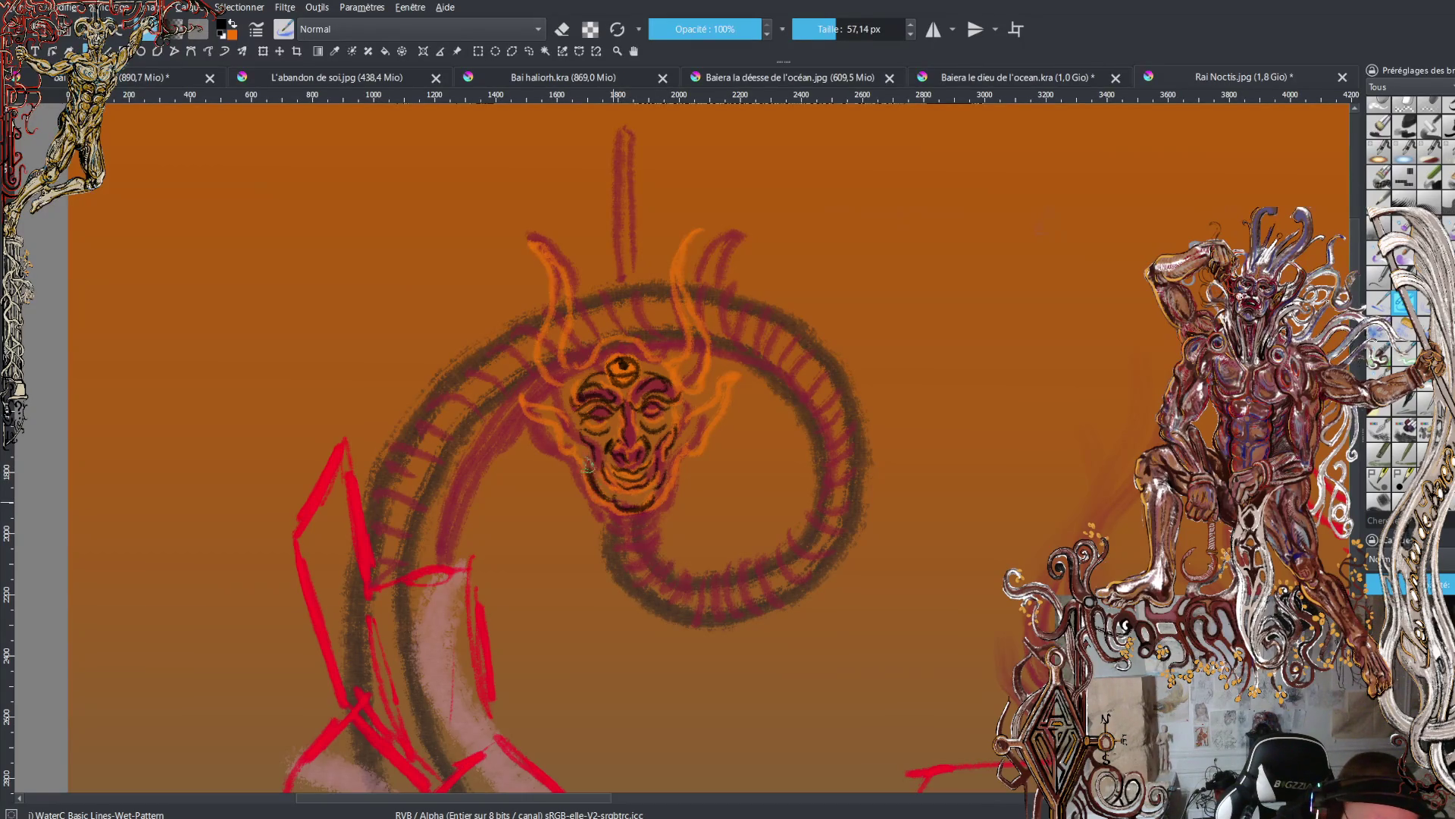
mouse_move(673, 478)
mouse_down()
mouse_move(684, 433)
mouse_move(699, 437)
mouse_up()
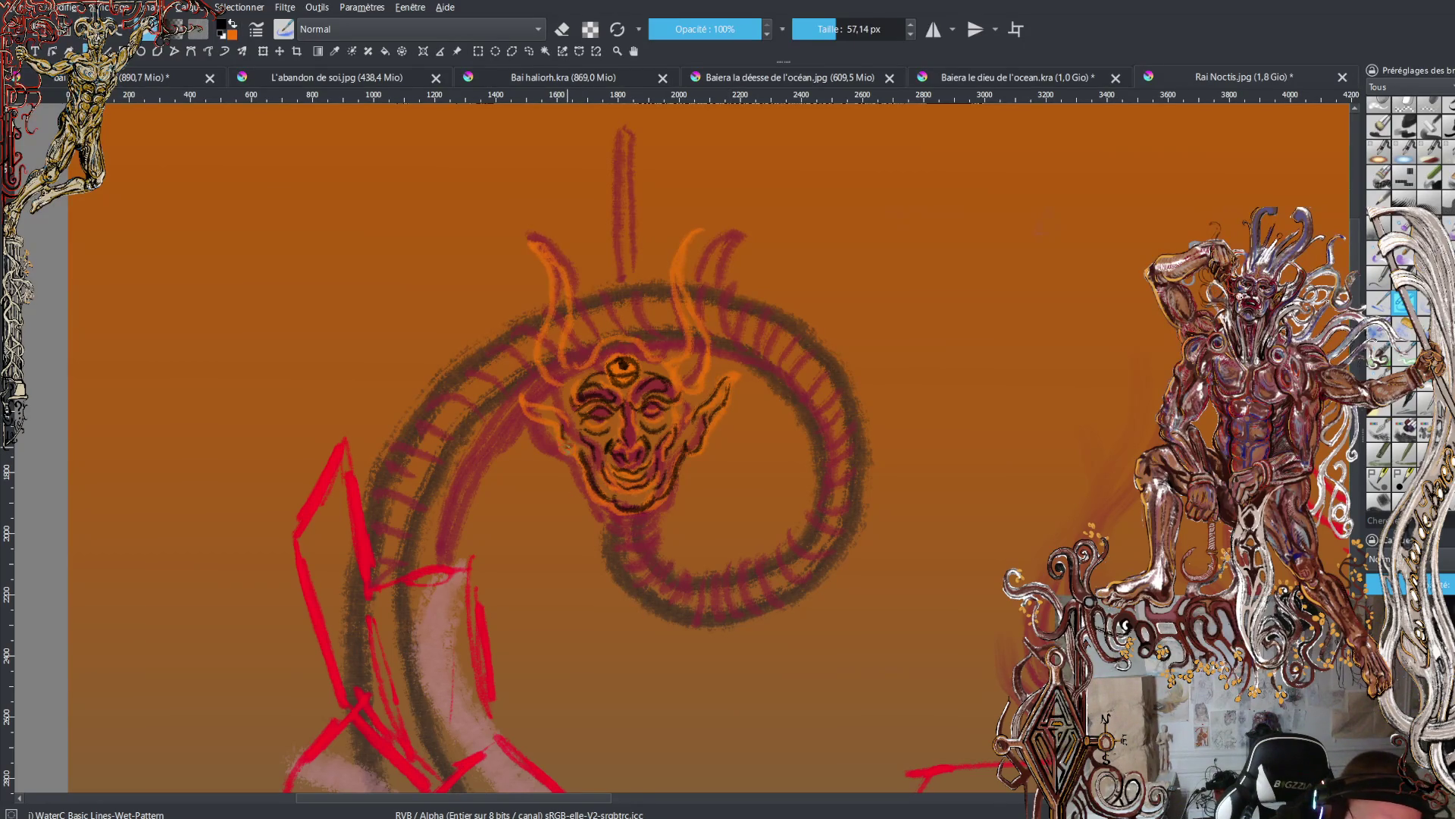
mouse_move(561, 413)
mouse_down()
mouse_move(525, 395)
mouse_move(564, 455)
mouse_up()
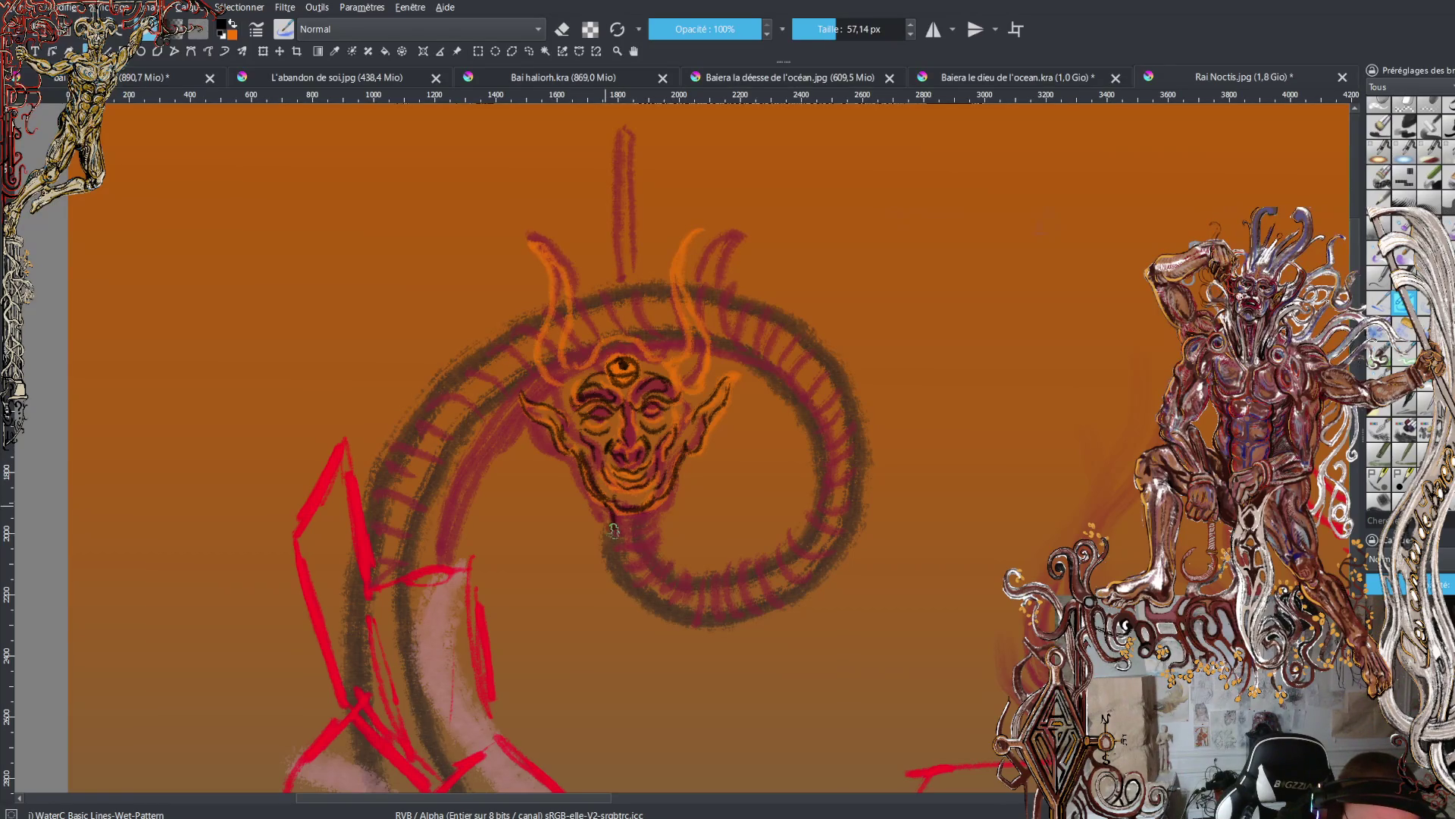
drag(614, 530, 614, 565)
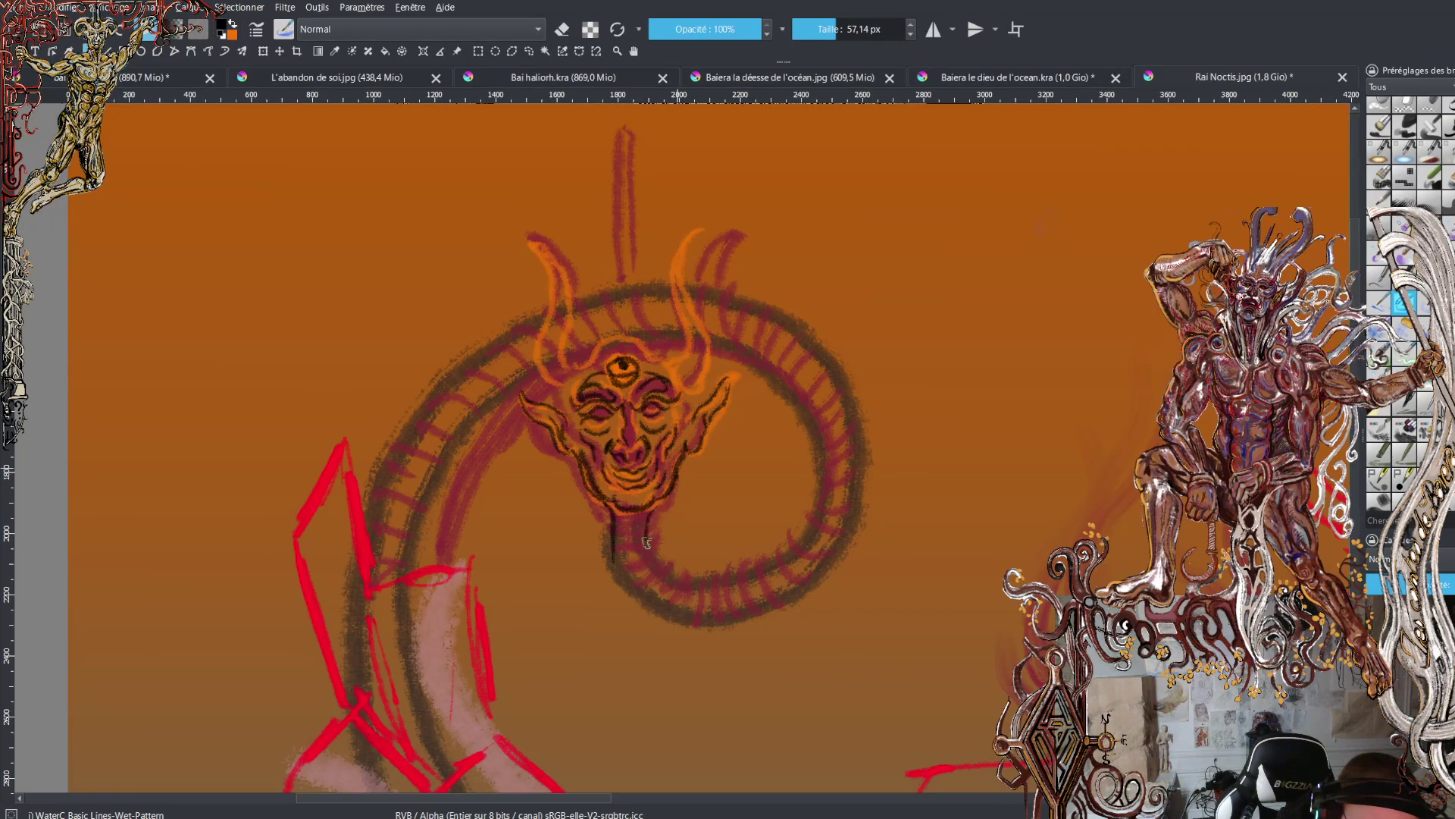
mouse_move(652, 515)
mouse_down()
mouse_move(650, 557)
mouse_move(671, 576)
mouse_up()
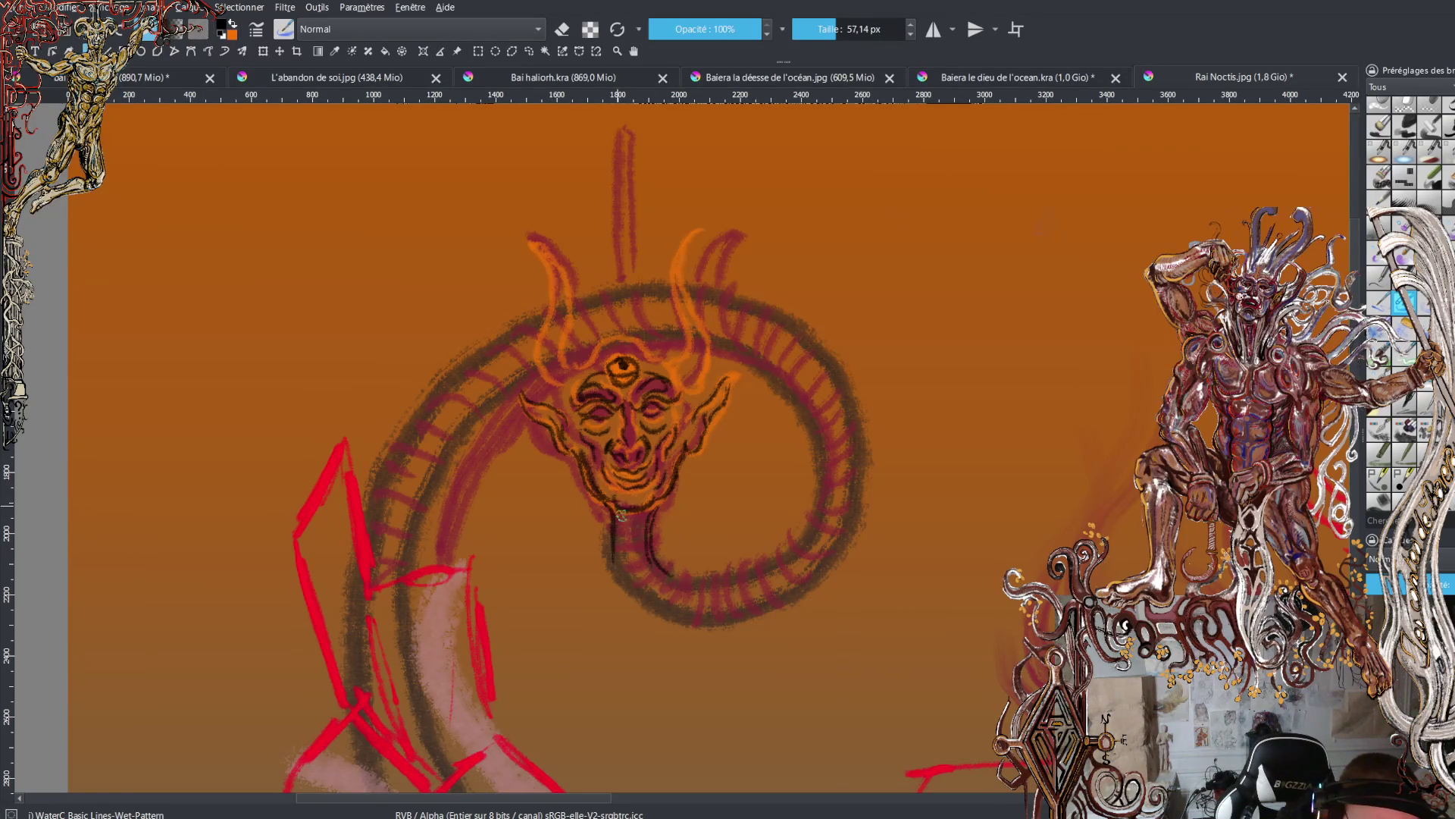
mouse_move(621, 514)
mouse_down()
mouse_move(630, 577)
mouse_move(656, 596)
mouse_move(640, 534)
mouse_move(638, 570)
mouse_move(661, 597)
mouse_up()
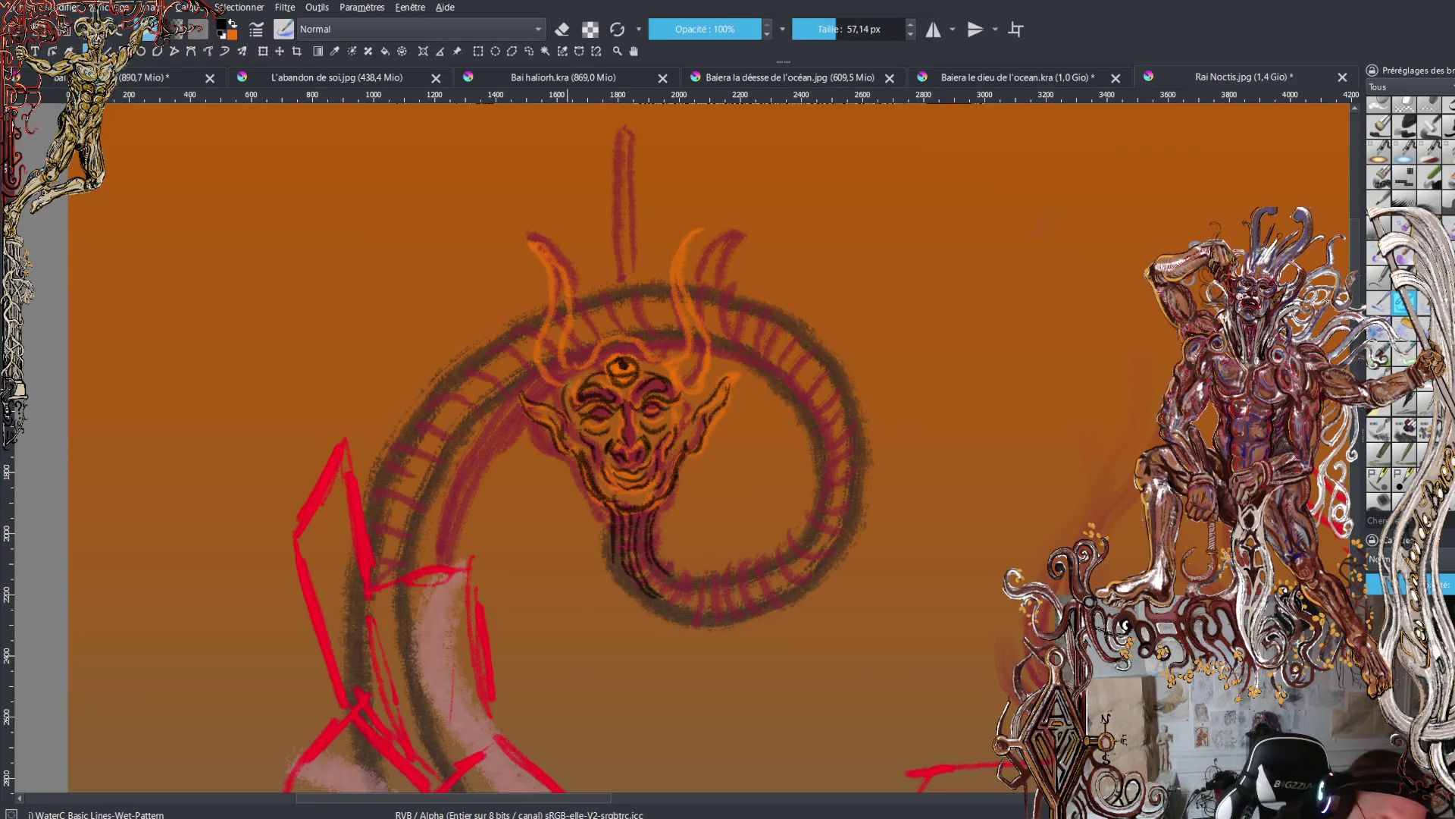
- Ink the inner and outer edges of both long curved horns
mouse_move(589, 365)
mouse_down()
mouse_move(594, 345)
mouse_move(570, 351)
mouse_move(573, 270)
mouse_move(506, 220)
mouse_move(485, 172)
mouse_move(493, 224)
mouse_up()
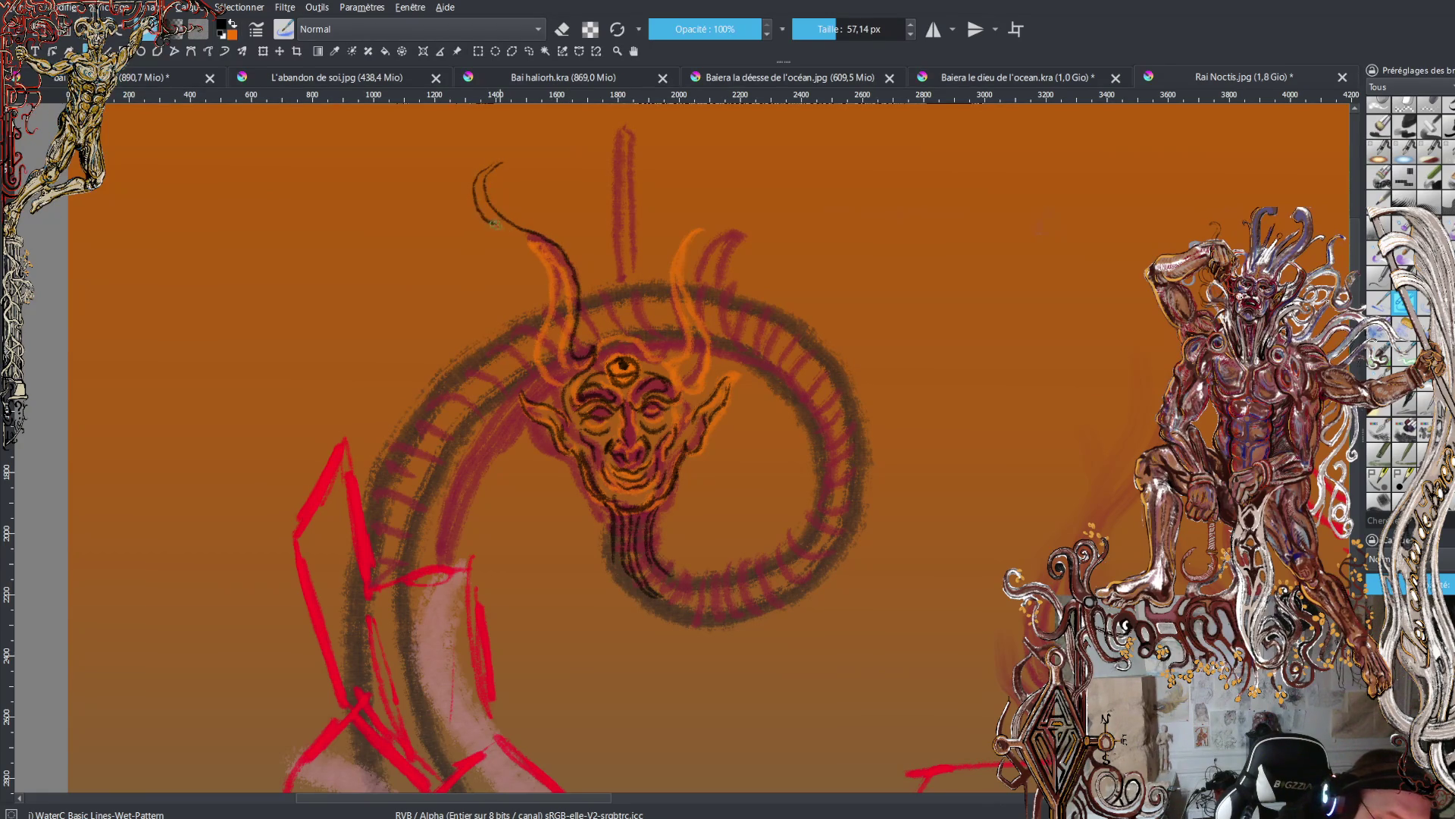
mouse_move(543, 267)
mouse_down()
mouse_move(531, 350)
mouse_move(544, 385)
mouse_move(573, 378)
mouse_up()
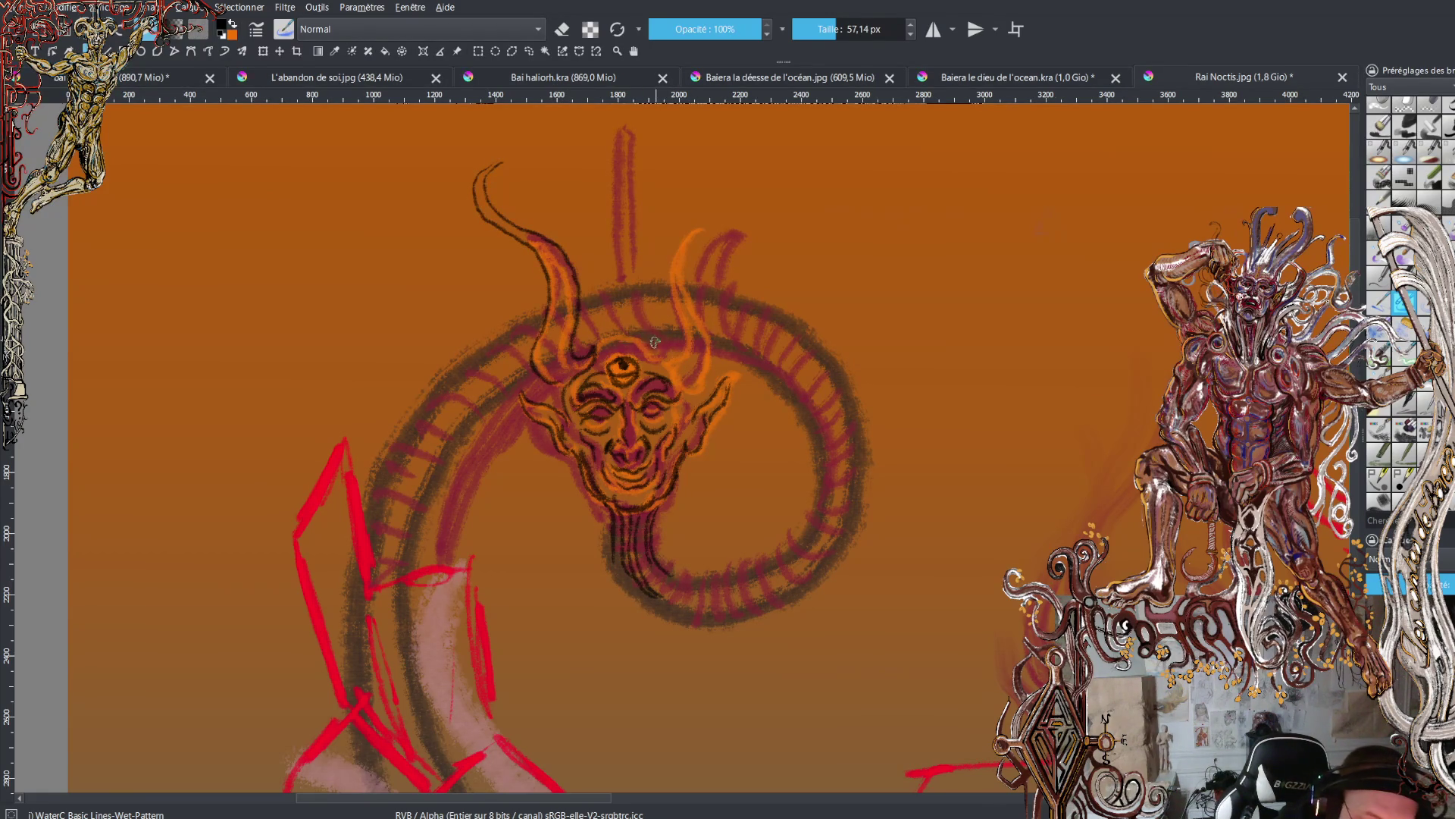
mouse_move(657, 343)
mouse_down()
mouse_move(669, 358)
mouse_move(686, 331)
mouse_move(667, 285)
mouse_move(699, 224)
mouse_move(747, 199)
mouse_up()
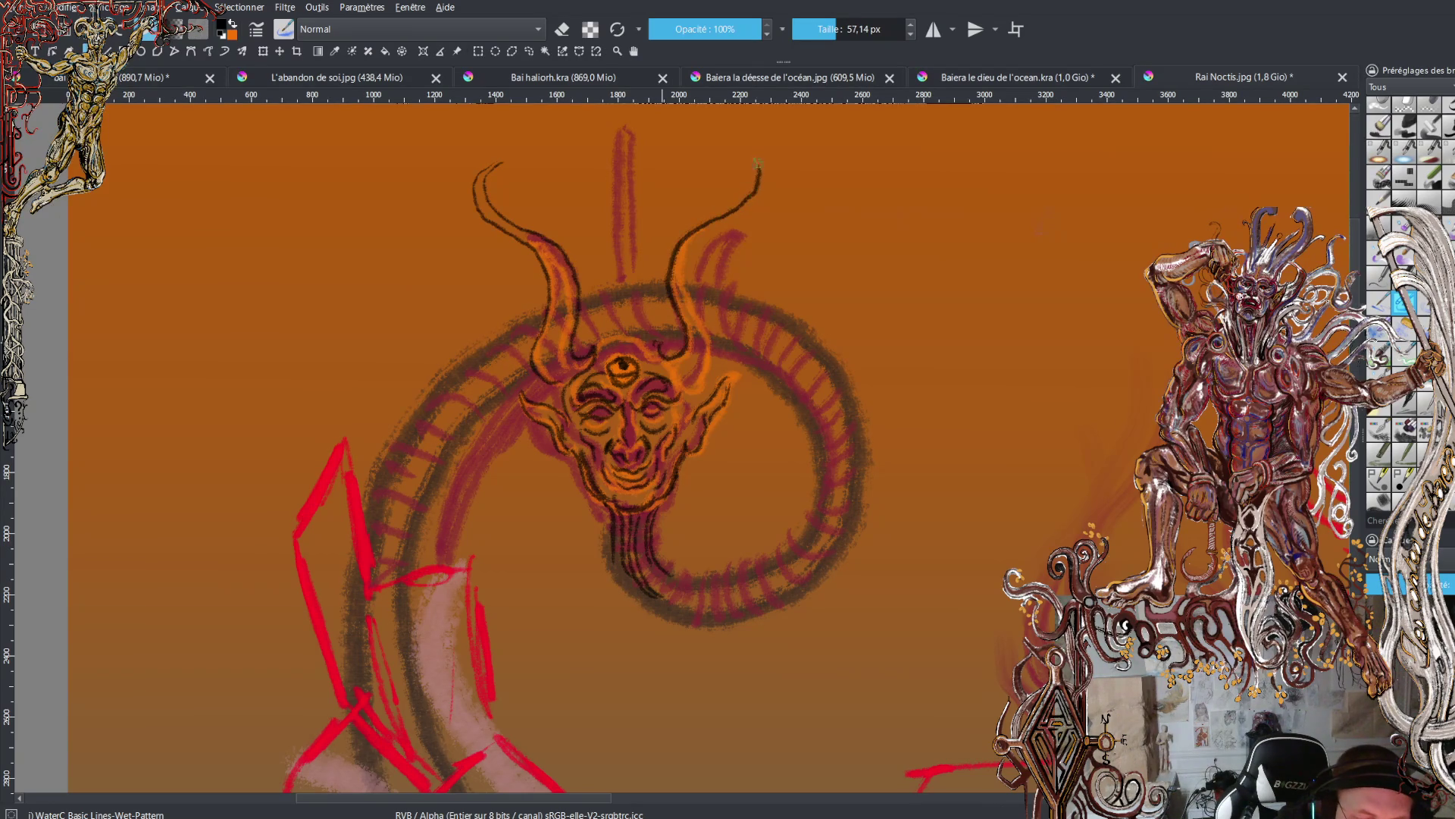
drag(697, 242, 713, 352)
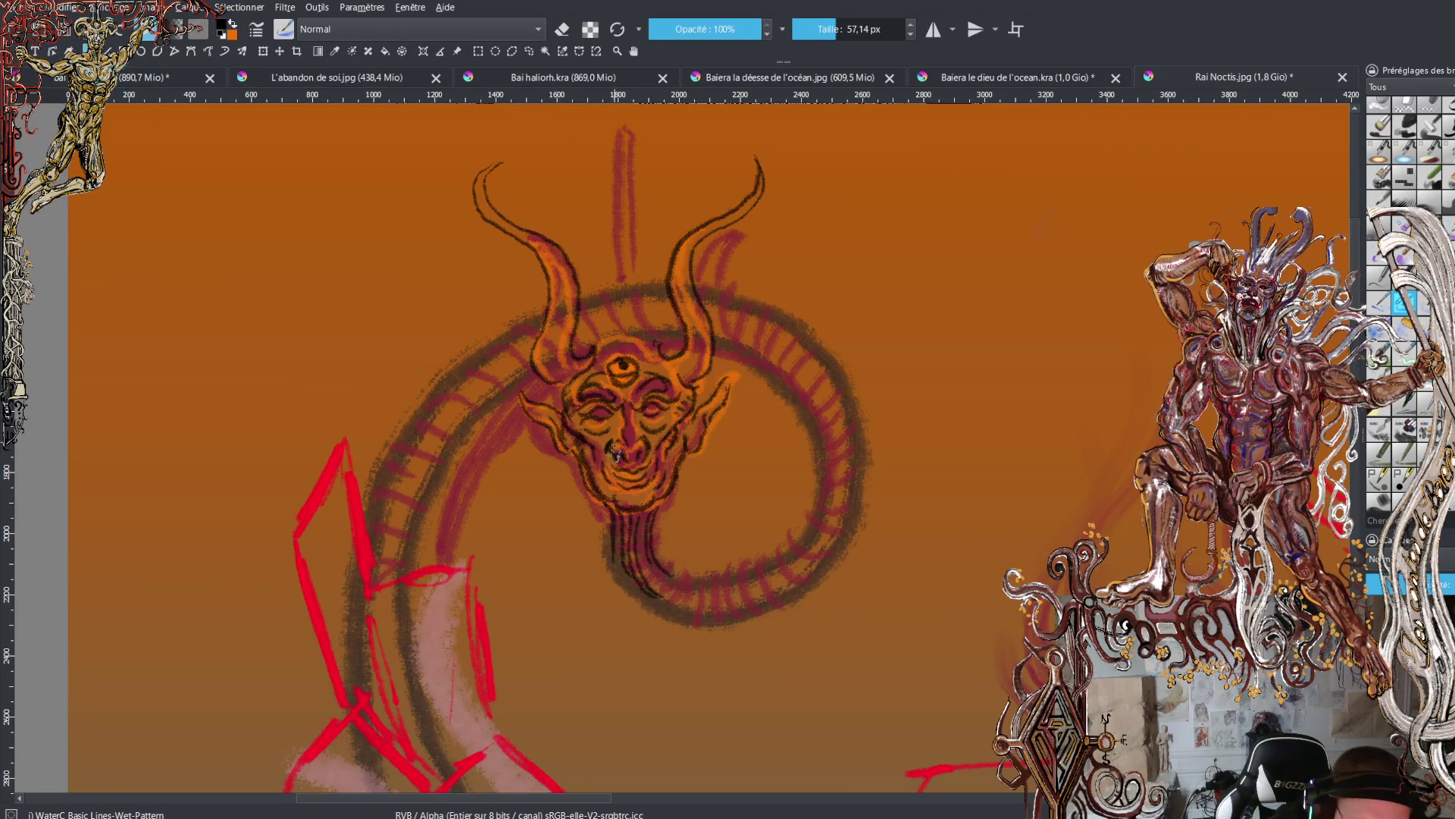
- Fill the left eye with orange and dab dark pupils into both eyes
key(x)
drag(615, 409, 593, 417)
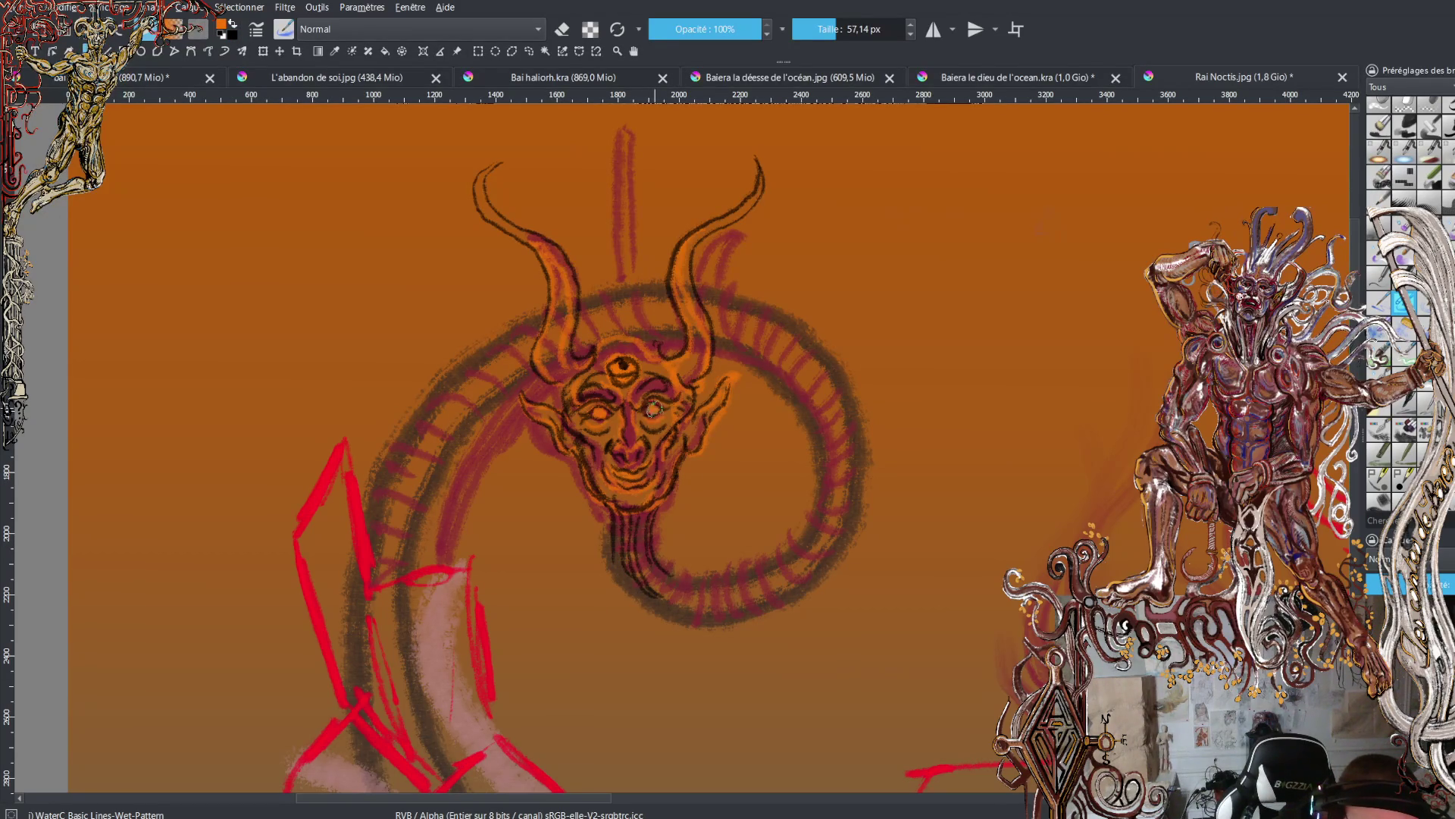
key(x)
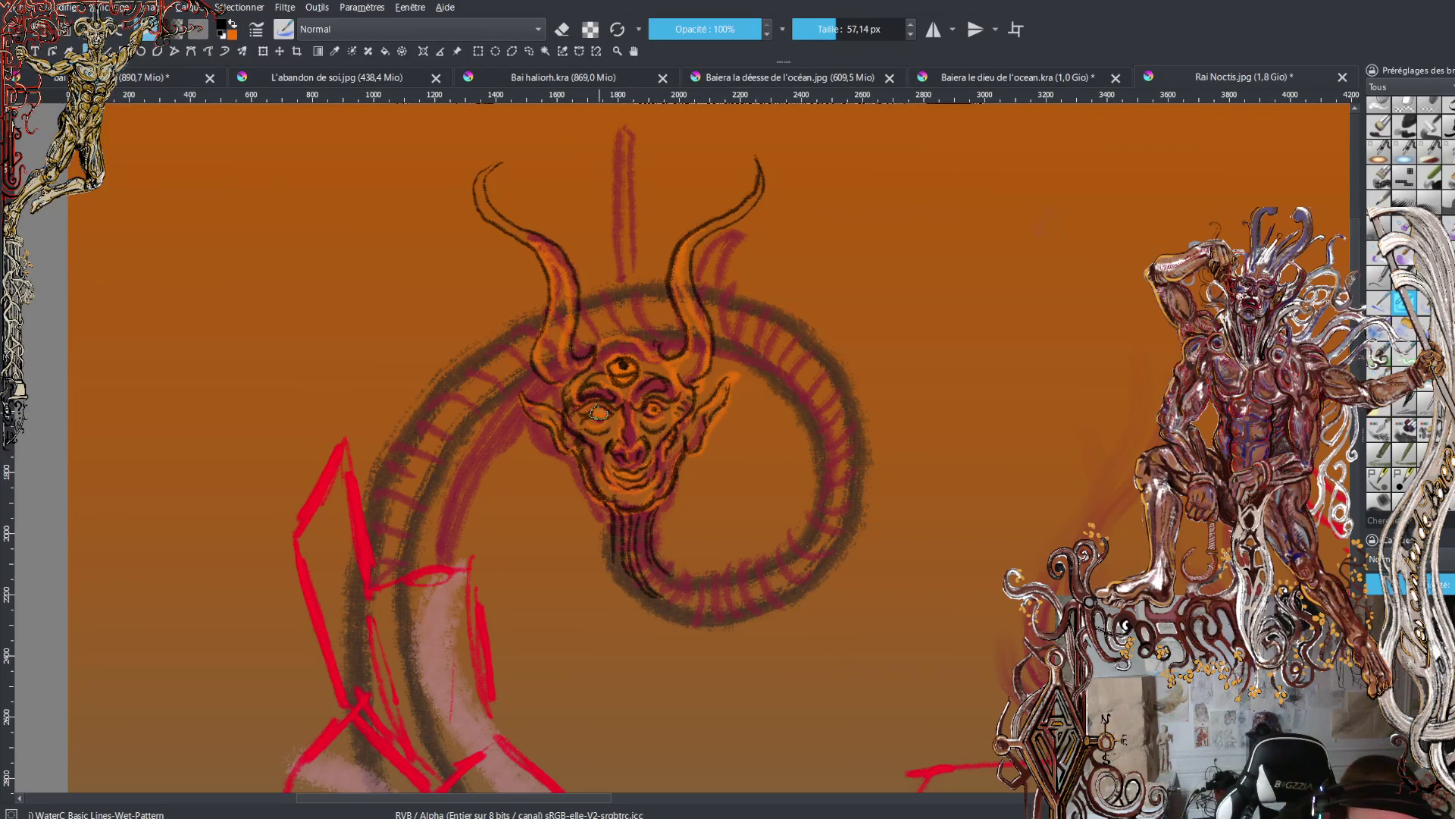
click(599, 413)
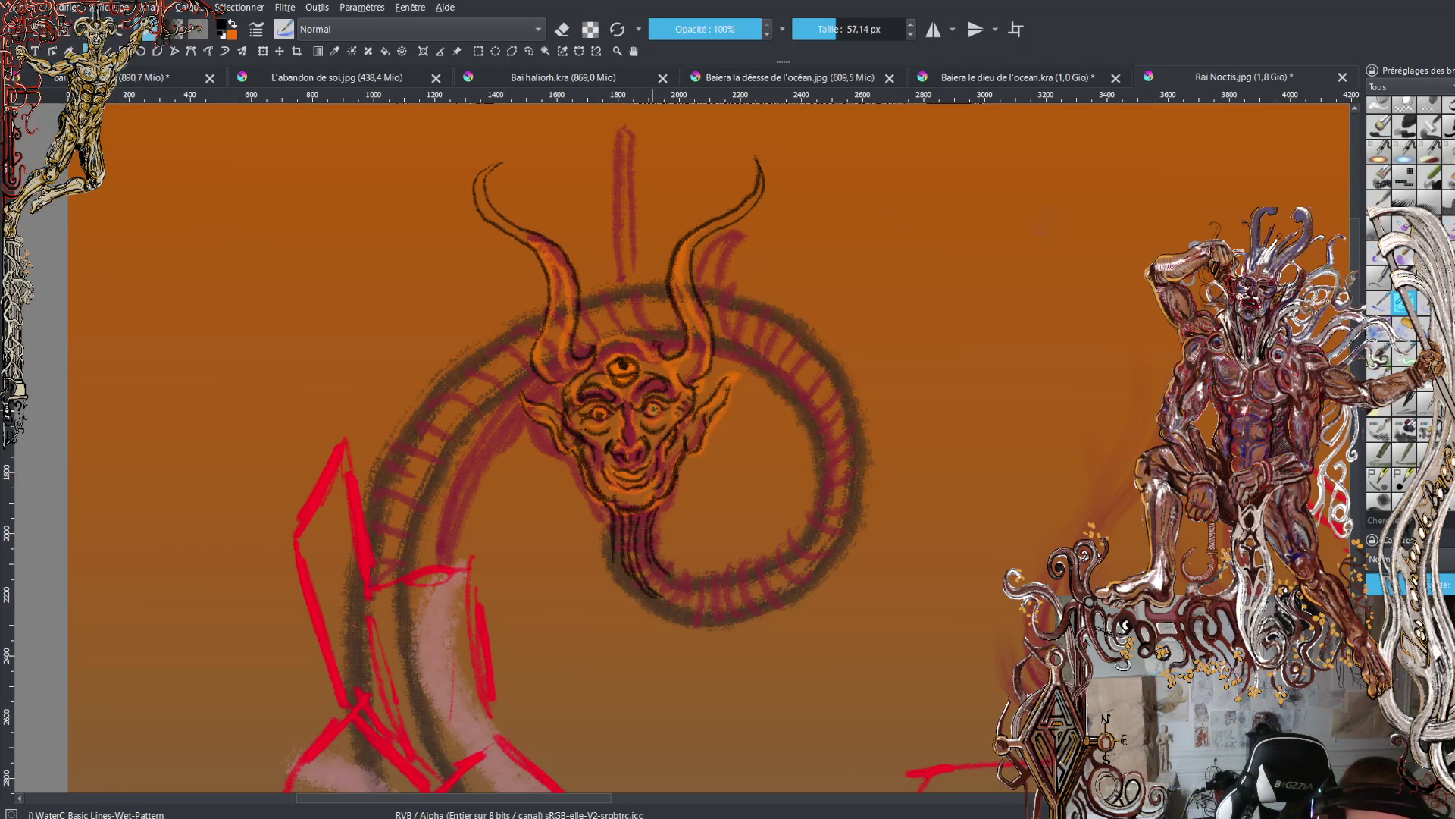
click(652, 410)
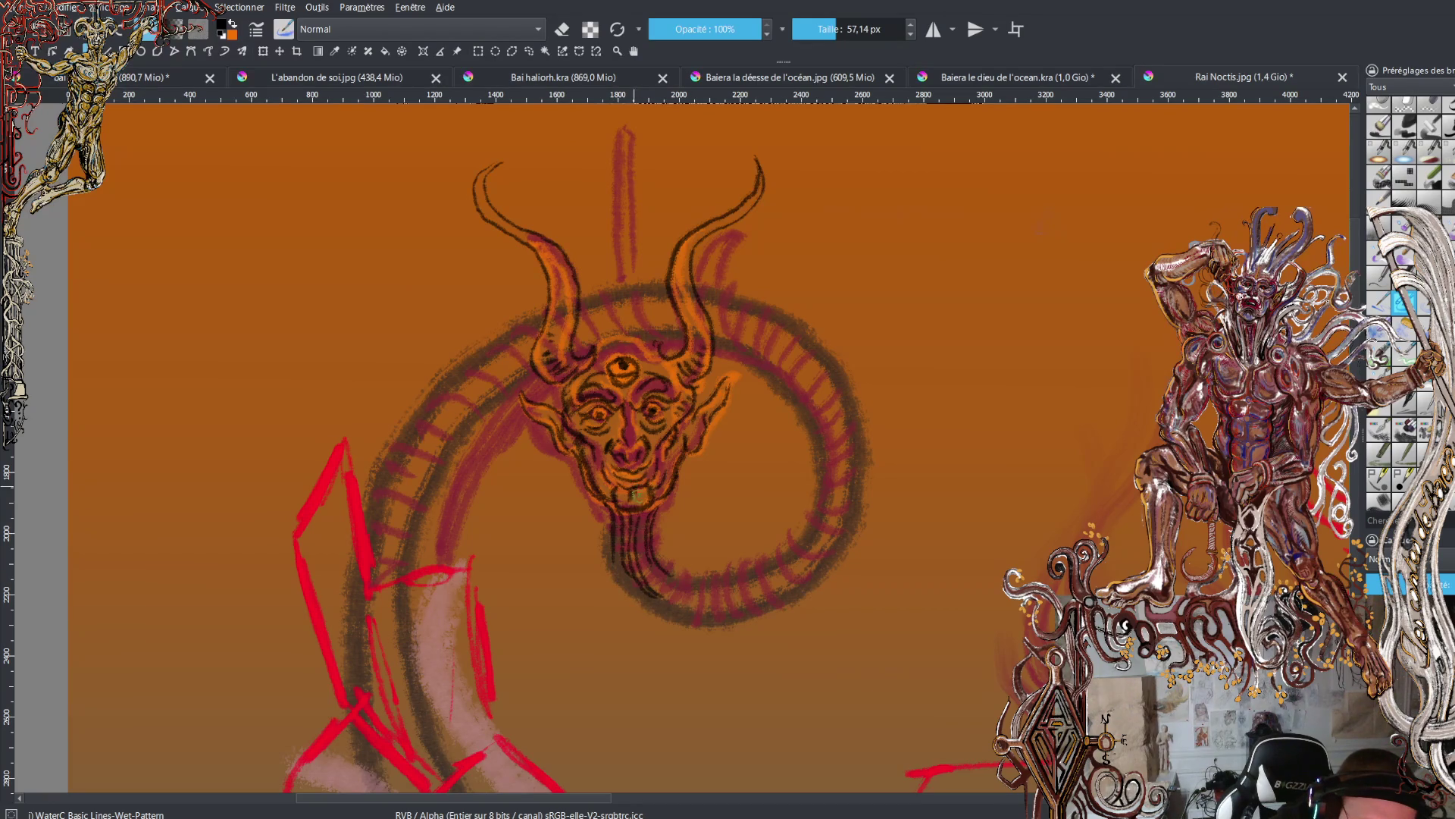
key(x)
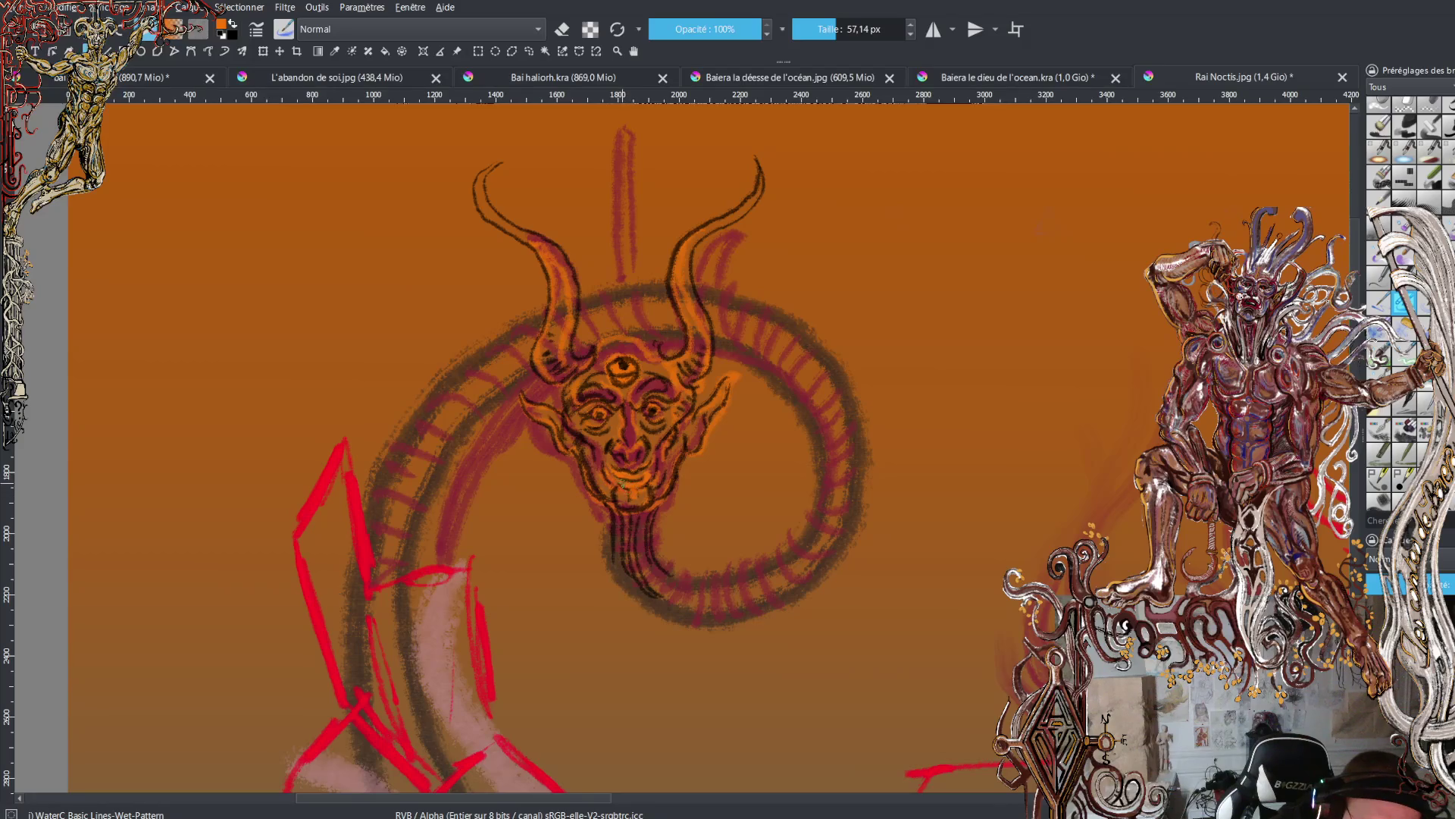
key(x)
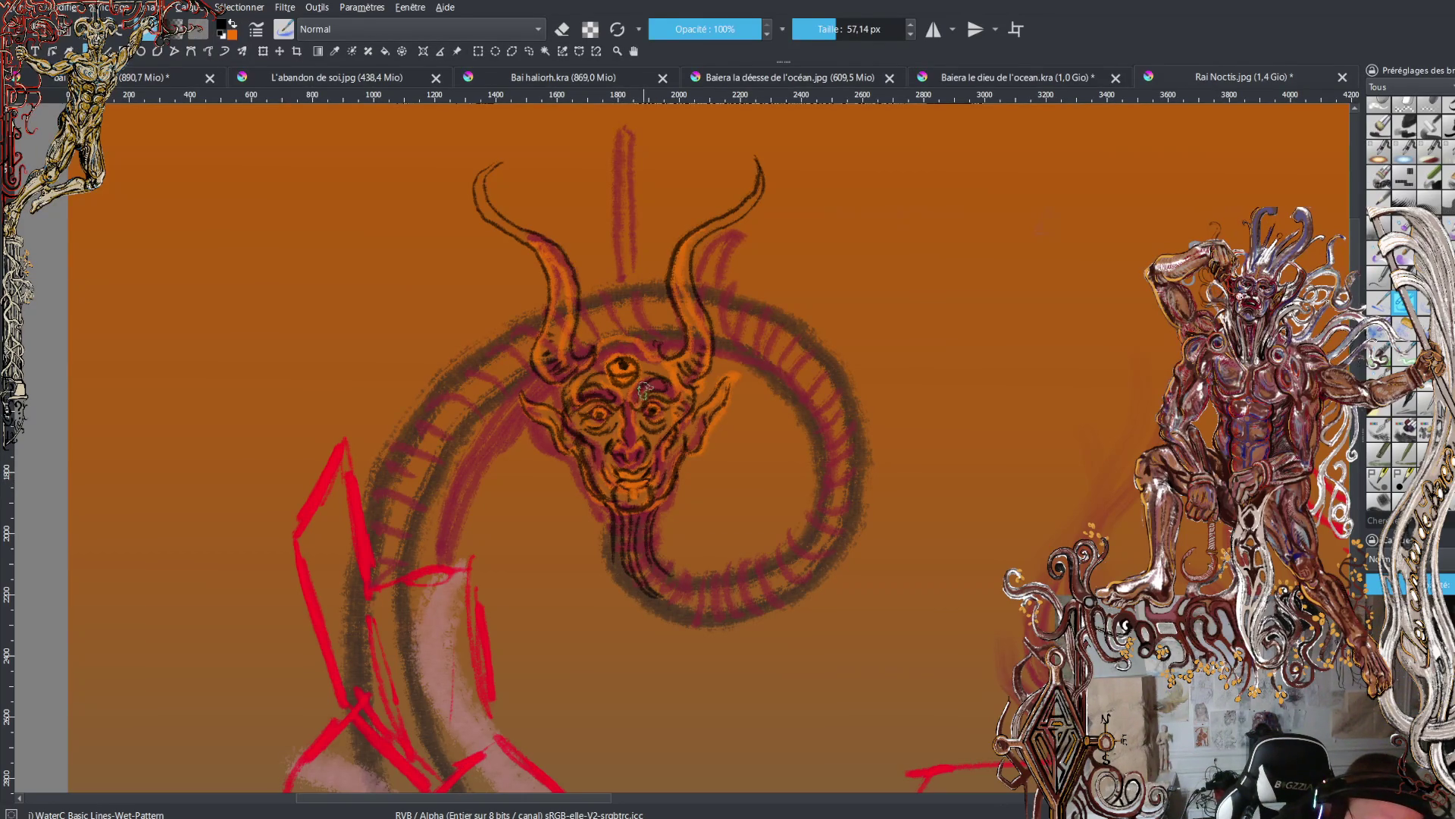
key(x)
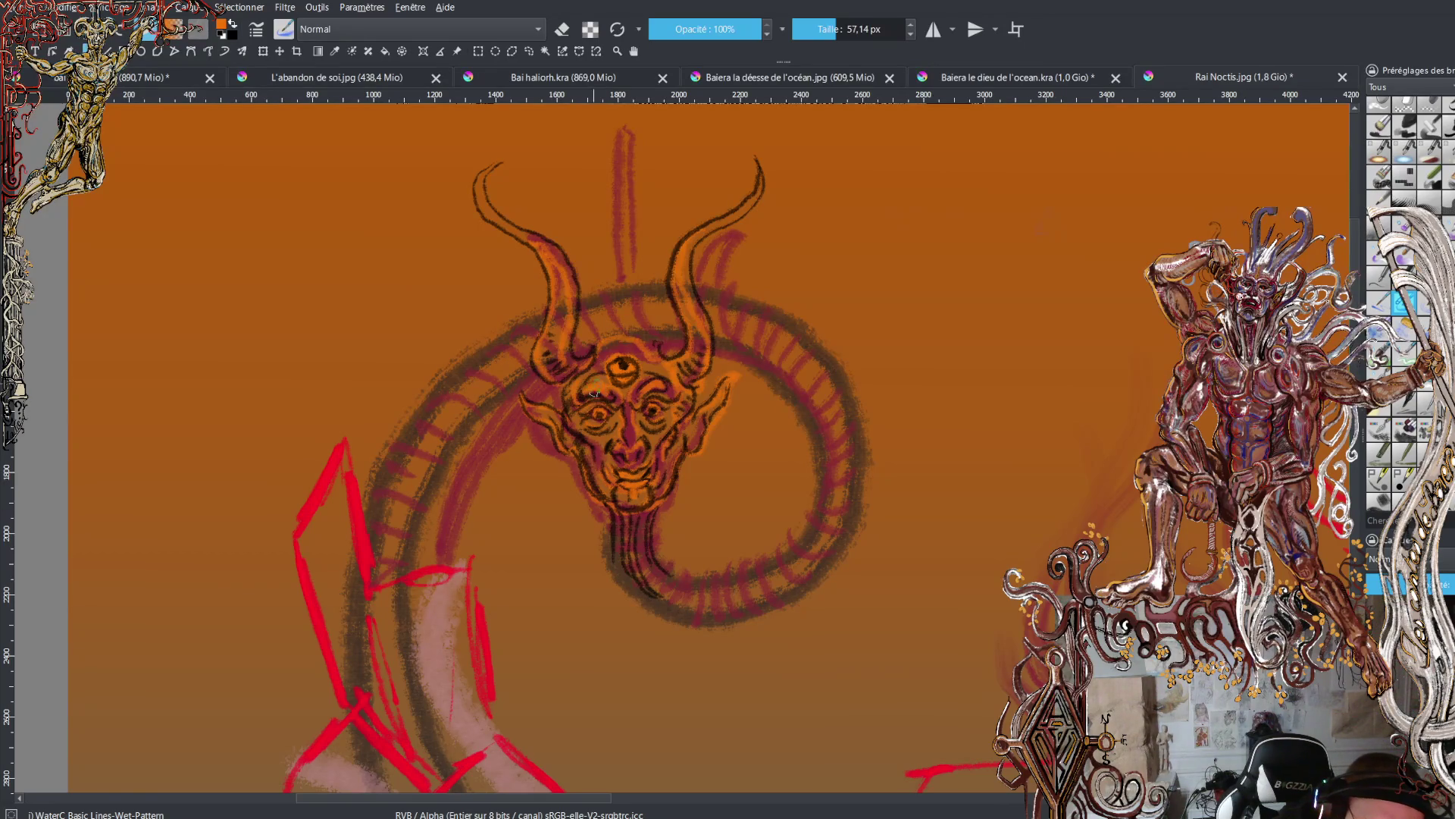
- Brighten the demon's forehead with an orange highlight stroke
drag(599, 373, 630, 347)
key(x)
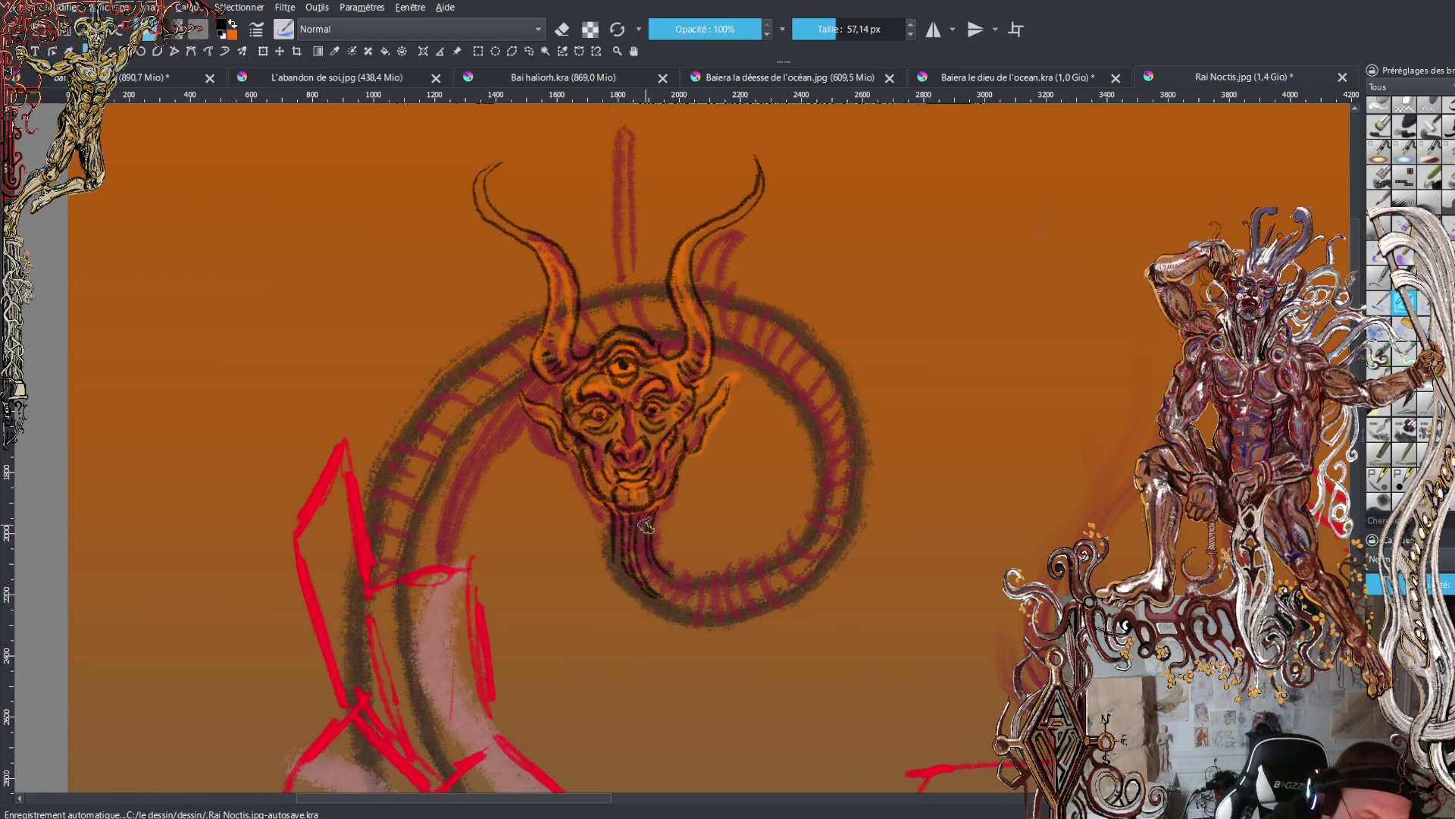
key(x)
- Brush orange highlights down the neck and along the tail's inner and lower-right curves
mouse_move(616, 523)
mouse_down()
mouse_move(636, 589)
mouse_move(688, 617)
mouse_up()
mouse_move(640, 531)
mouse_down()
mouse_move(663, 599)
mouse_move(758, 577)
mouse_up()
mouse_move(652, 534)
mouse_down()
mouse_move(671, 584)
mouse_move(758, 585)
mouse_move(722, 578)
mouse_move(809, 550)
mouse_move(833, 492)
mouse_up()
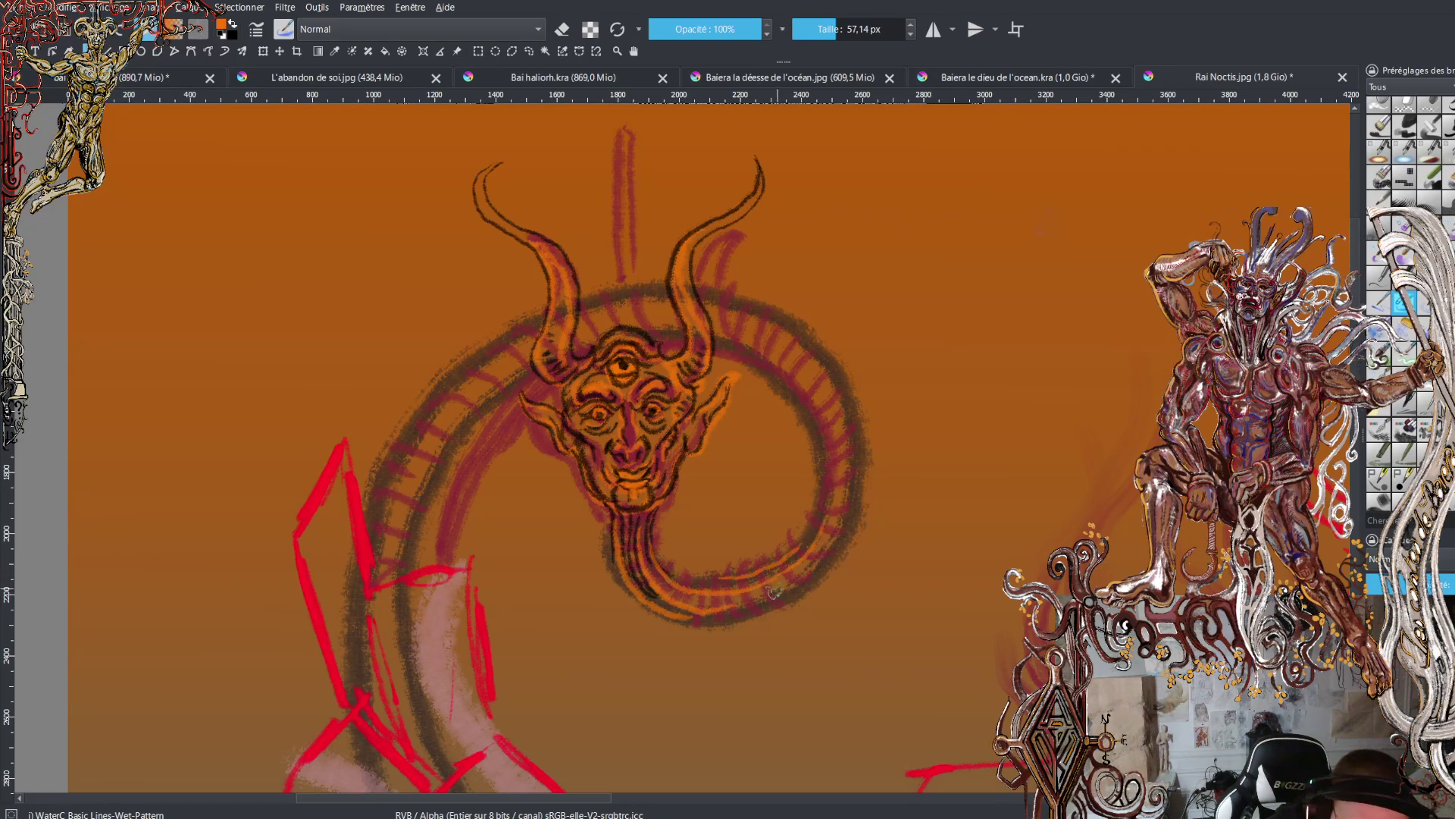
drag(775, 591, 839, 521)
drag(767, 602, 807, 580)
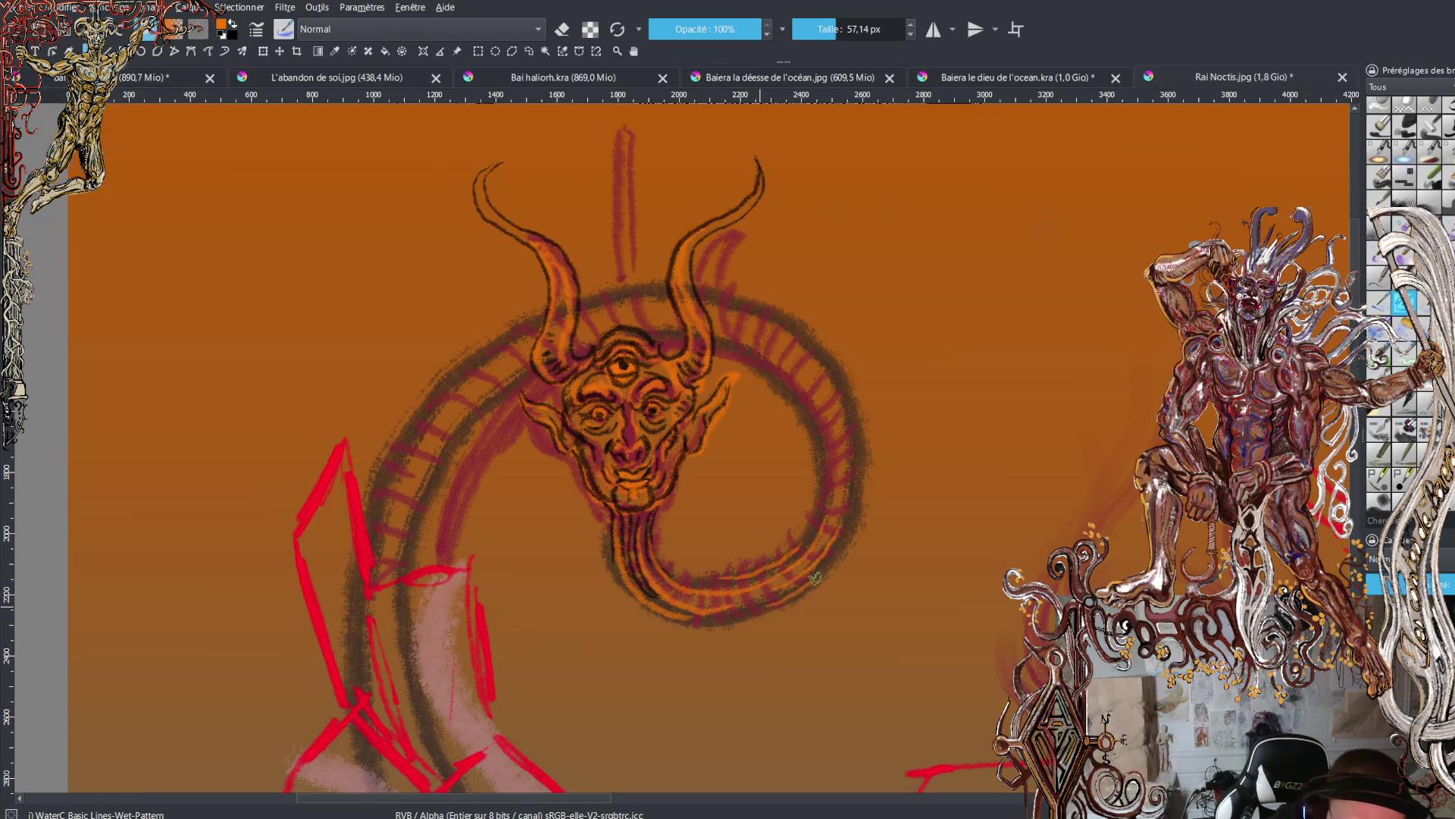
mouse_move(702, 625)
mouse_down()
mouse_move(804, 600)
mouse_move(835, 570)
mouse_move(871, 443)
mouse_move(807, 324)
mouse_move(709, 282)
mouse_up()
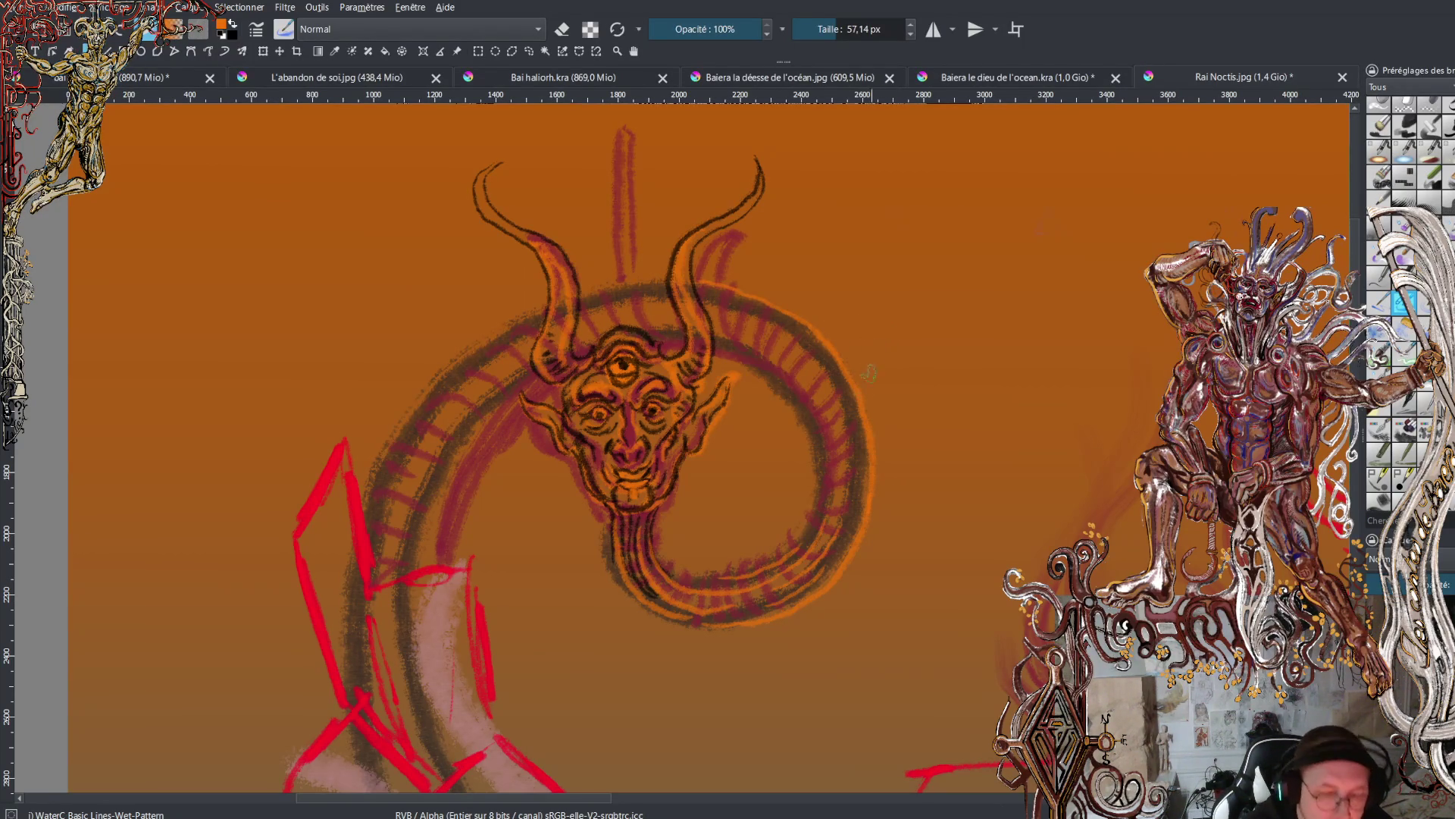
key(minus)
key(minus)
key(minus)
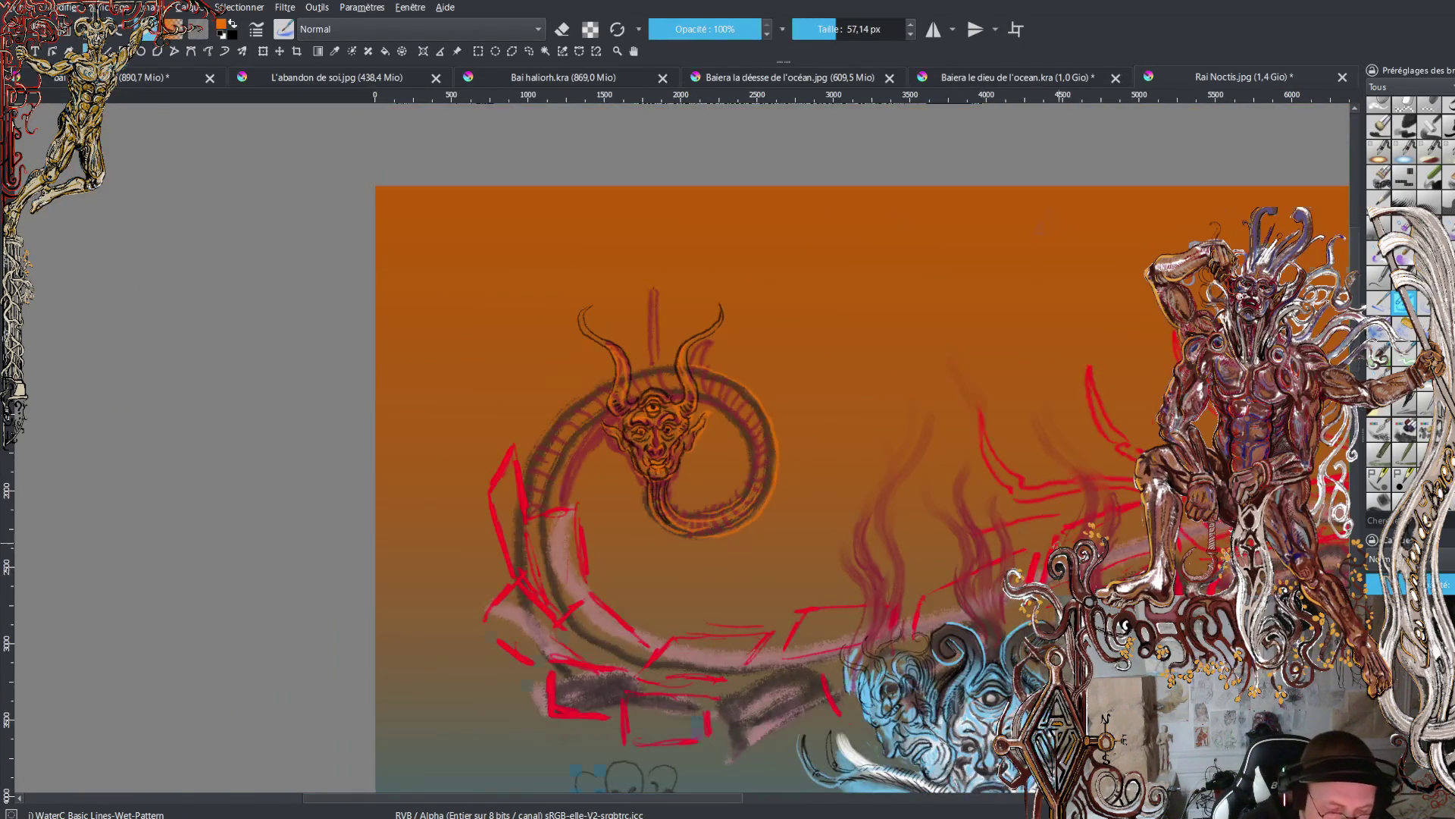
- Zoom out, zoom in on the heads and torso, and scroll up to the tail sketch
key(minus)
key(minus)
key(minus)
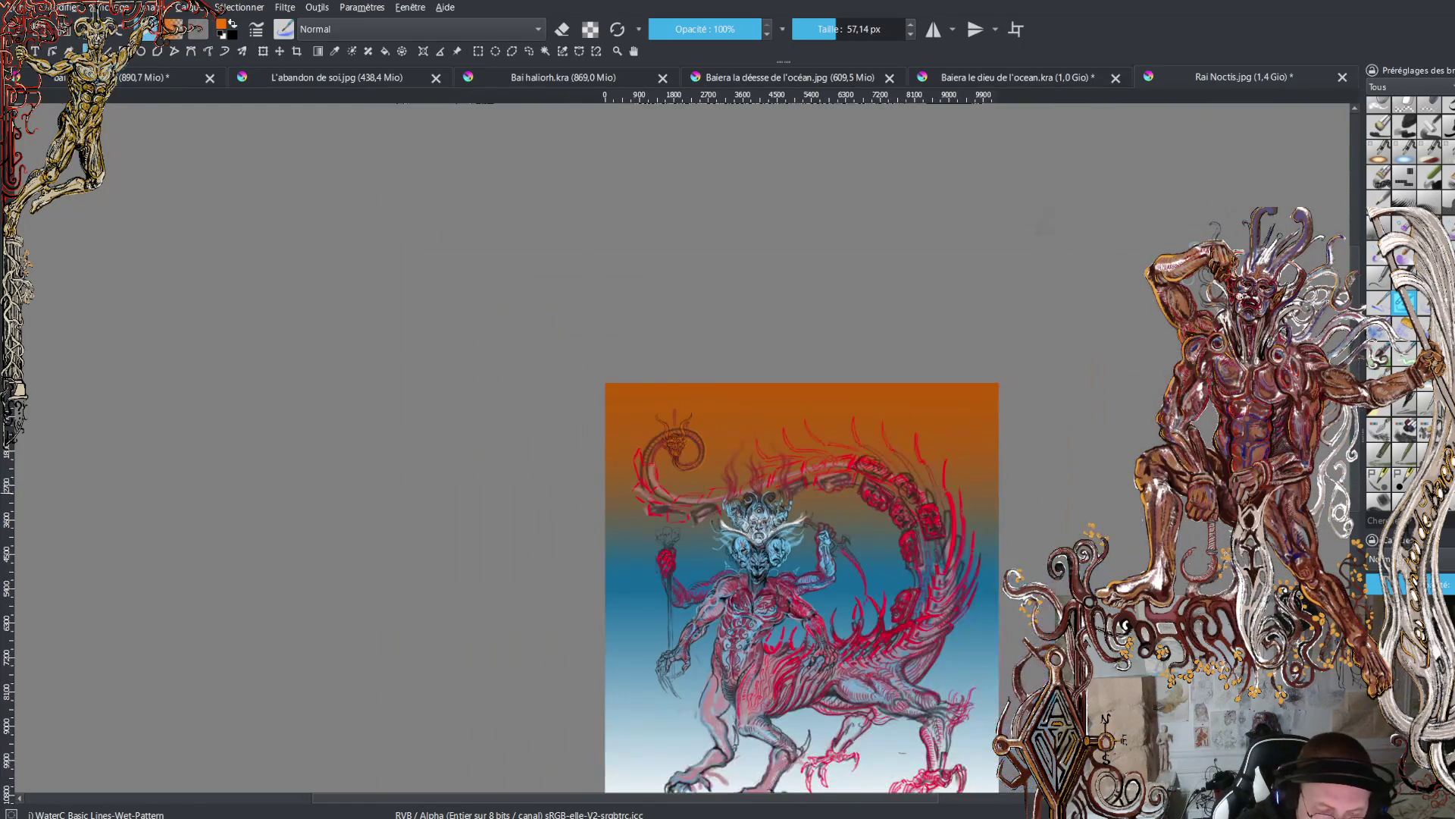
key(plus)
key(plus)
key(plus)
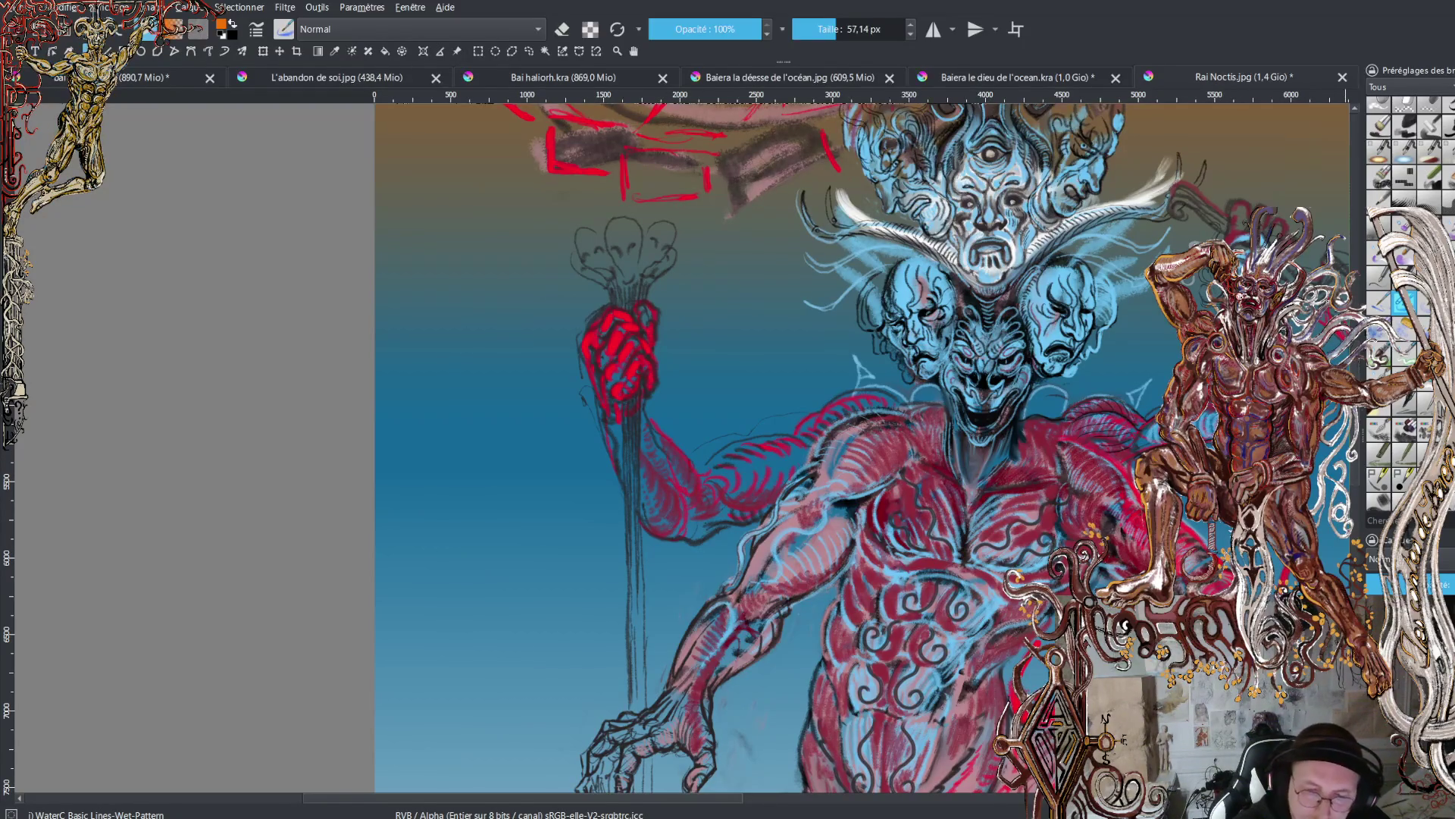
scroll(862, 448, up, 2)
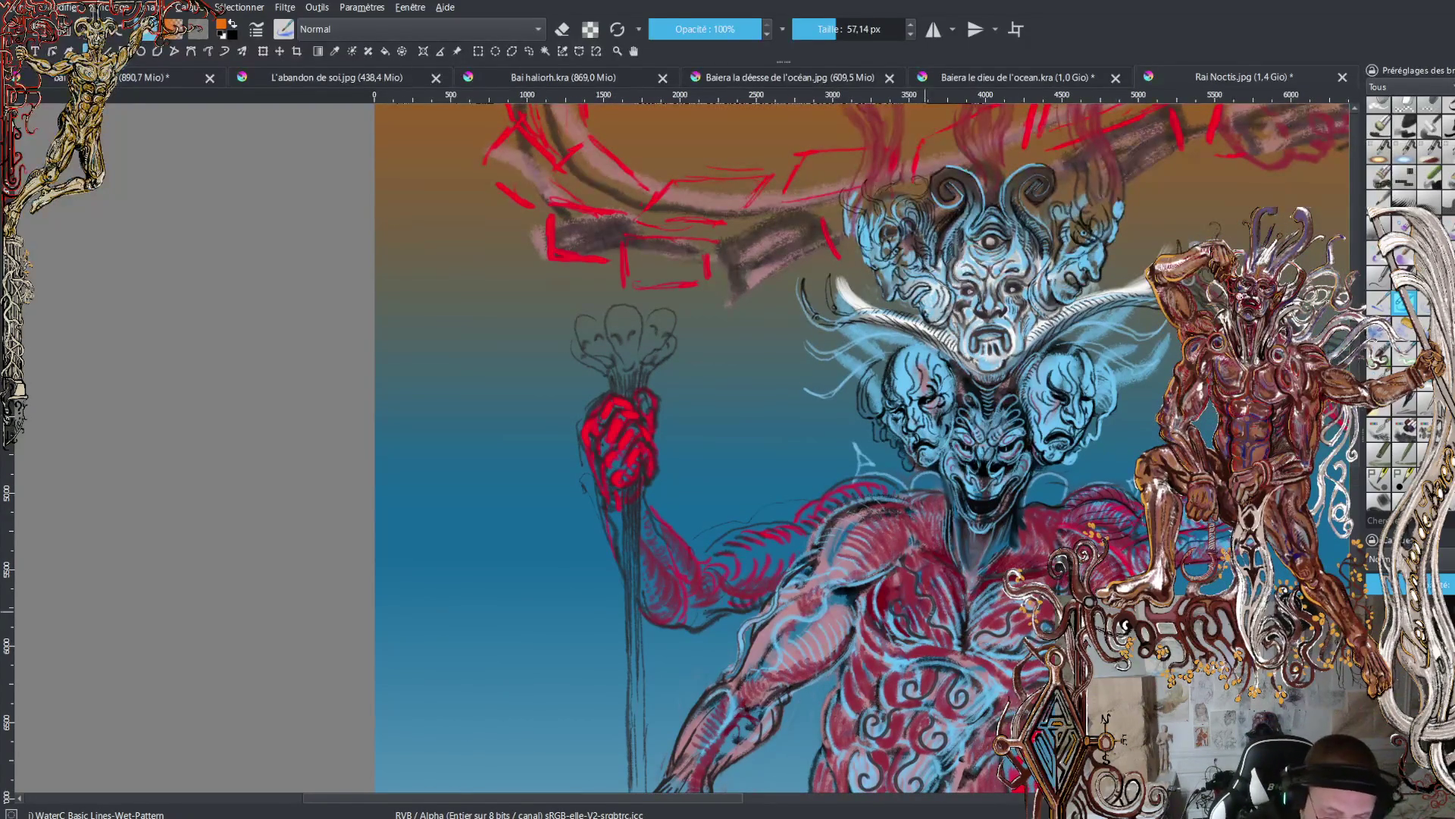
- Sample the chest's dark red and shade the torso, alternating between maroon and black
ctrl+click(1010, 555)
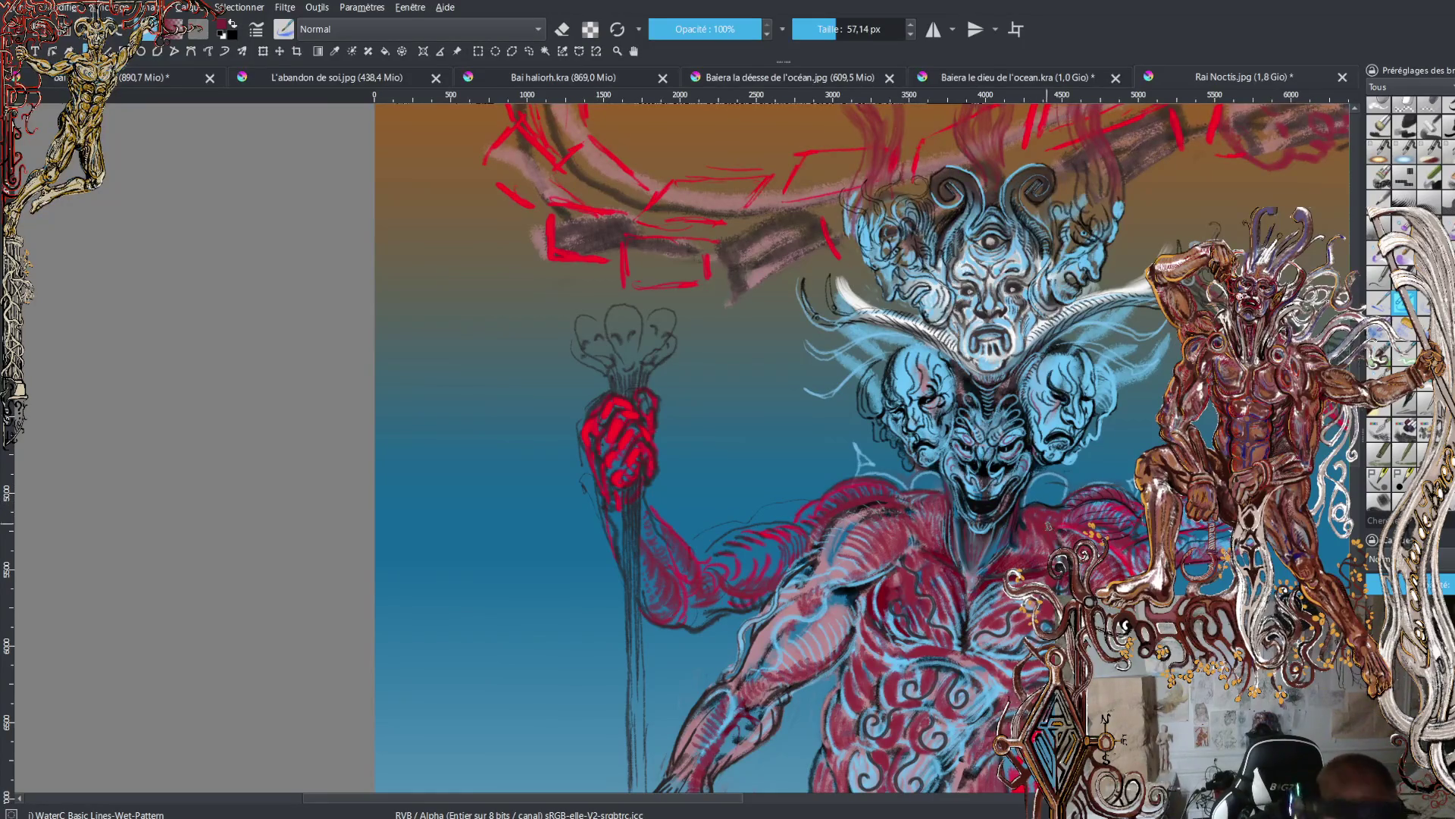
key(x)
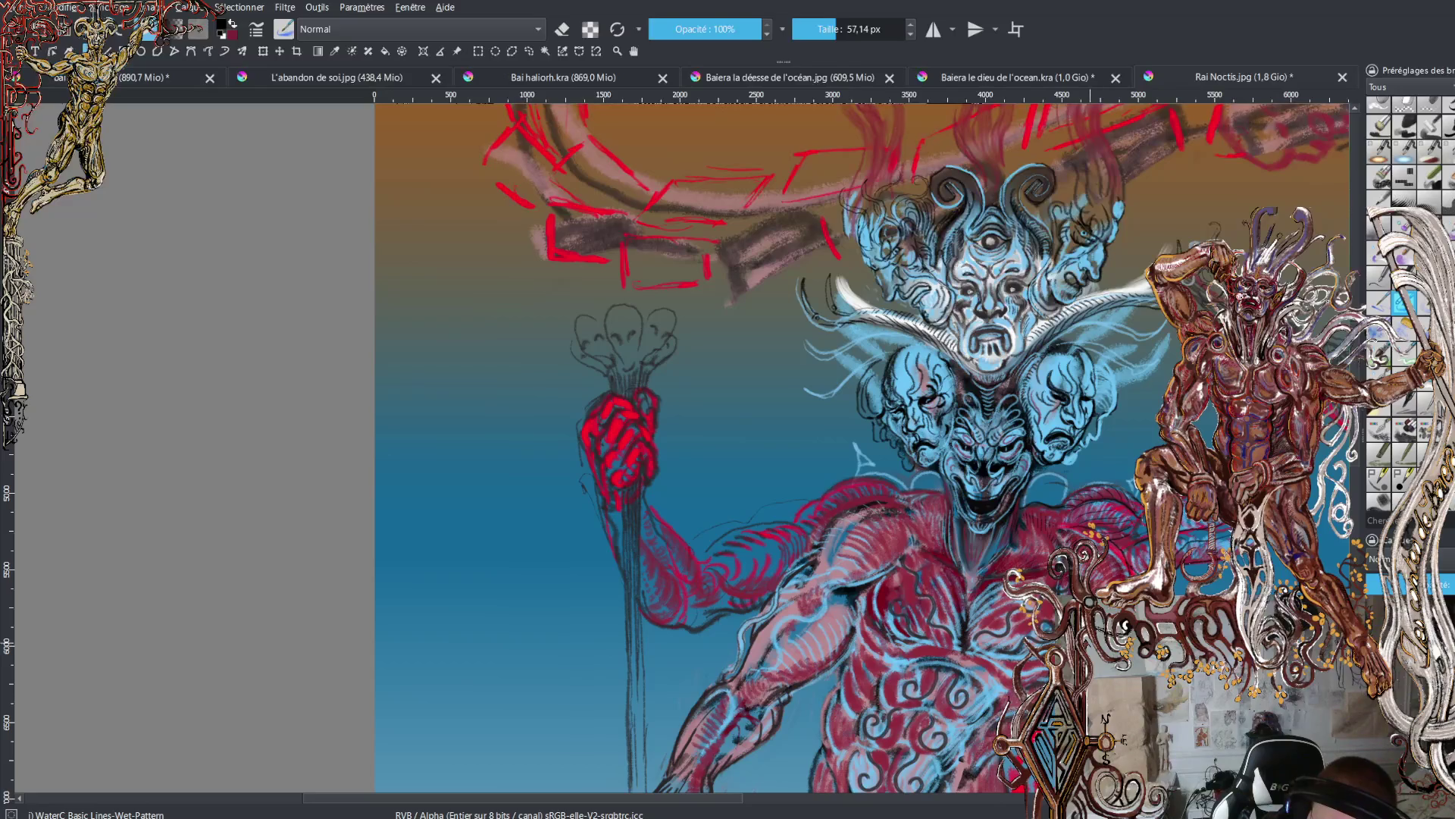
key(x)
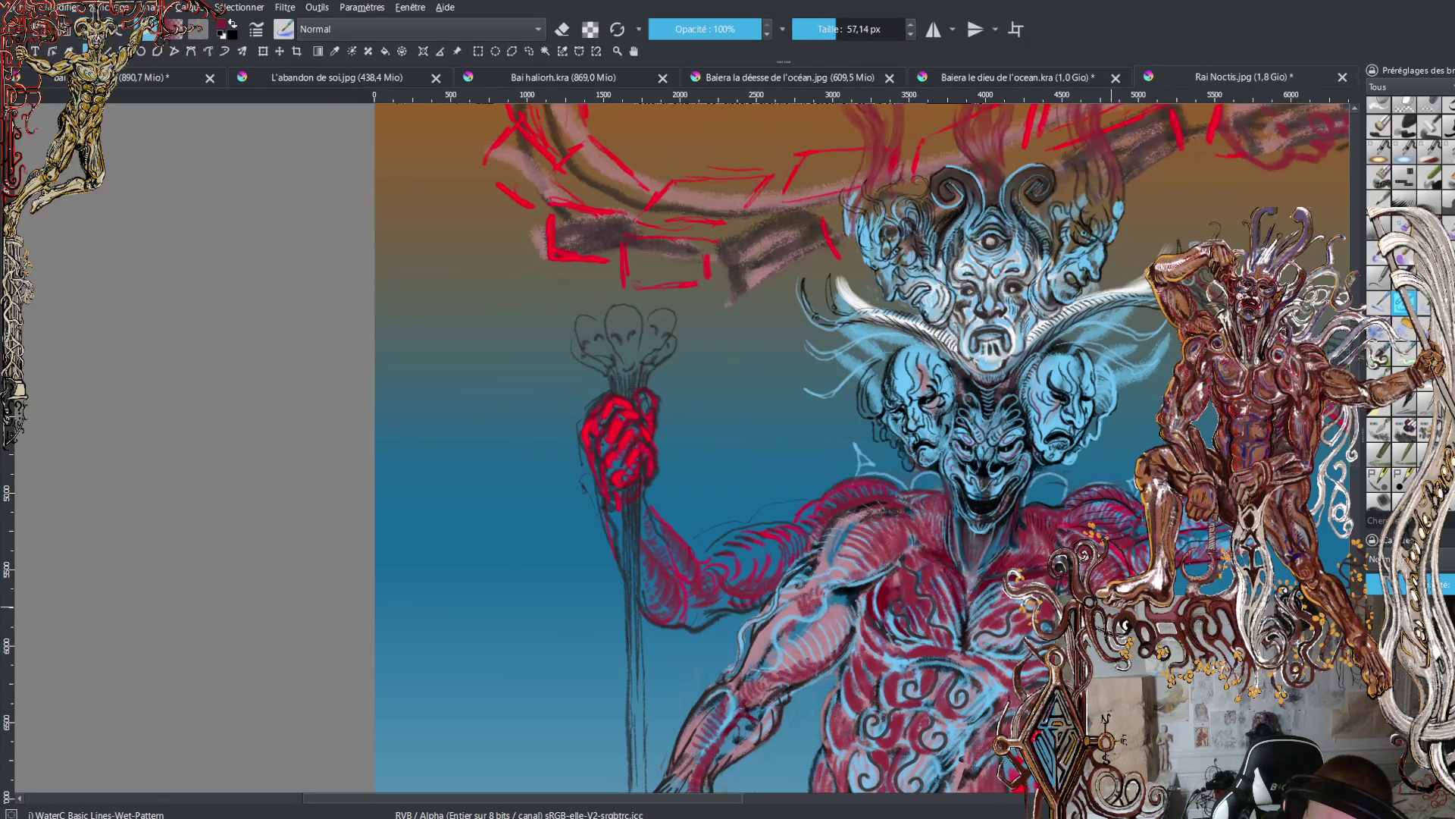
key(x)
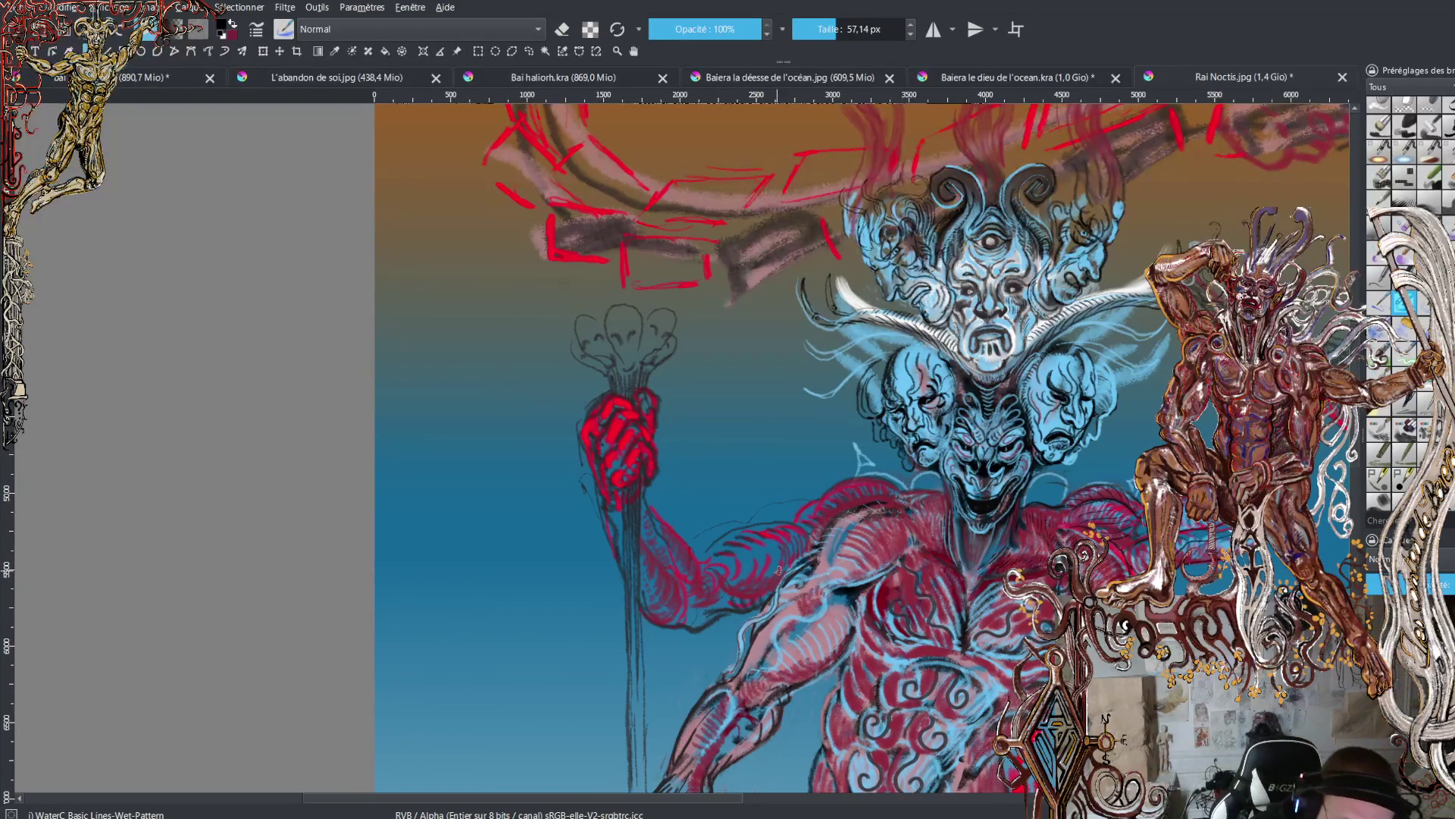
key(x)
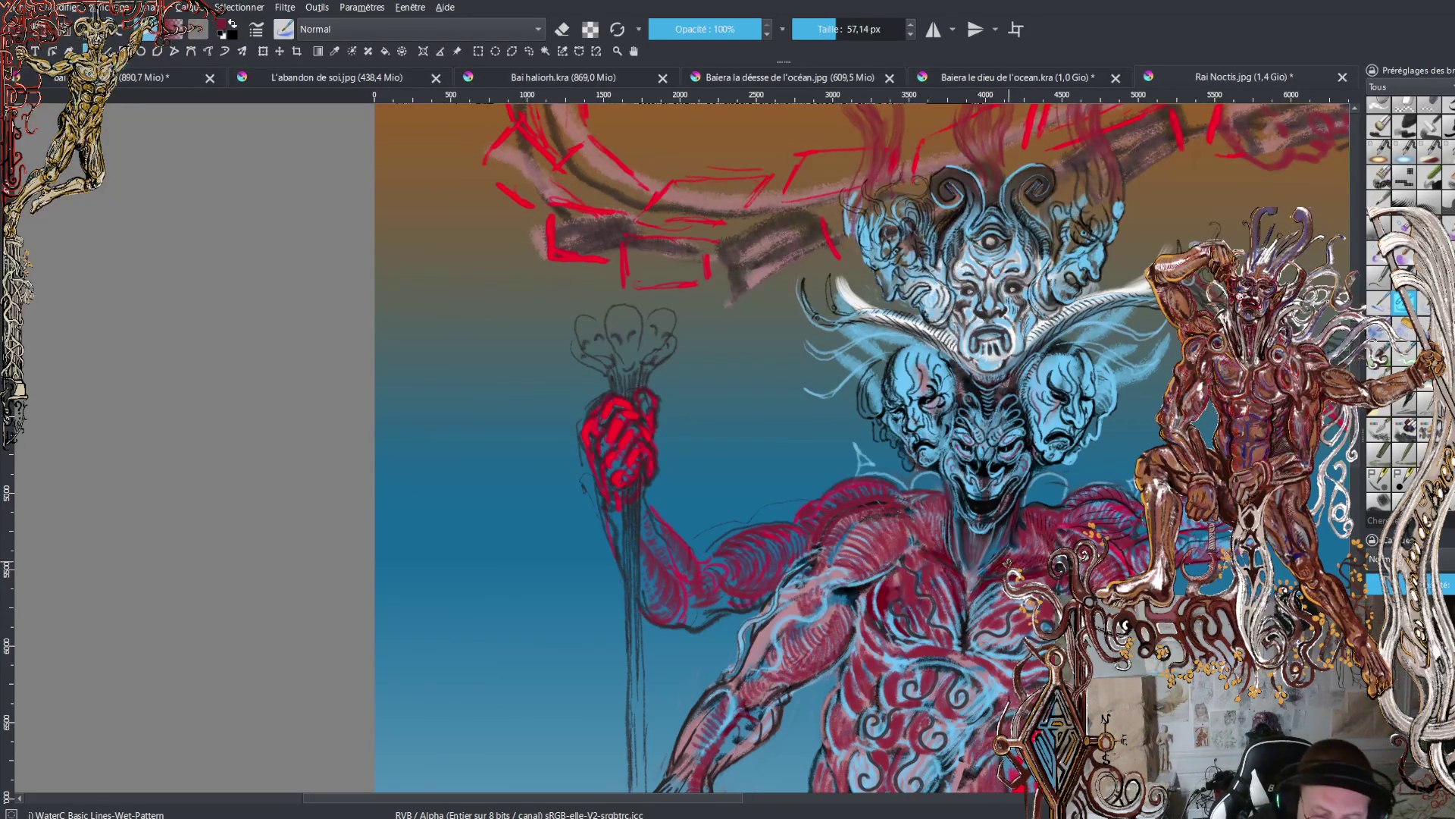
key(x)
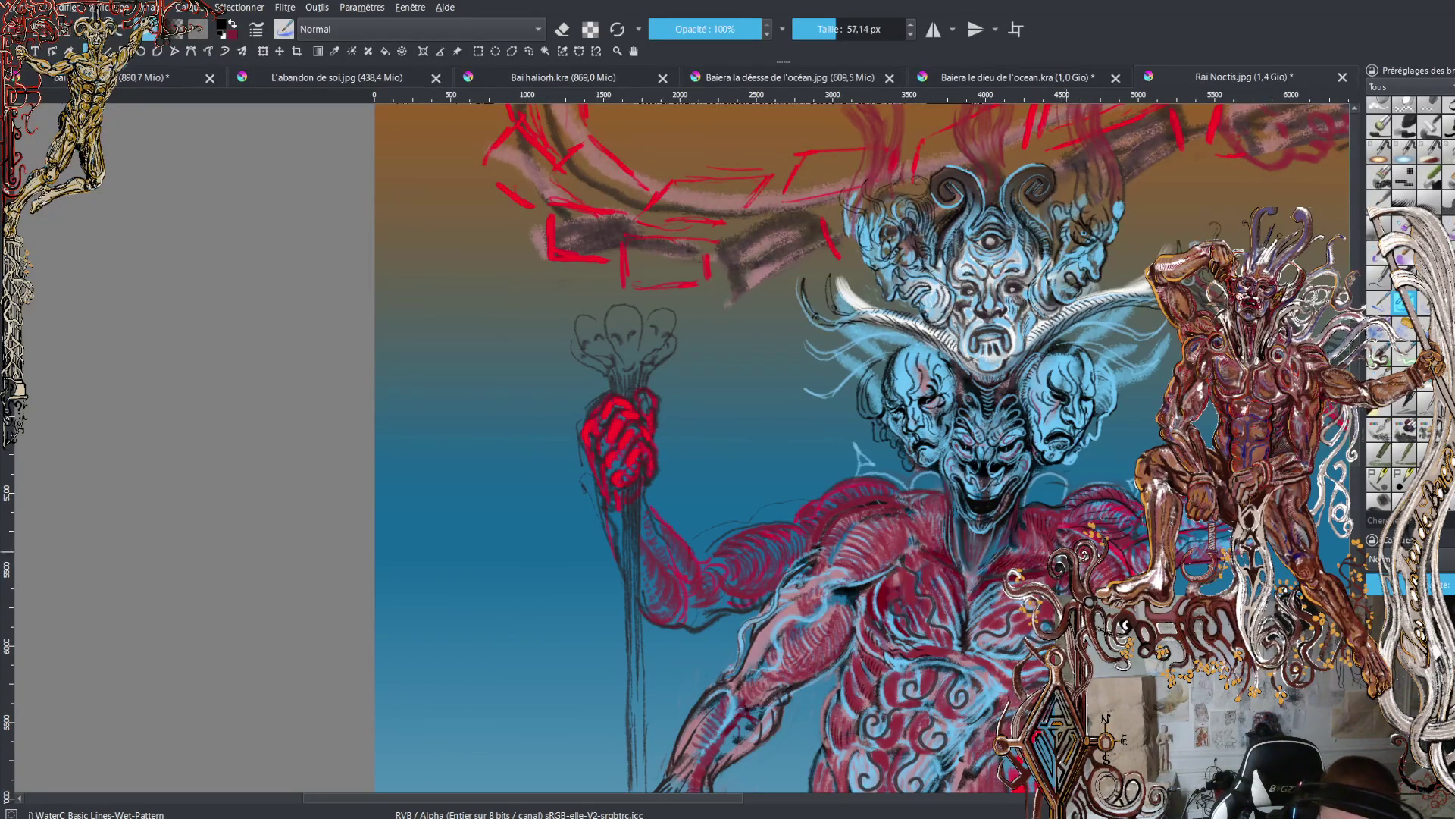
- Zoom out and pan to frame the whole figure with its curled tail
key(minus)
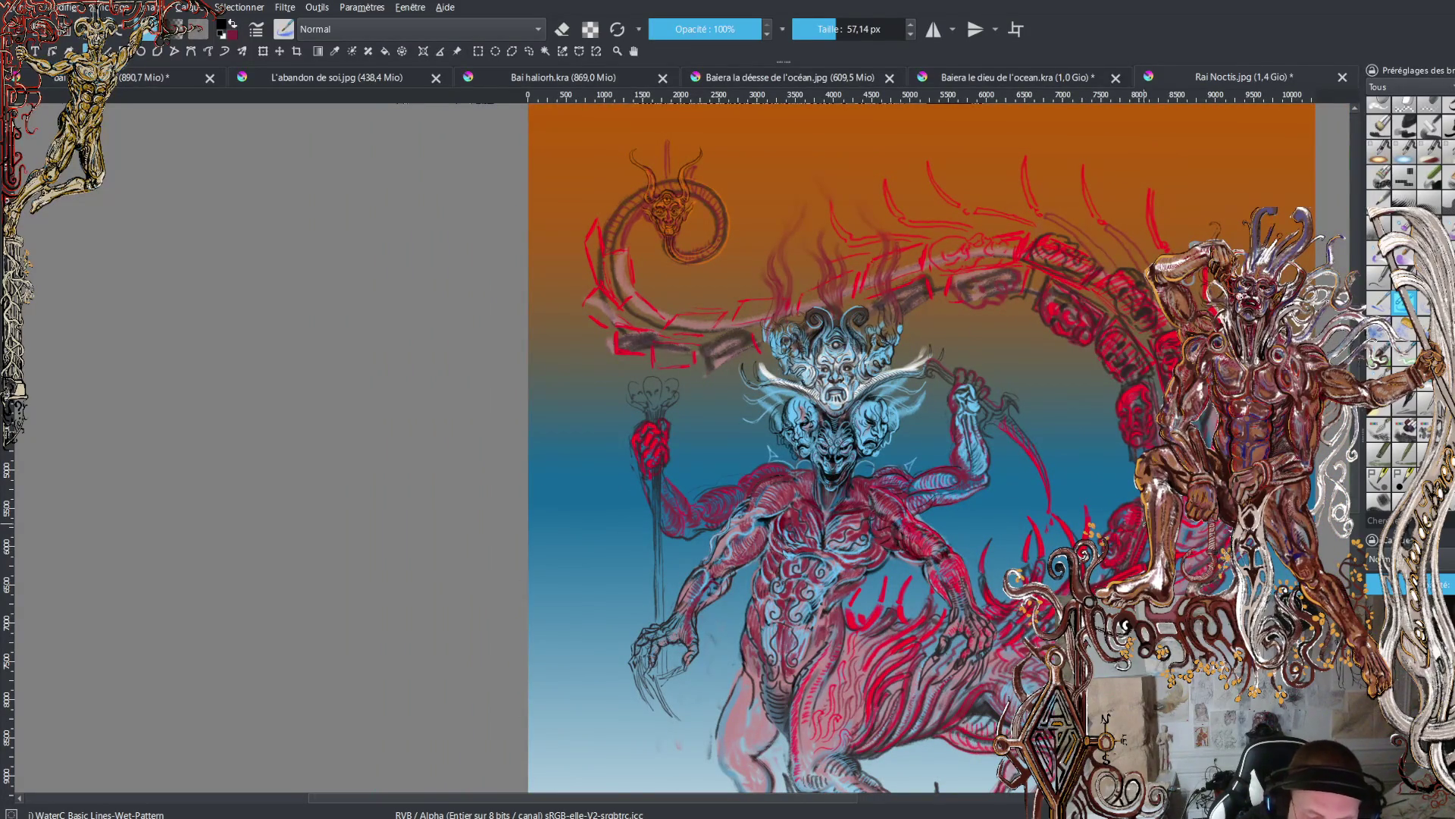
key(plus)
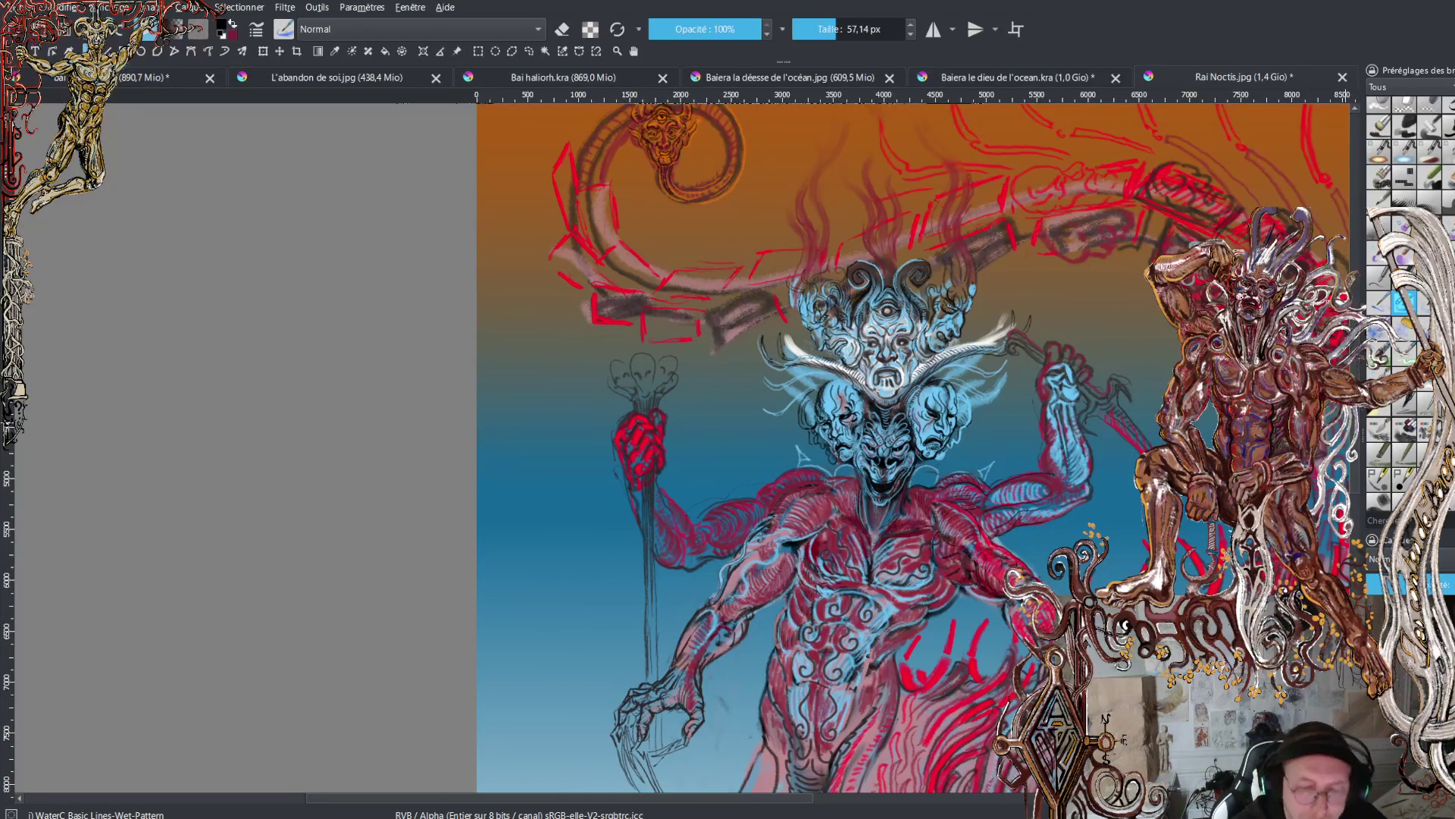
scroll(864, 447, up, 3)
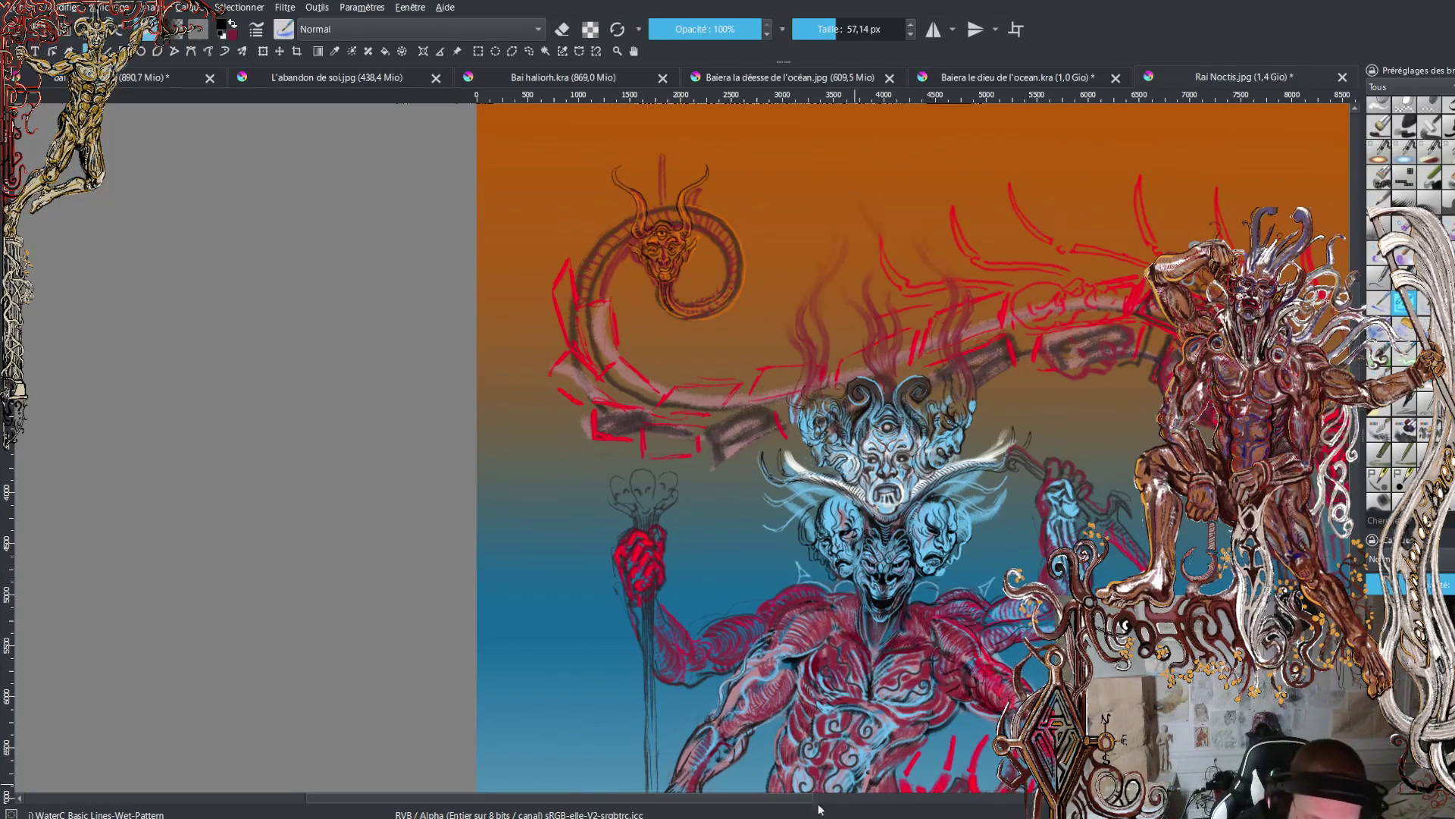
drag(819, 810, 959, 799)
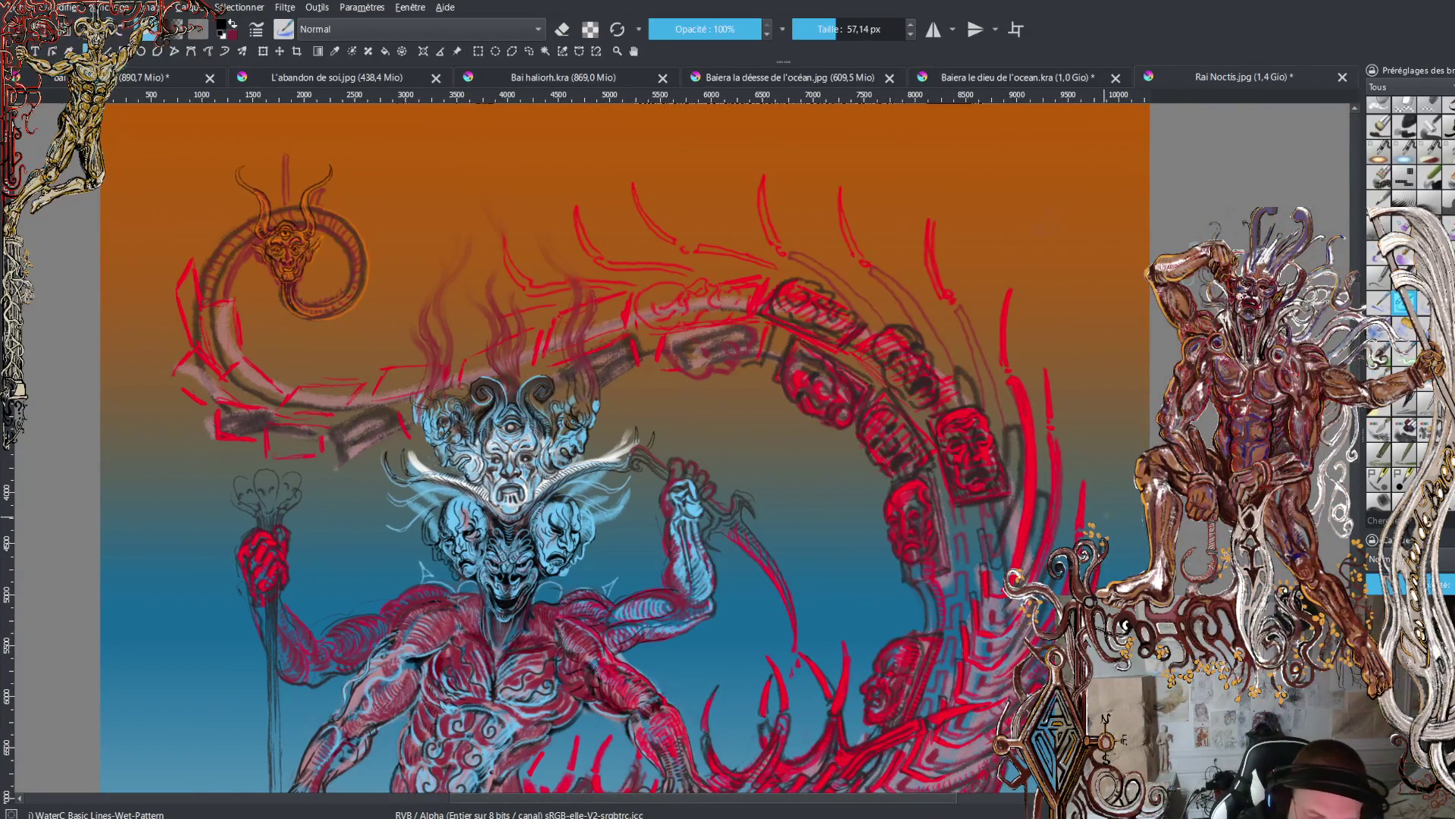
- Zoom in and scroll up to the boxed faces in the demon's tail
key(plus)
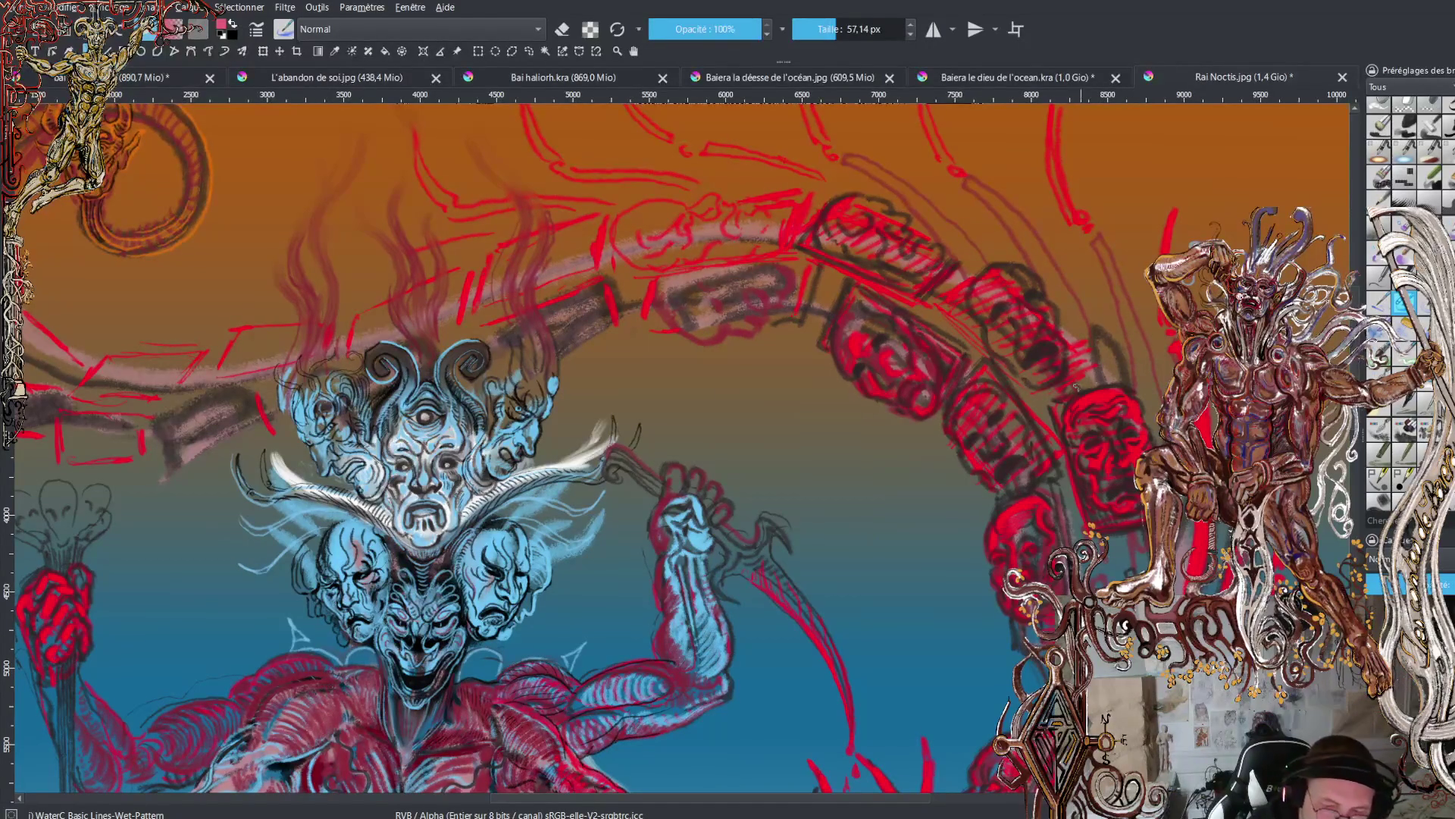
scroll(682, 447, up, 3)
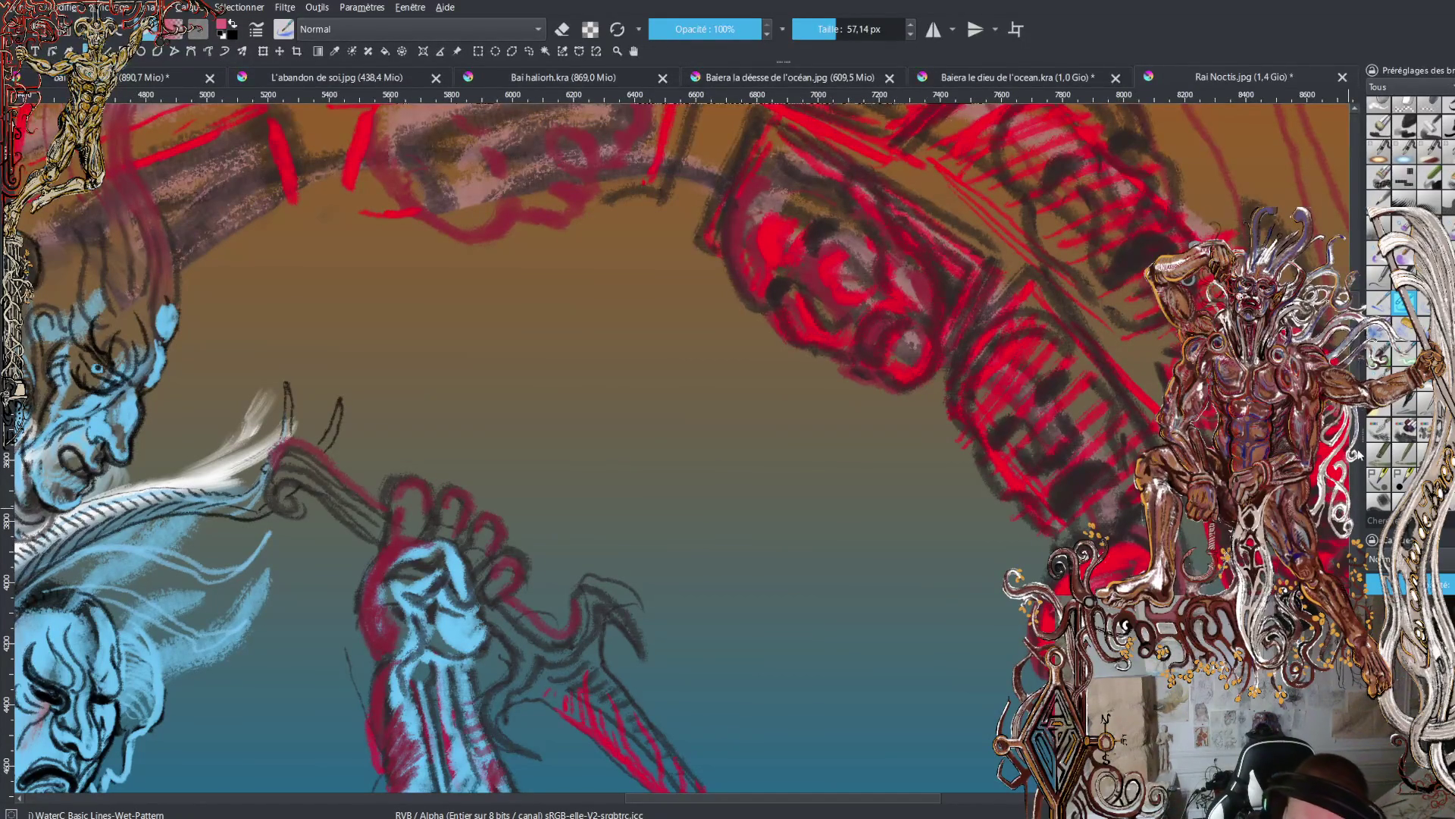
- Darken the red tail face's mouth in black, switch back to pink, and zoom out
scroll(682, 447, down, 5)
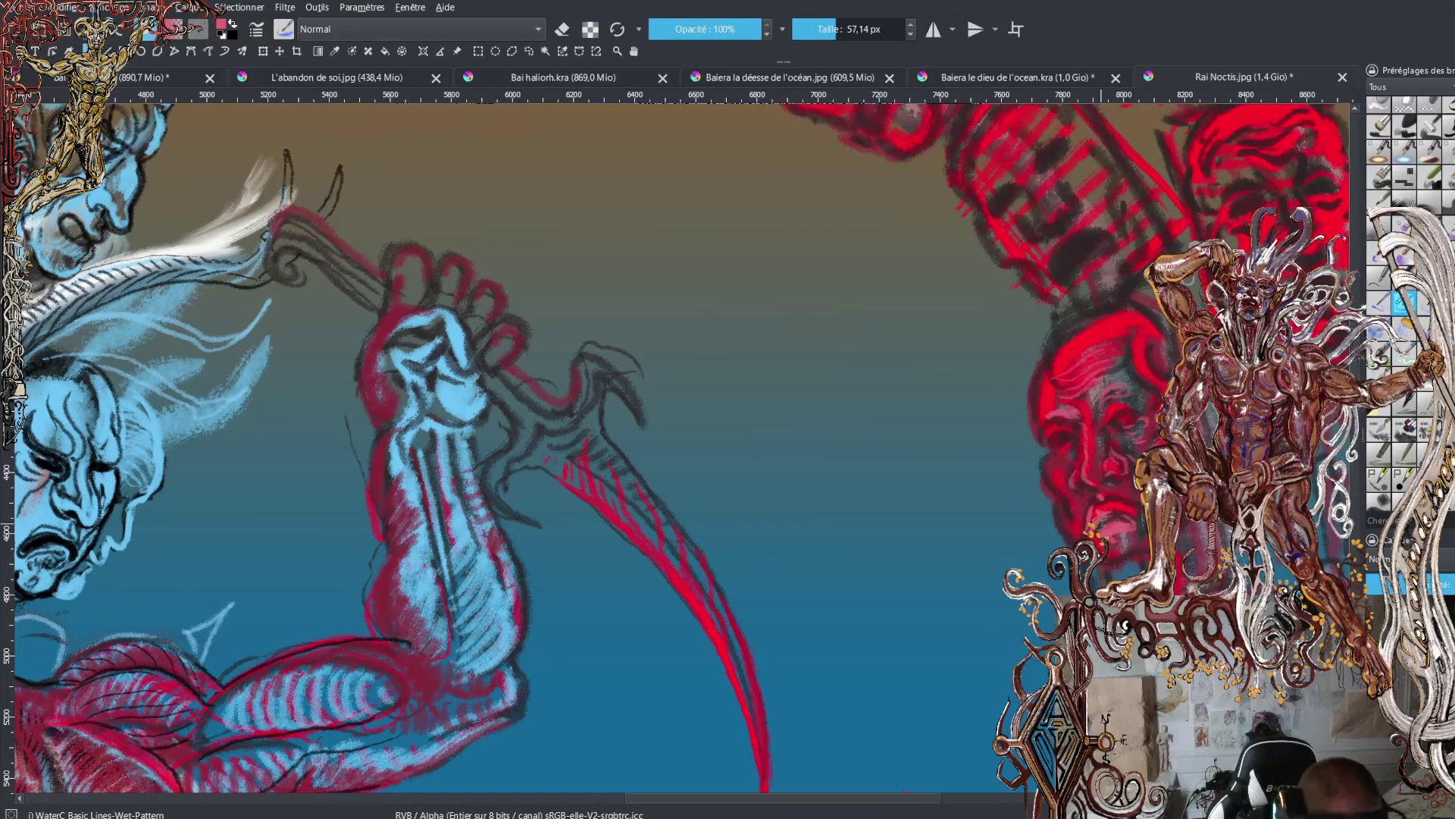
key(x)
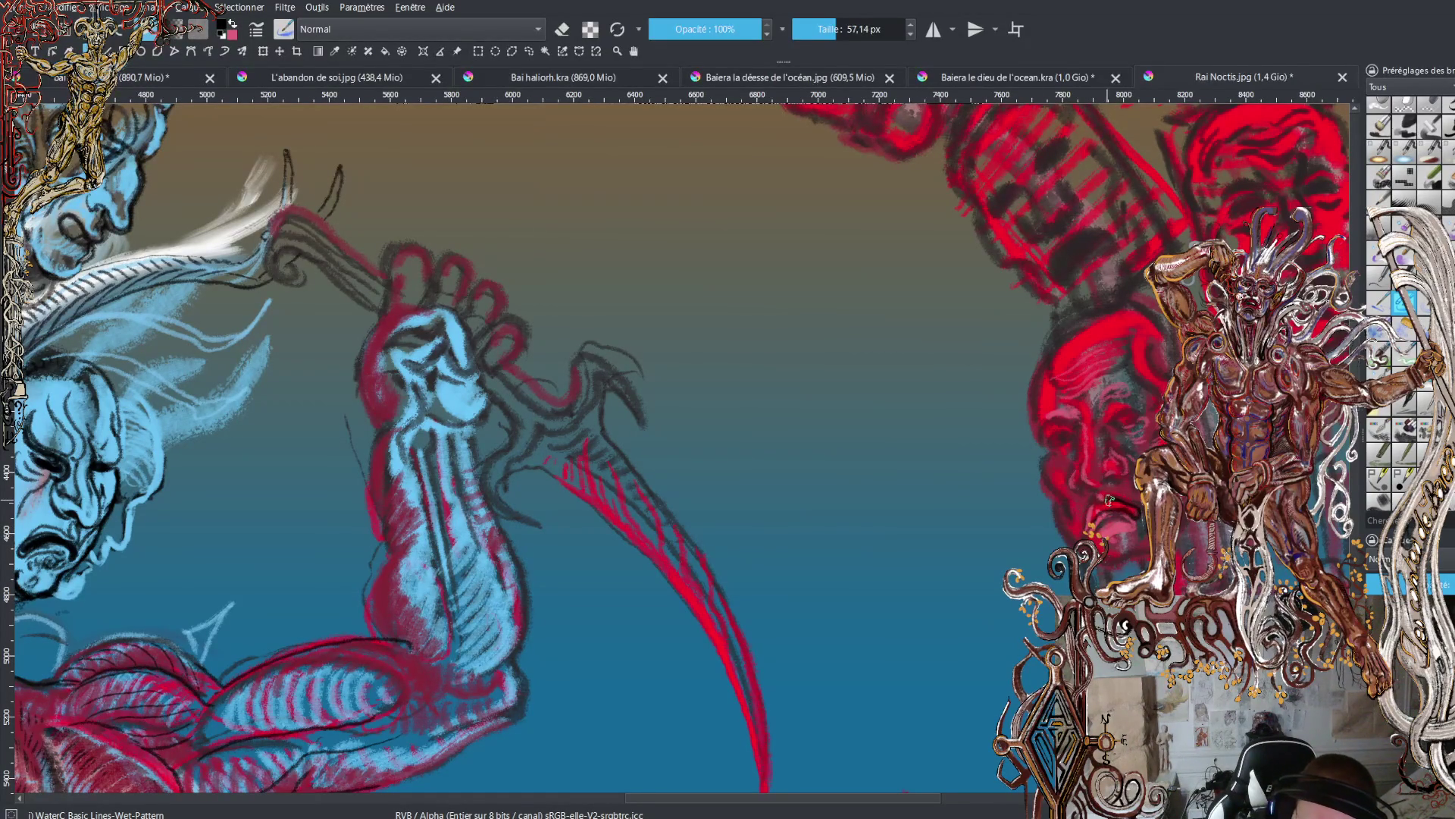
mouse_move(1109, 500)
mouse_down()
mouse_move(1086, 526)
mouse_move(1099, 546)
mouse_up()
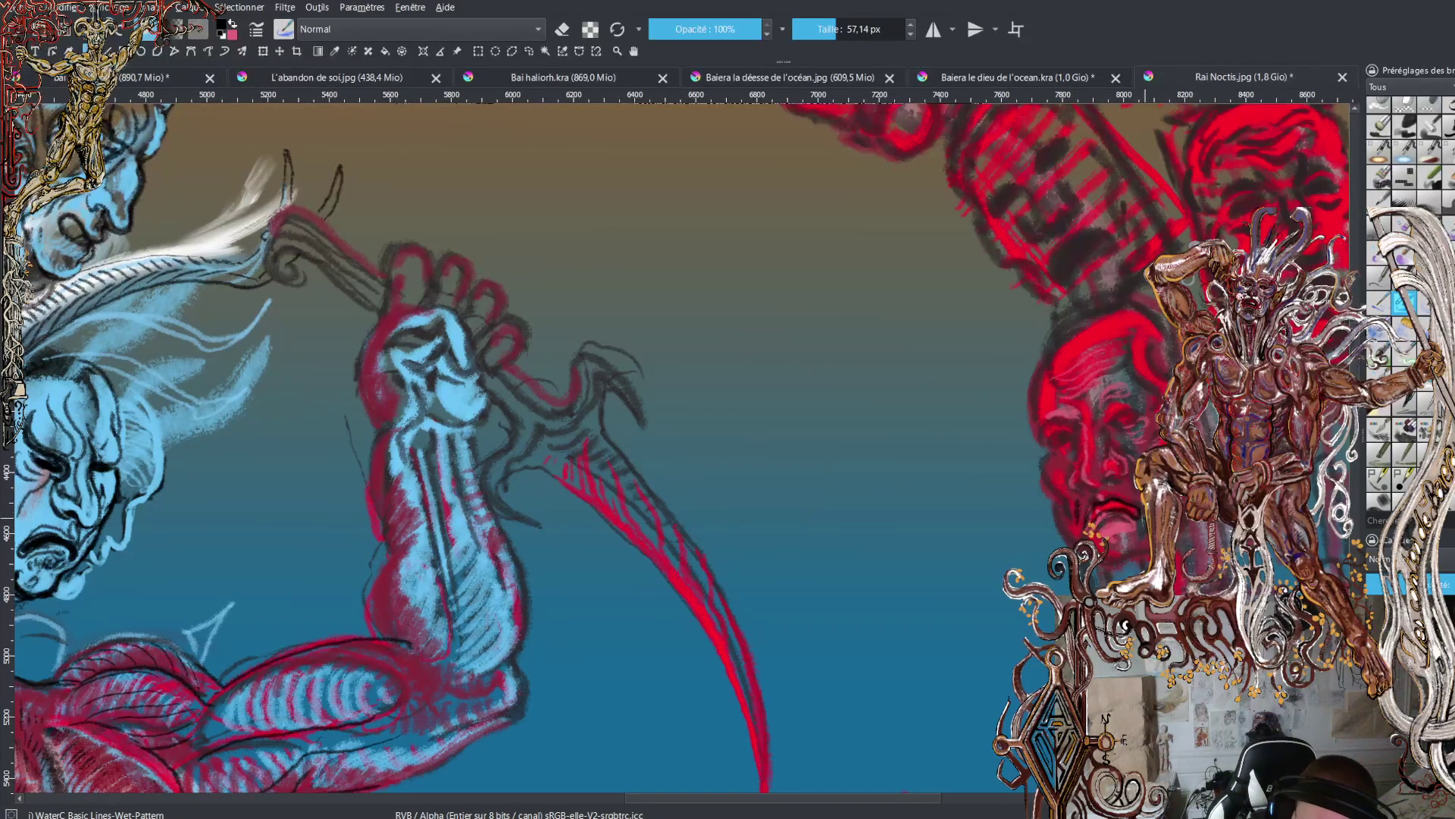
key(x)
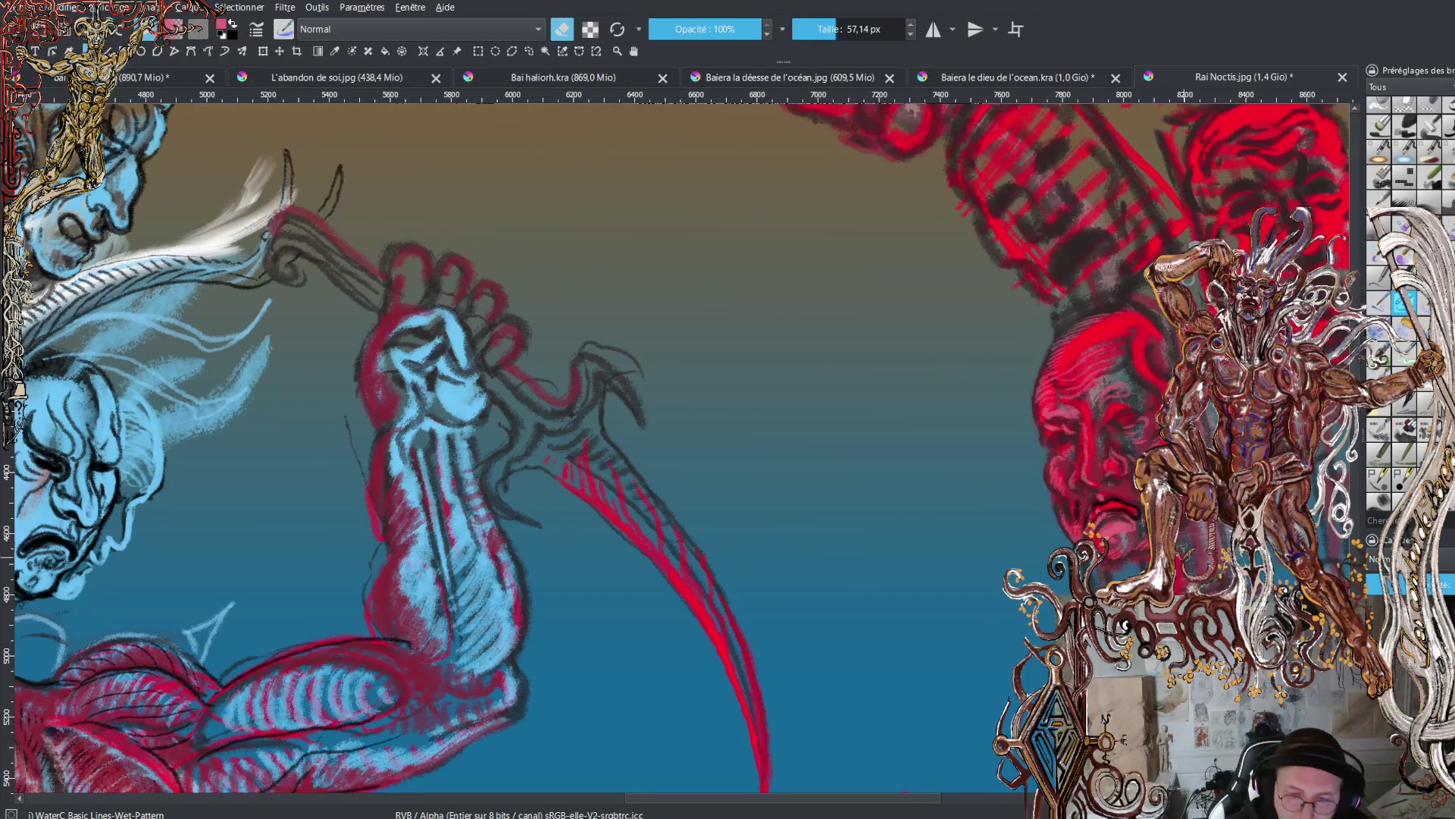
key(minus)
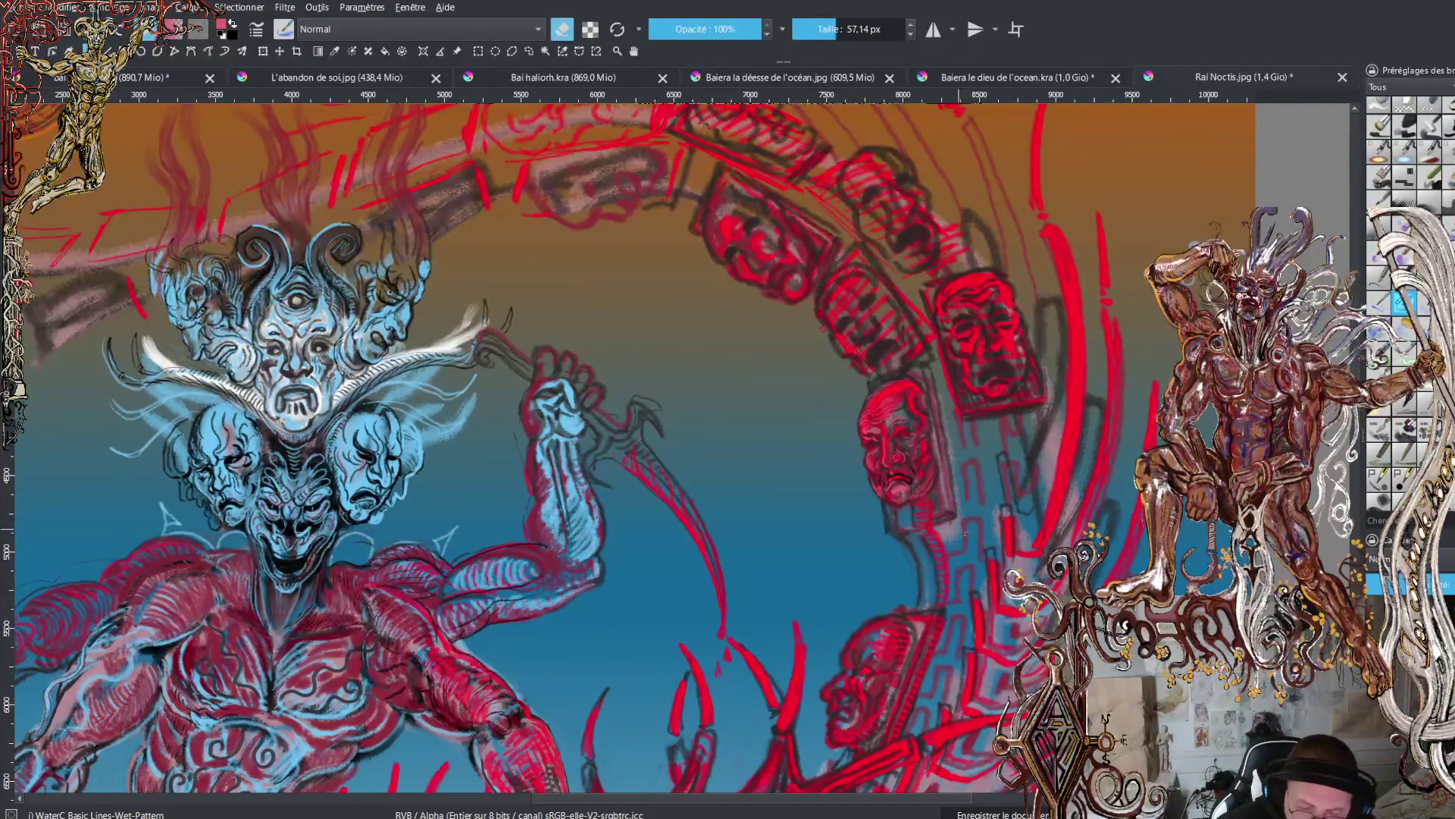
- Centre the whole demon, then move the leftmost tab before Rai Noctis.jpg, showing bai lumidaé.jpg
drag(1068, 440, 1177, 326)
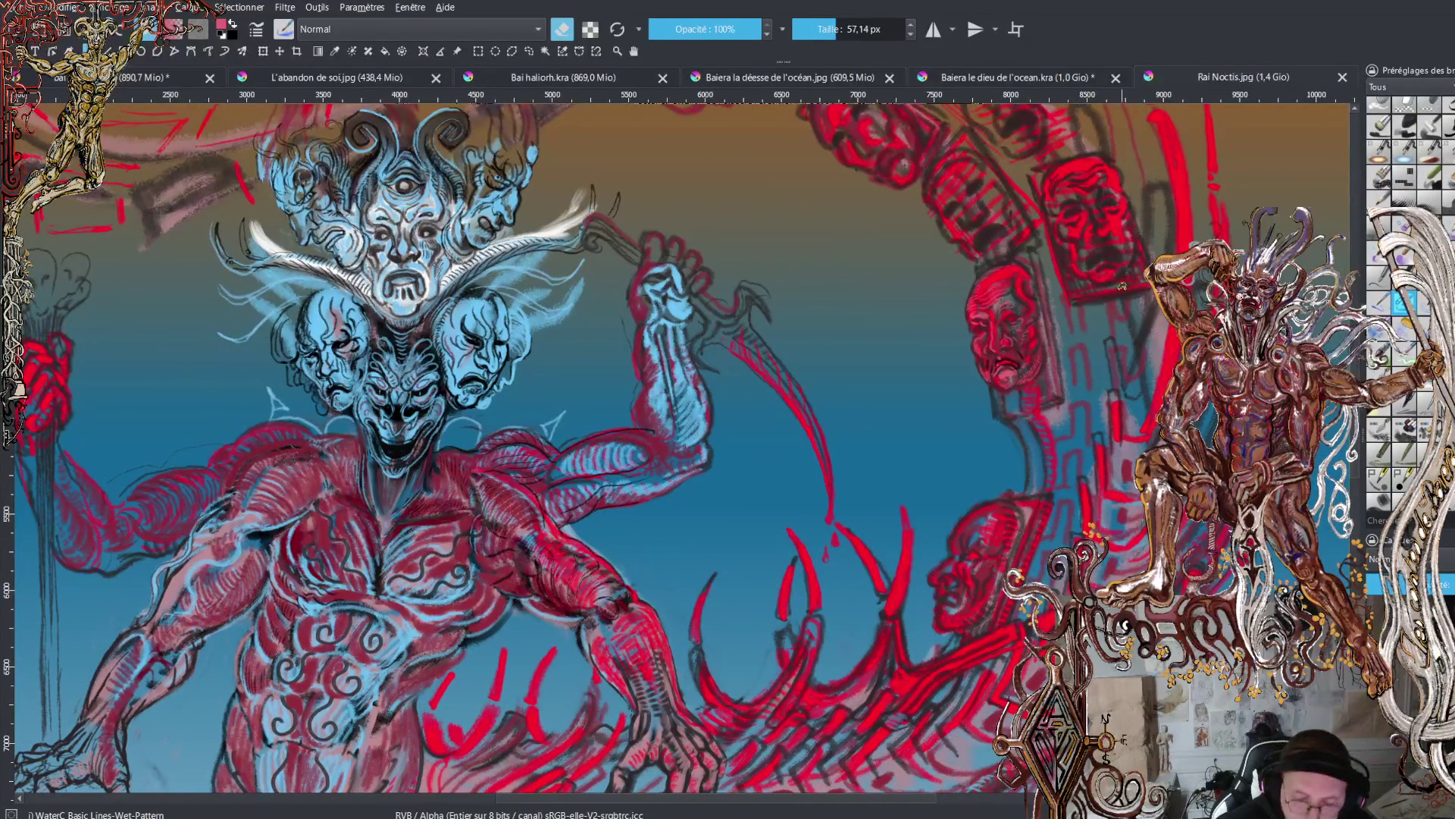
scroll(1141, 365, down, 3)
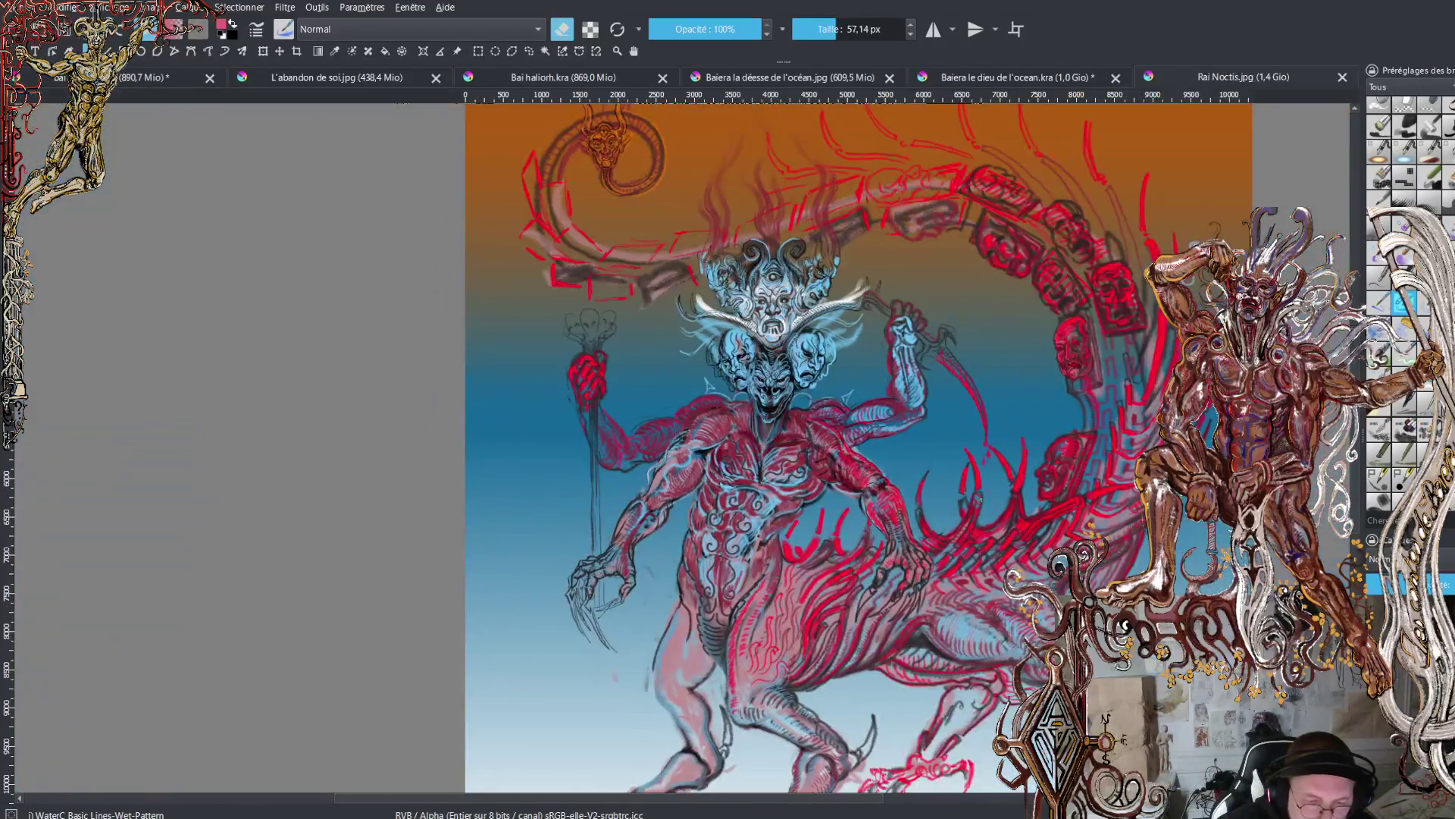
drag(1141, 365, 1020, 267)
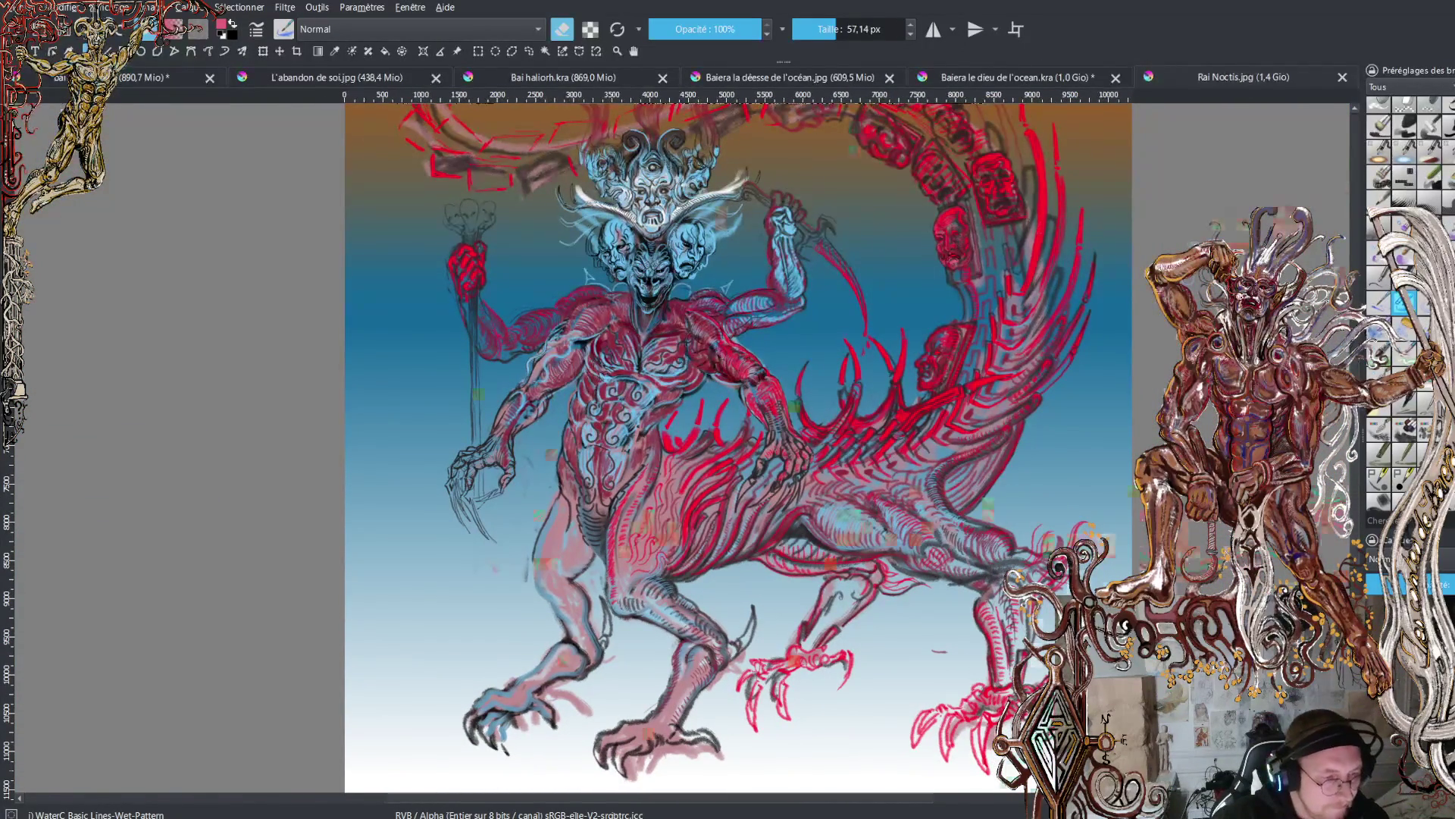
drag(90, 76, 998, 74)
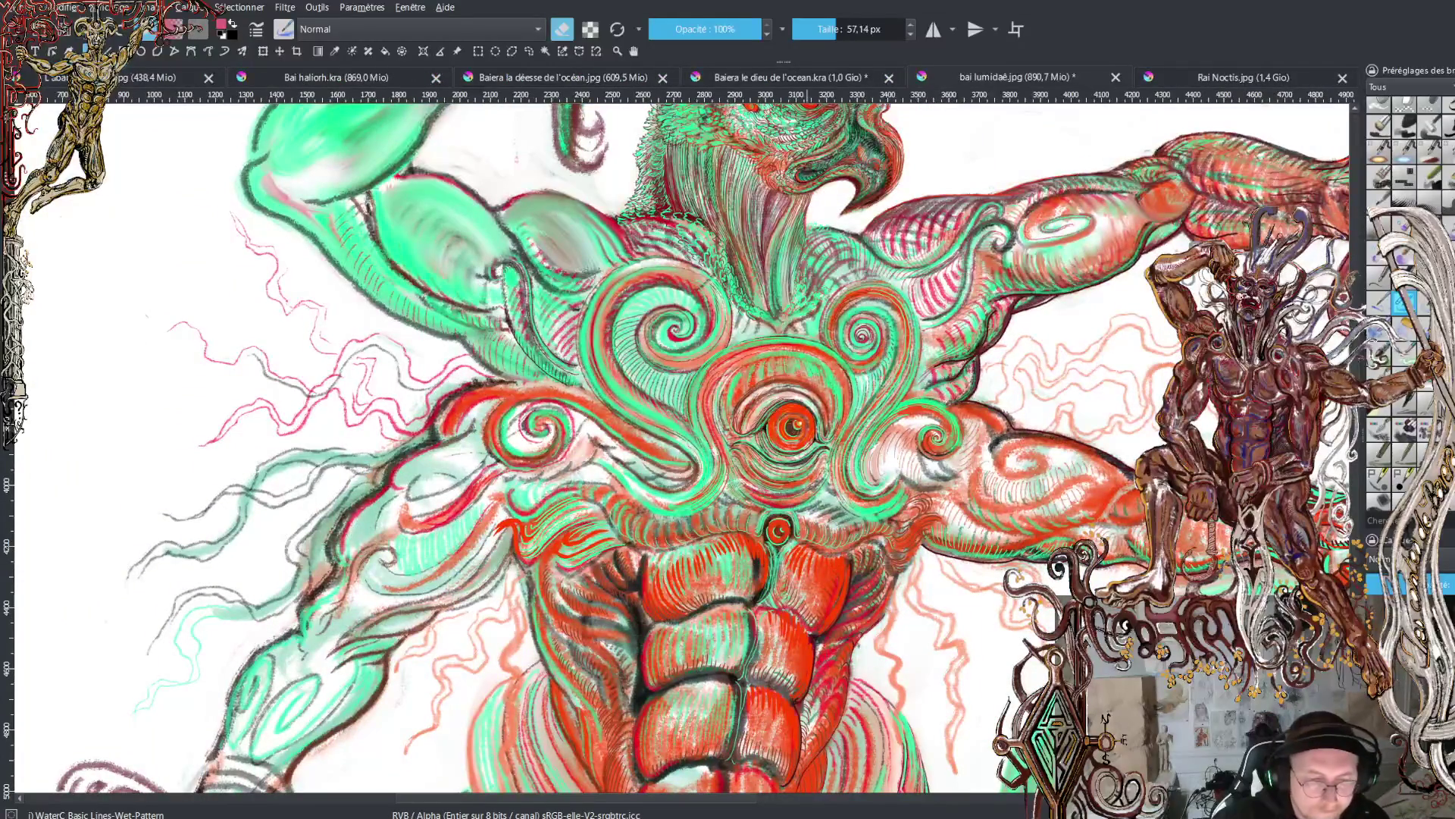
- Reorder tabs and cycle through the other open paintings, ending on Rai Noctis.jpg
drag(588, 79, 255, 79)
drag(734, 73, 156, 79)
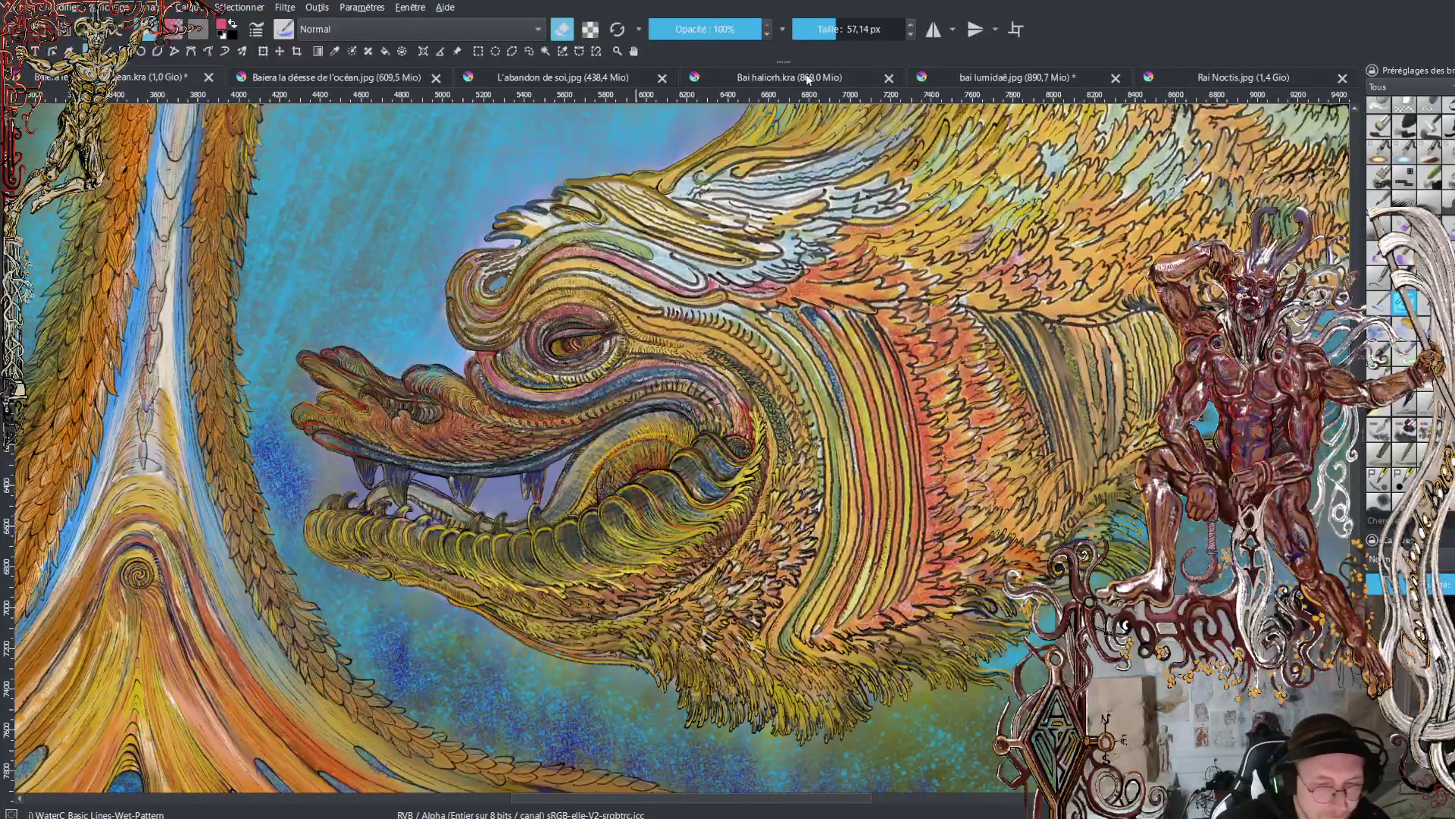
click(564, 79)
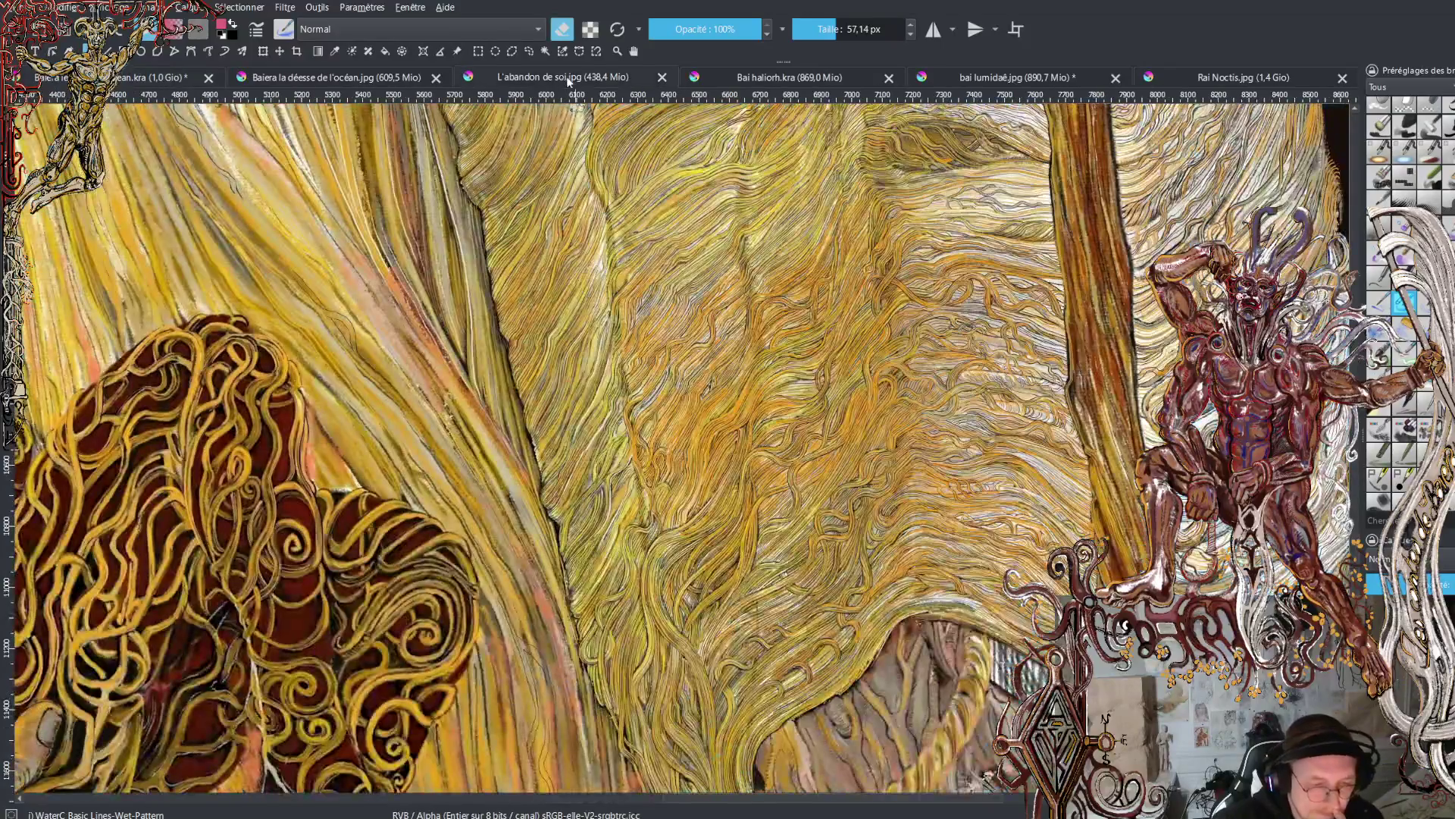
click(767, 79)
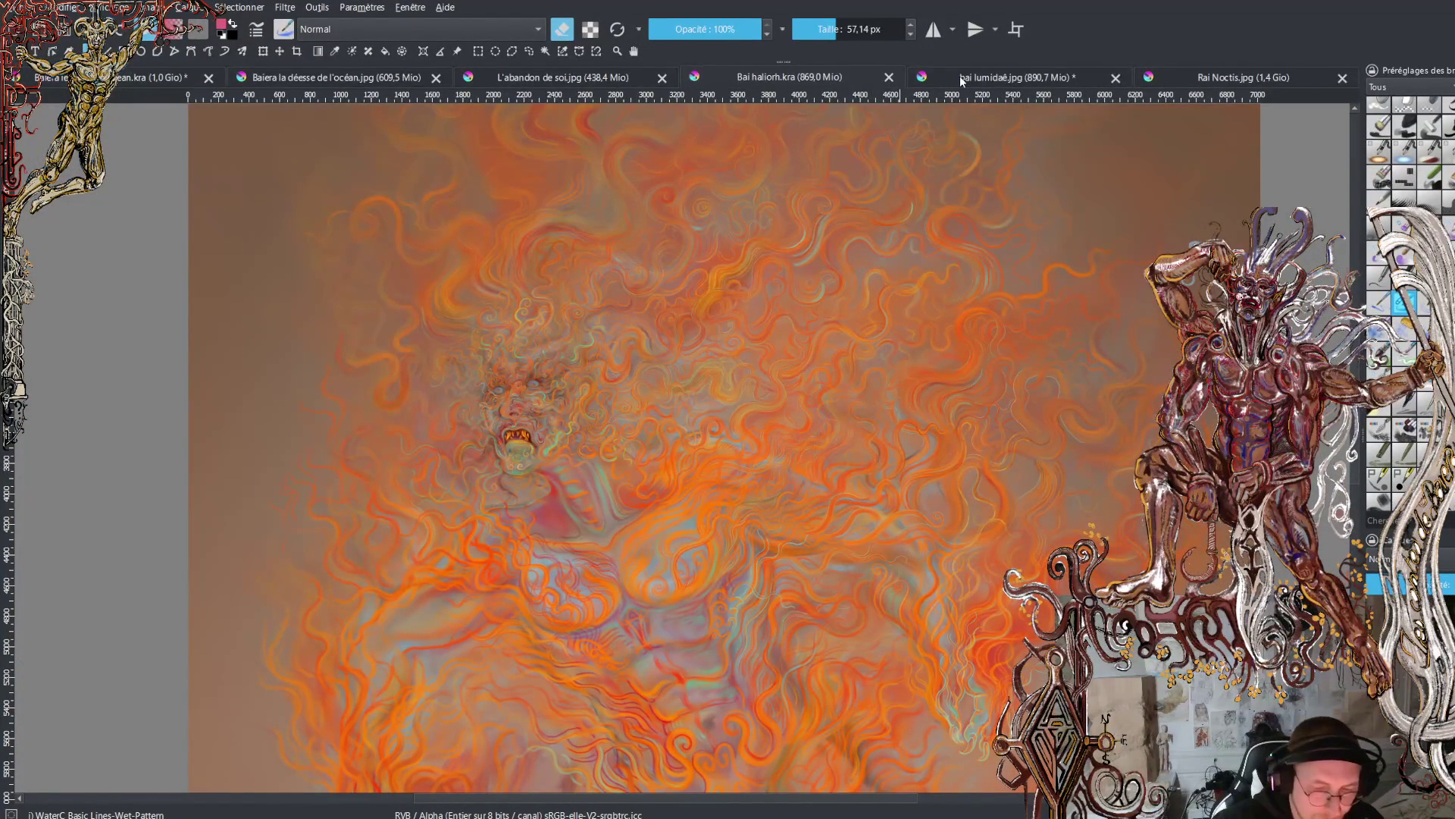
click(961, 79)
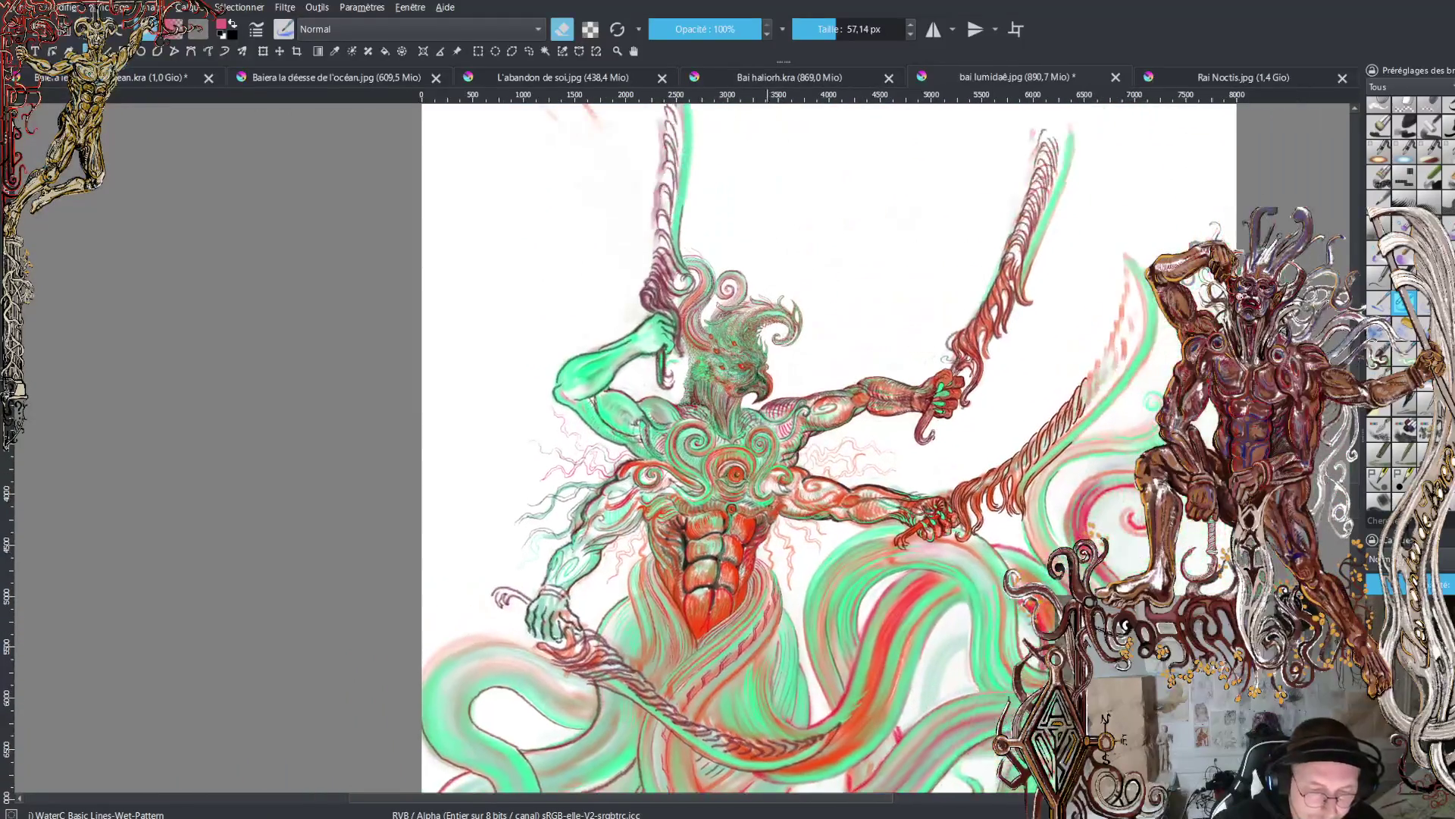
key(plus)
key(plus)
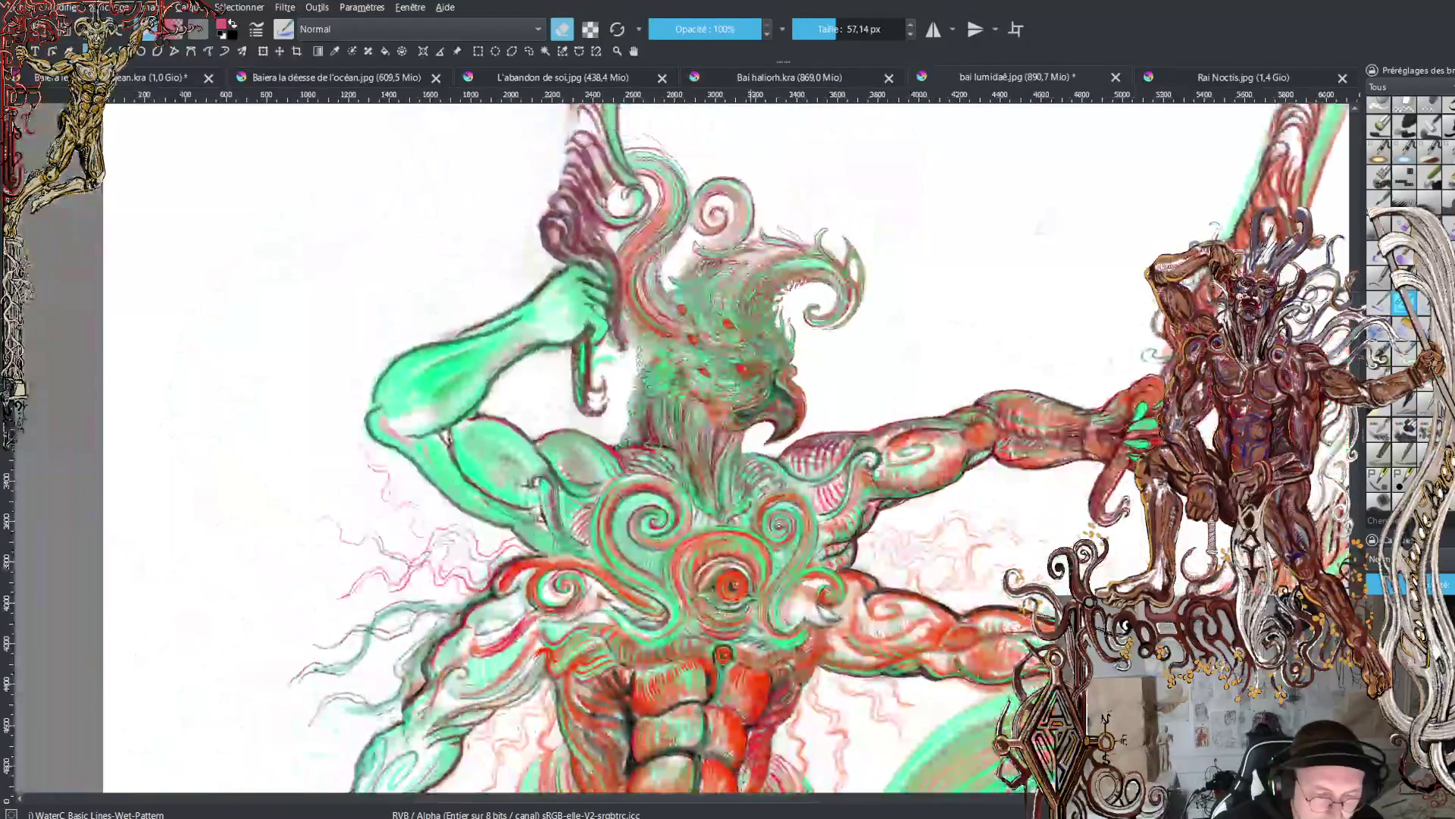
click(1205, 78)
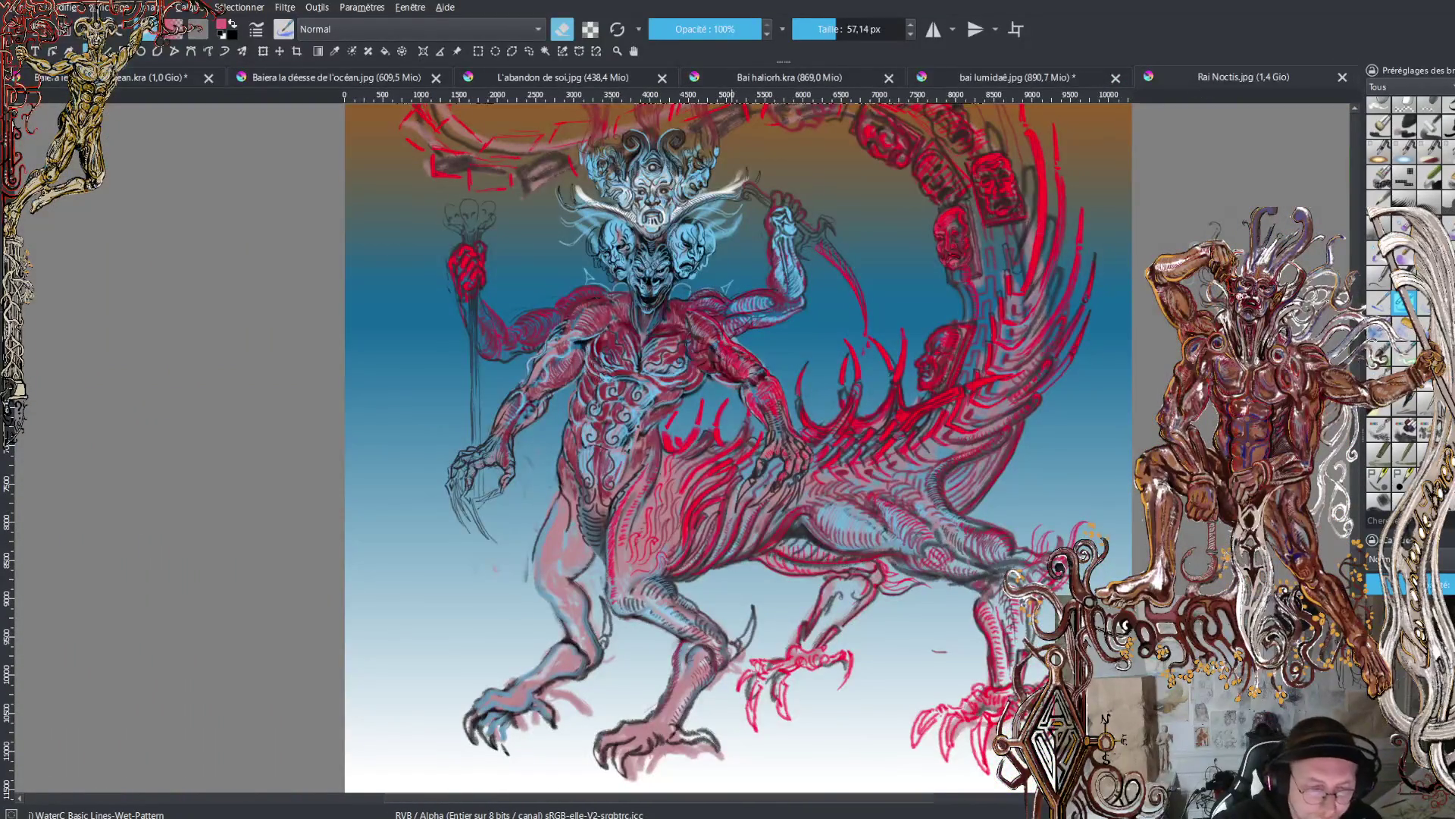
scroll(741, 442, up, 3)
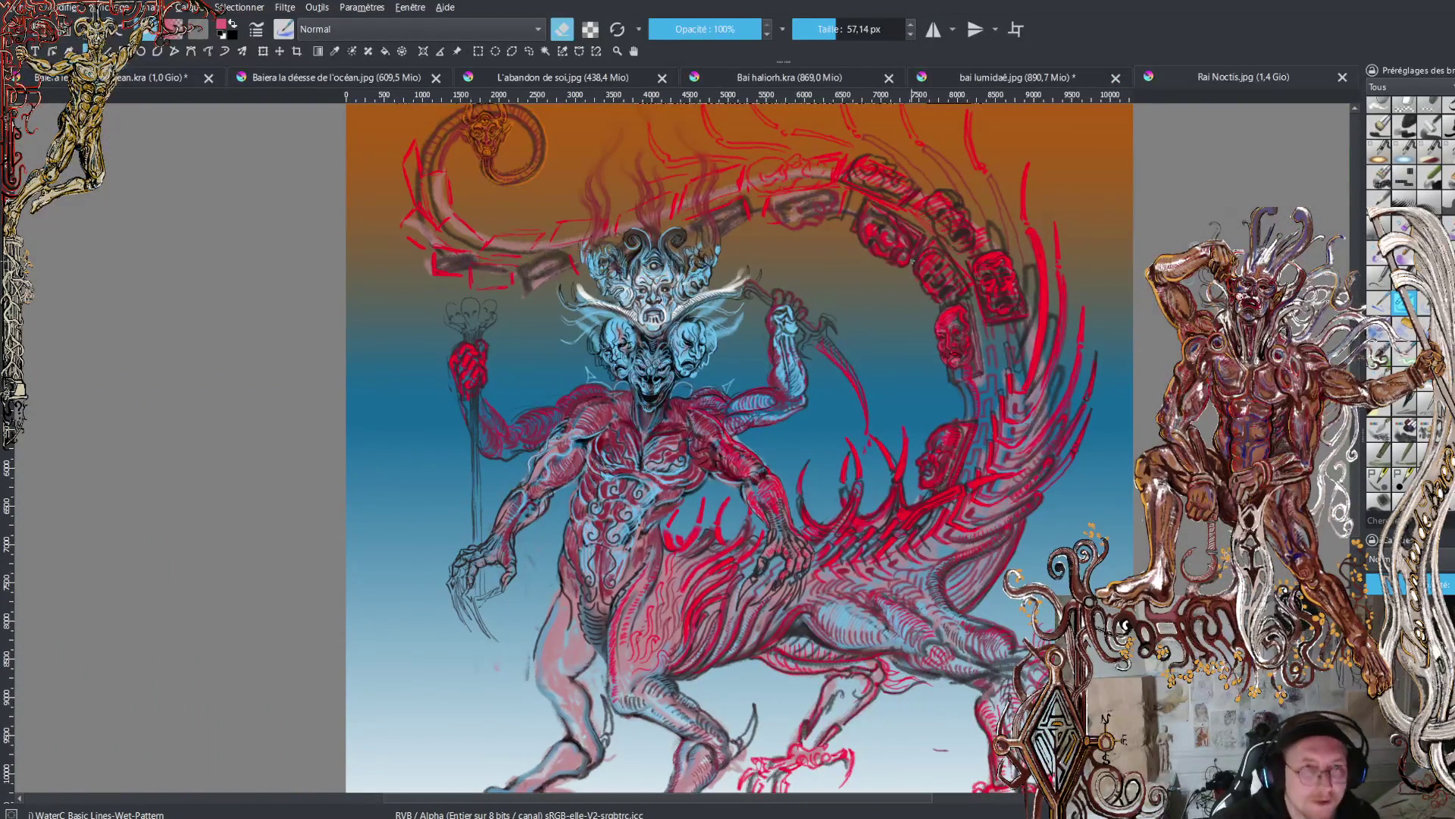
key(minus)
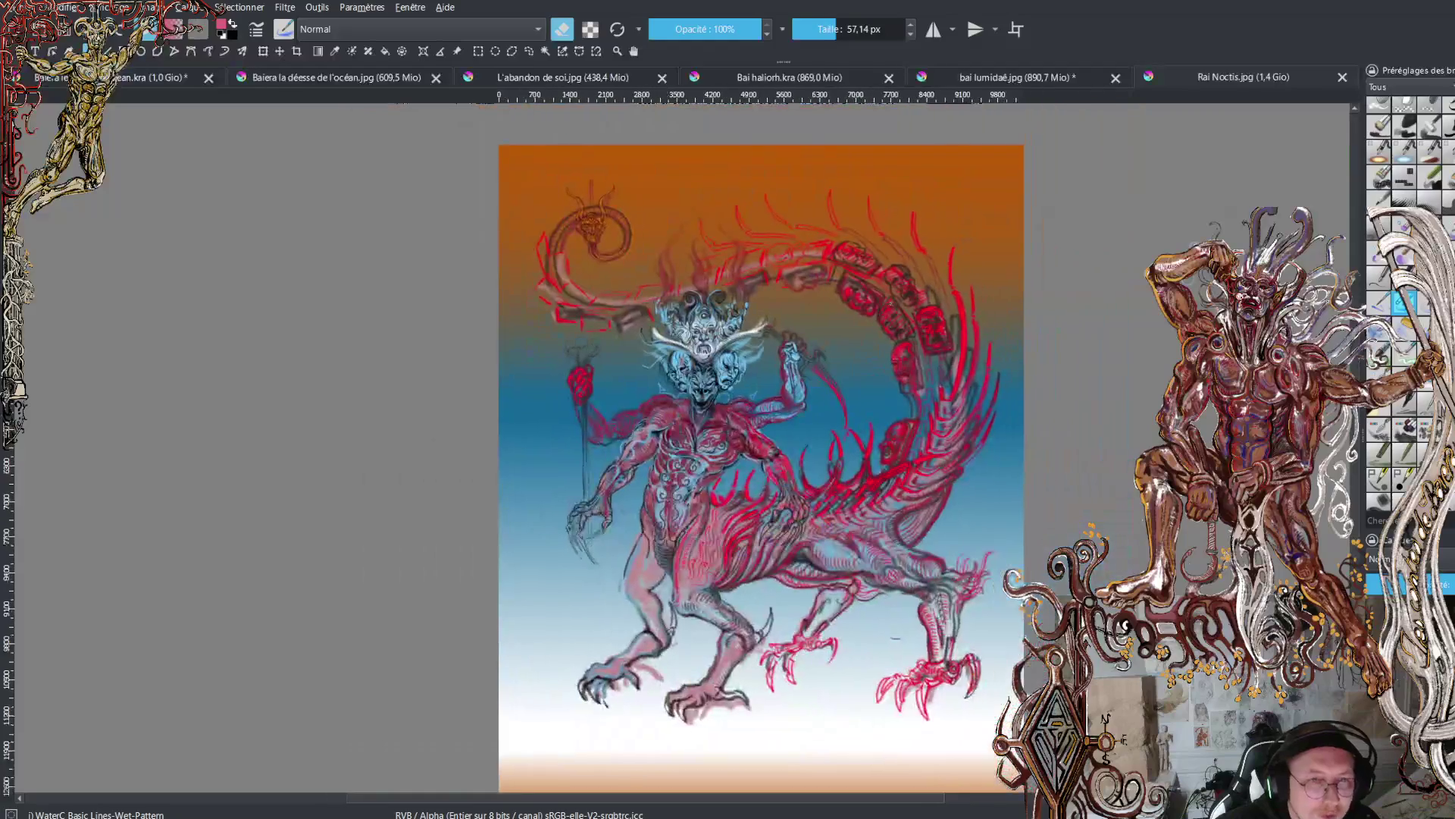
key(plus)
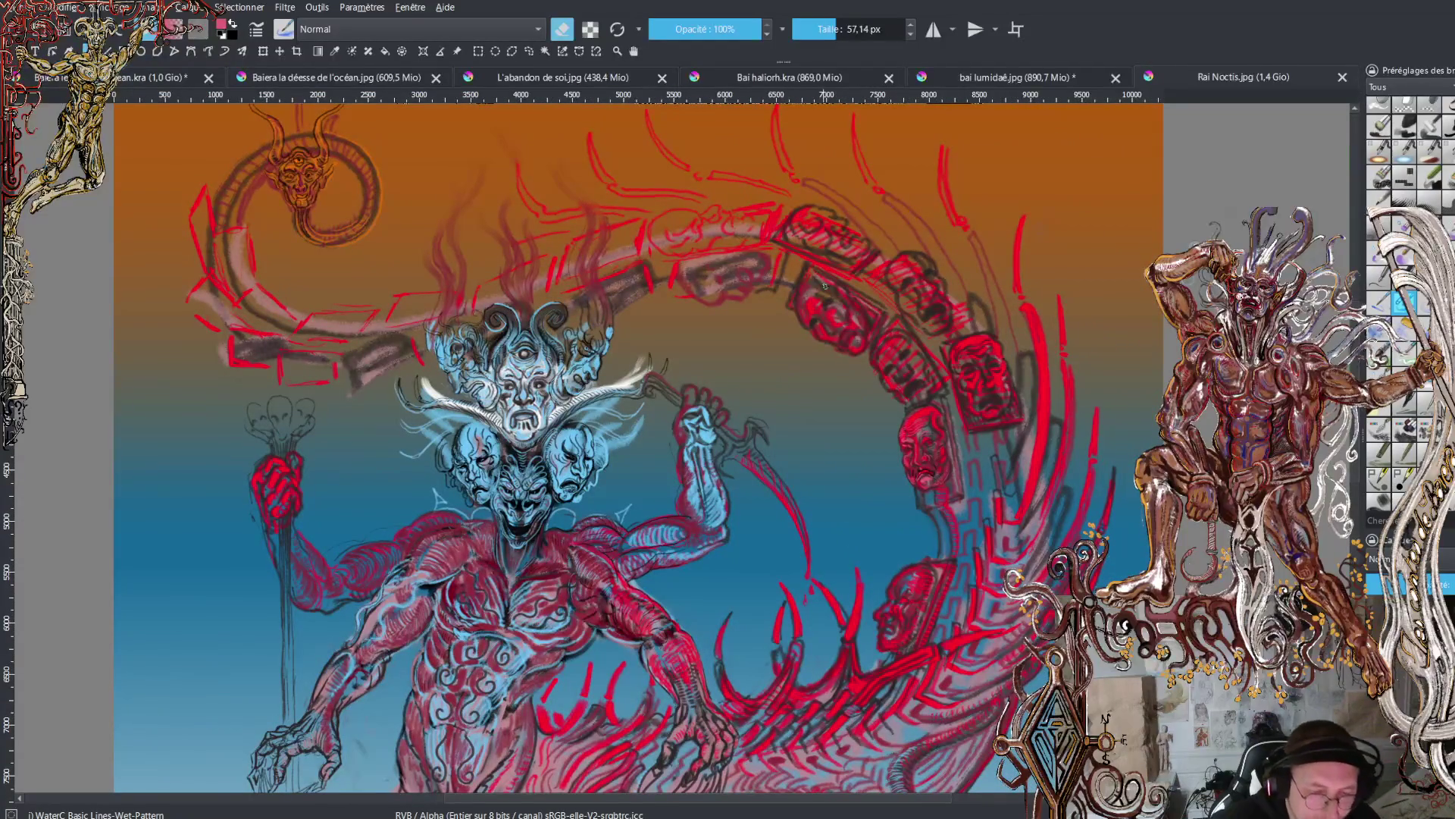
scroll(847, 307, down, 8)
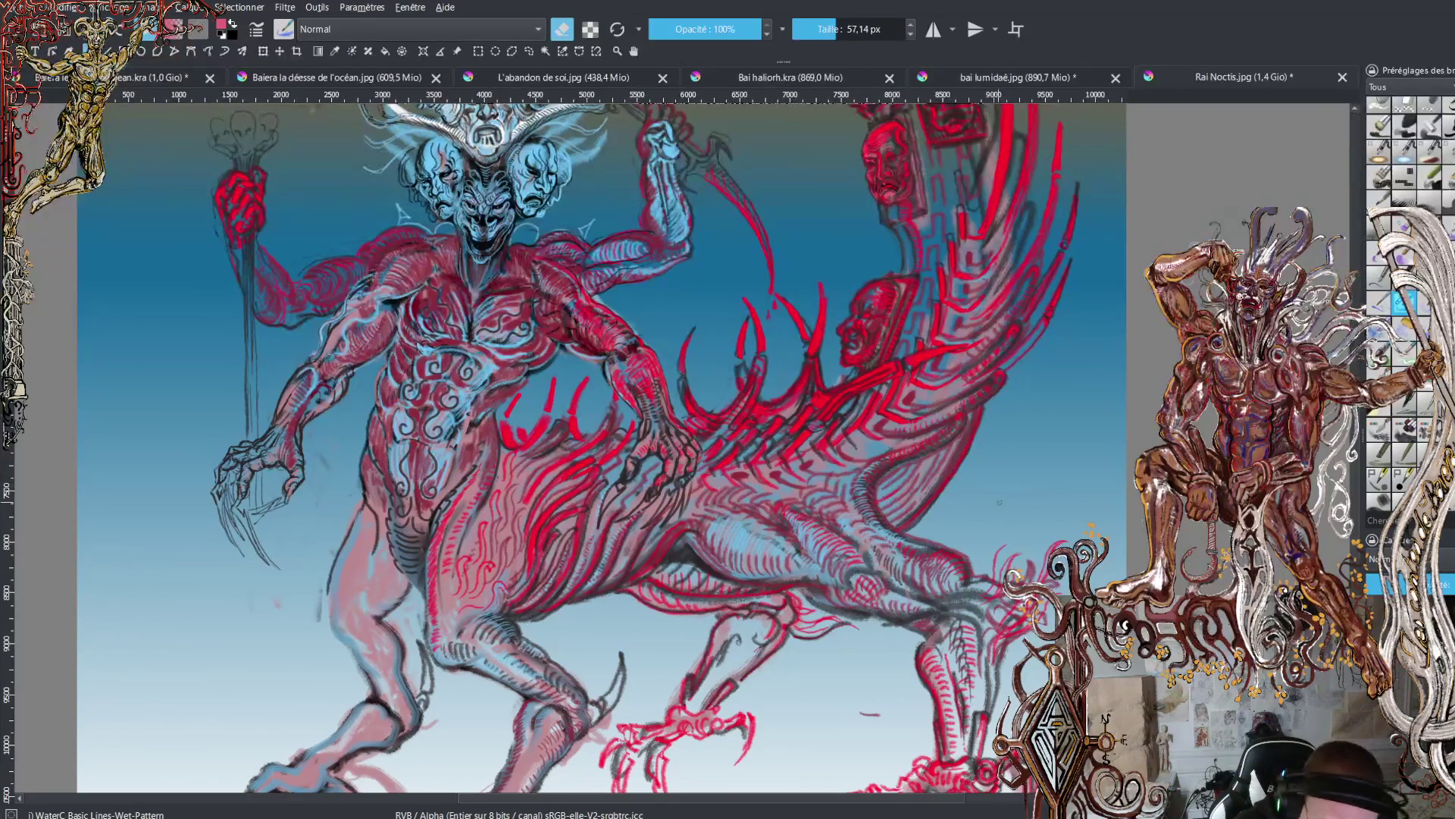
key(plus)
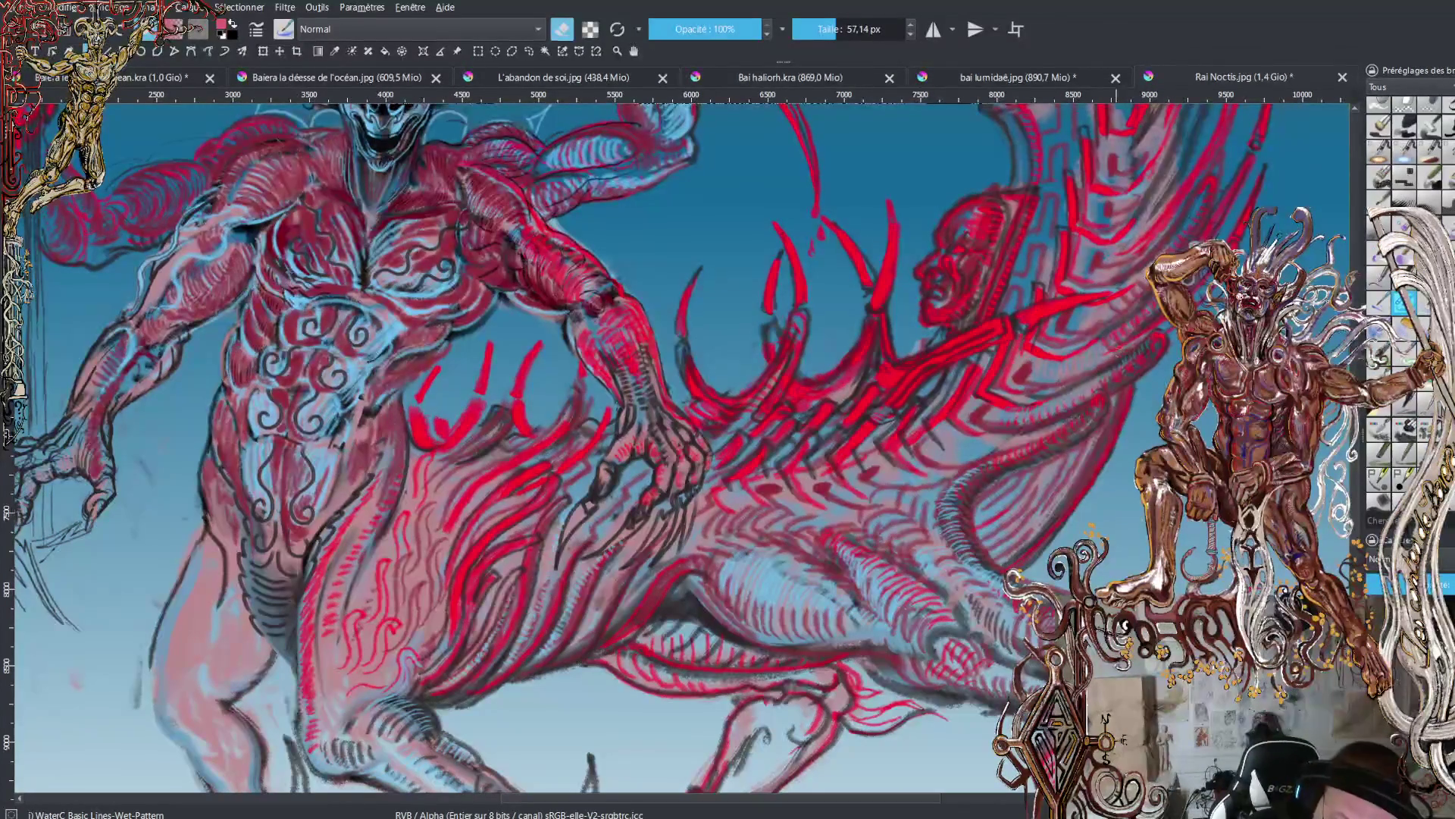
- Switch to eraser mode and erase a small patch of stray strokes on the tail
key(e)
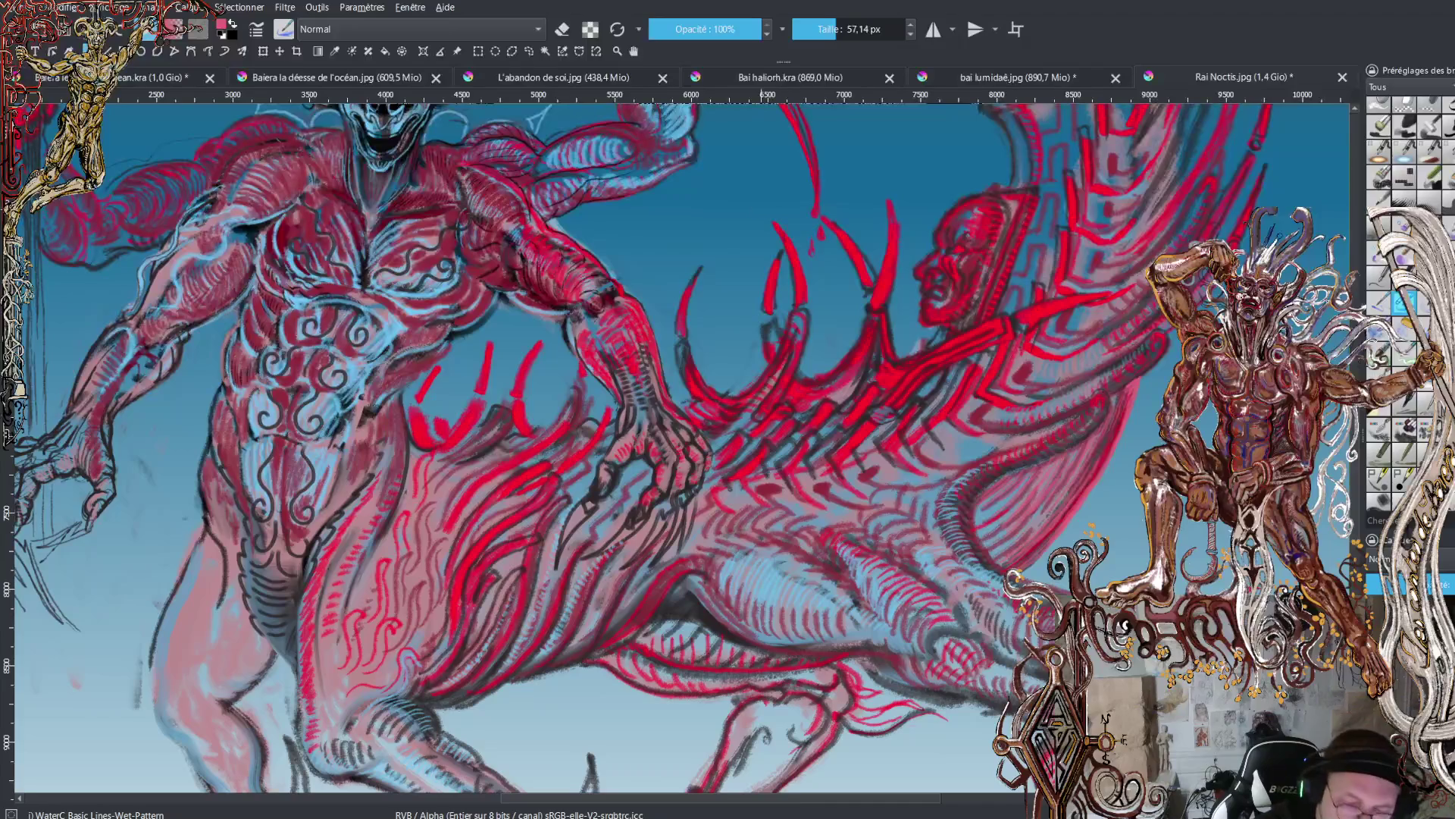
key(e)
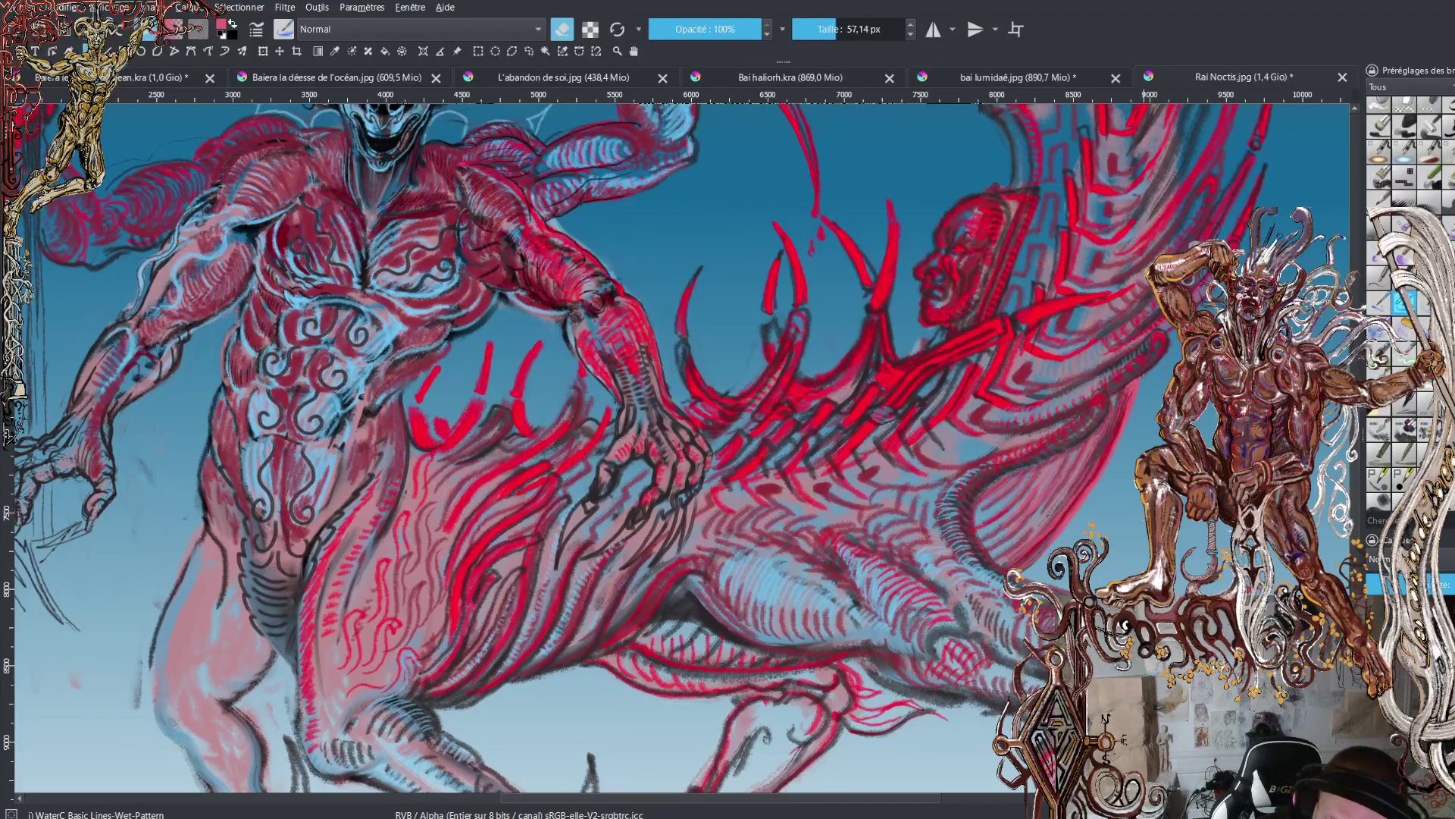
drag(1146, 370, 1157, 359)
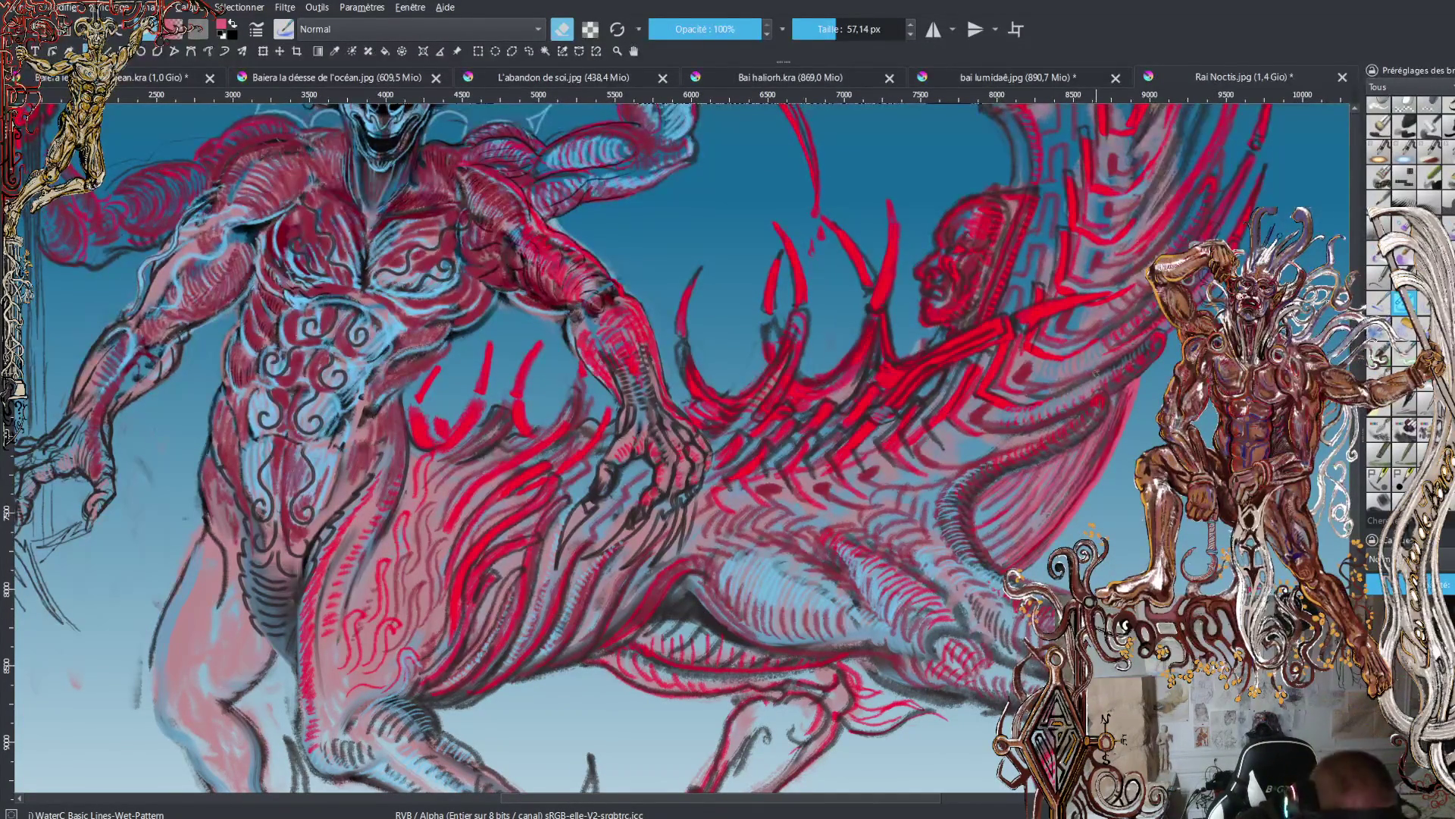
- Return to painting in black and add a thin dark line among the red tail spines
key(e)
key(x)
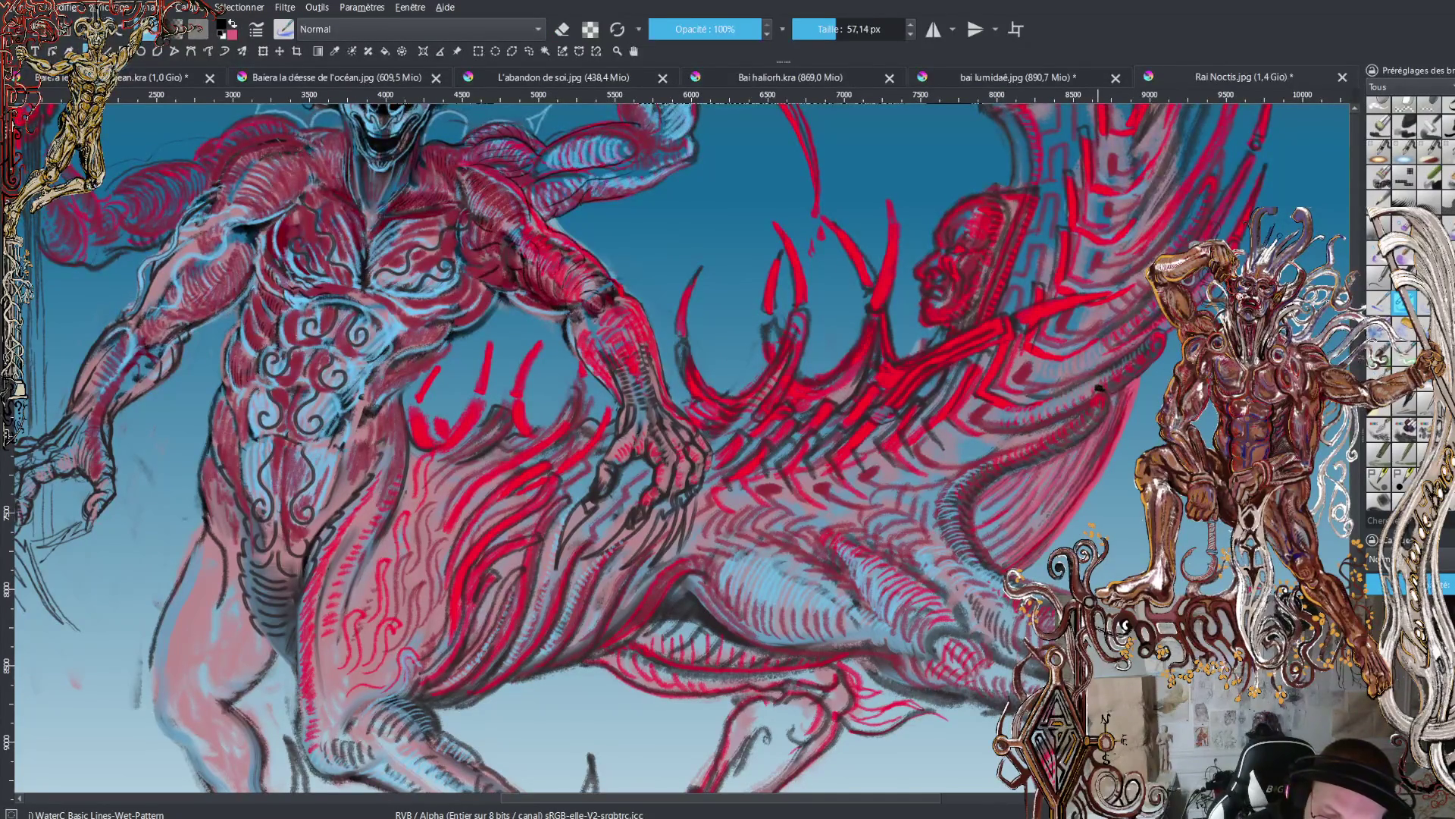
drag(1099, 388, 1101, 341)
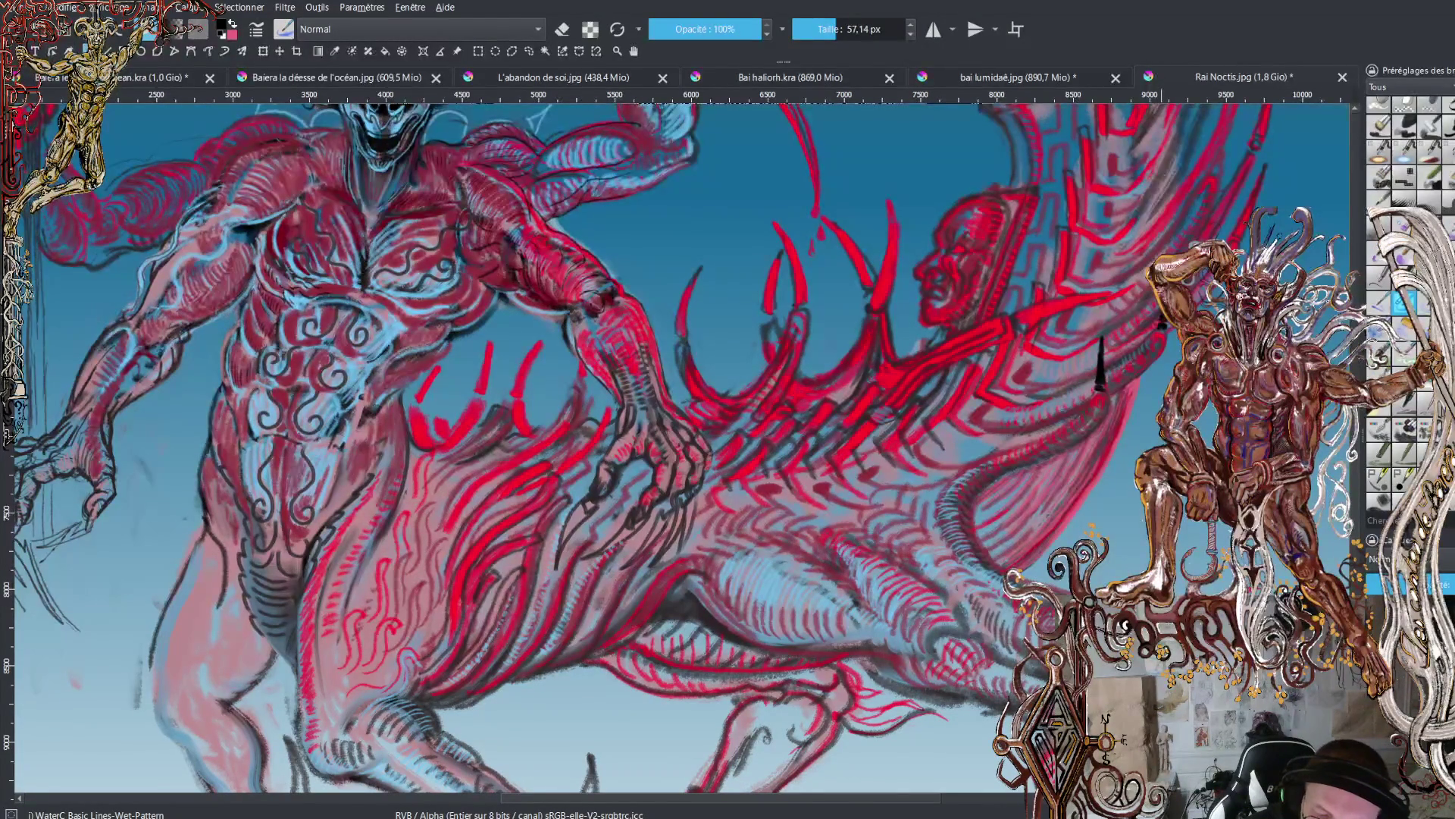
scroll(682, 447, up, 5)
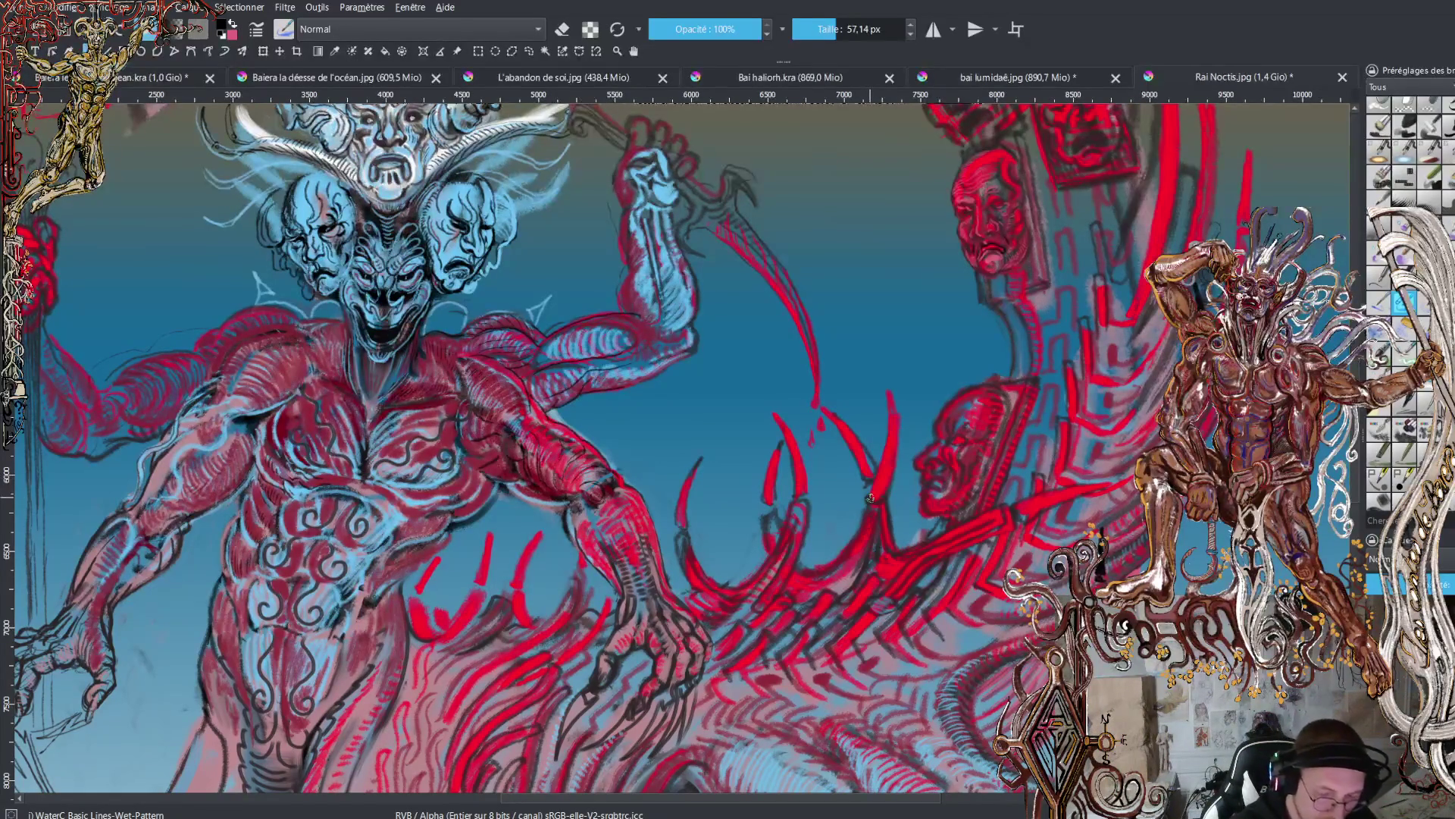
- Draw two short black upward strokes beside the red claws near the lower tail face
drag(884, 458, 878, 375)
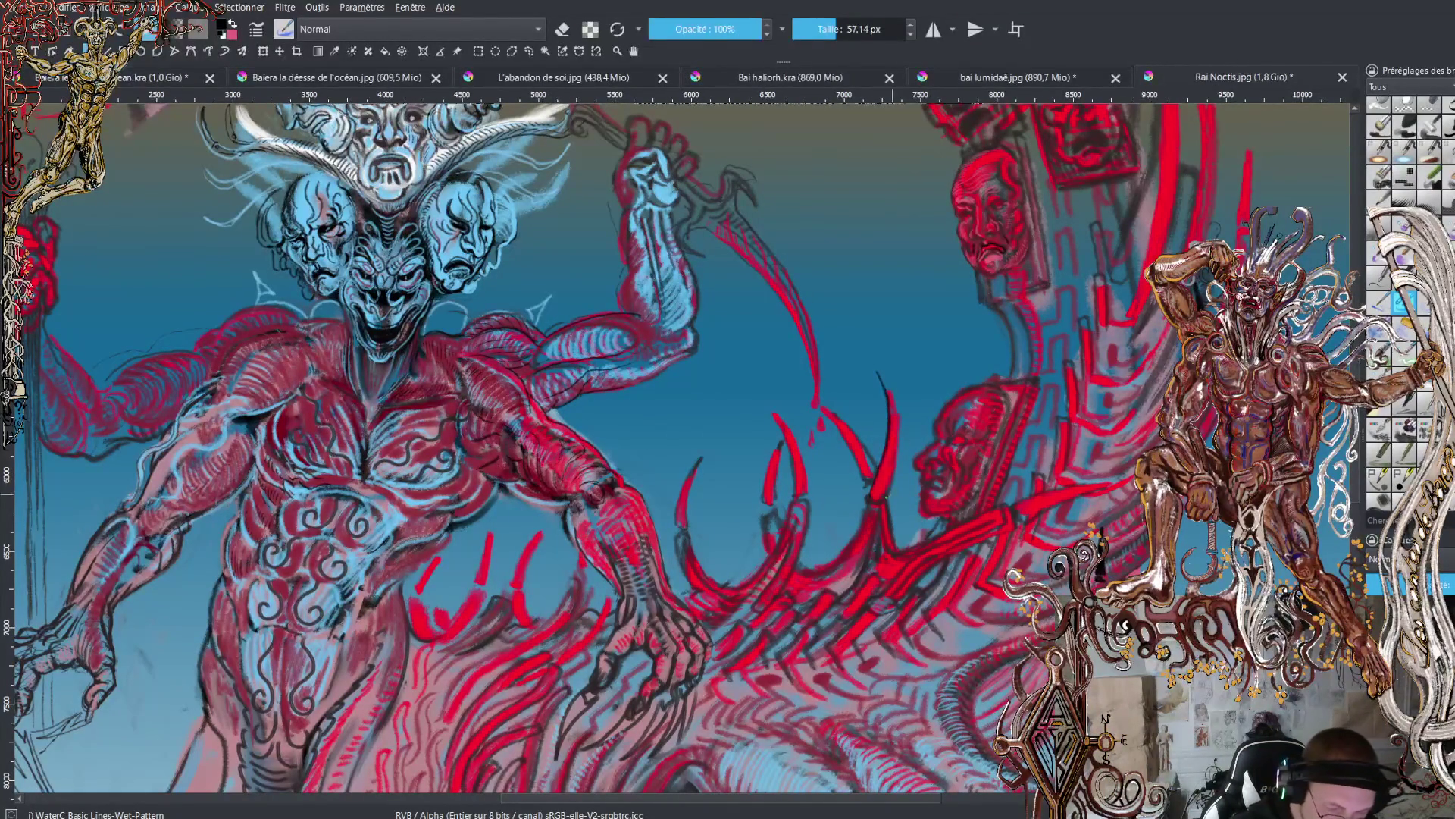
drag(887, 500, 899, 437)
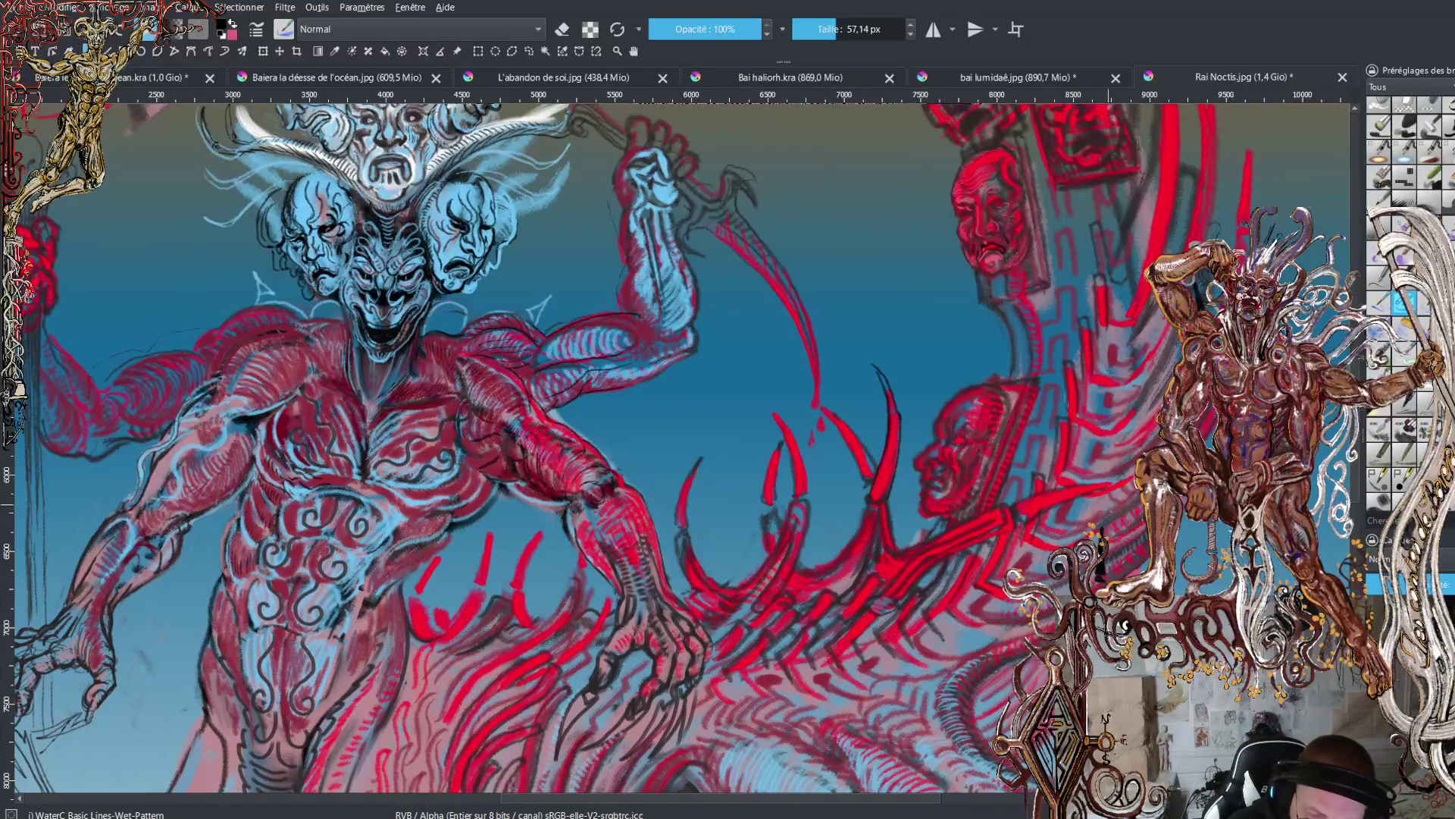
scroll(632, 448, up, 5)
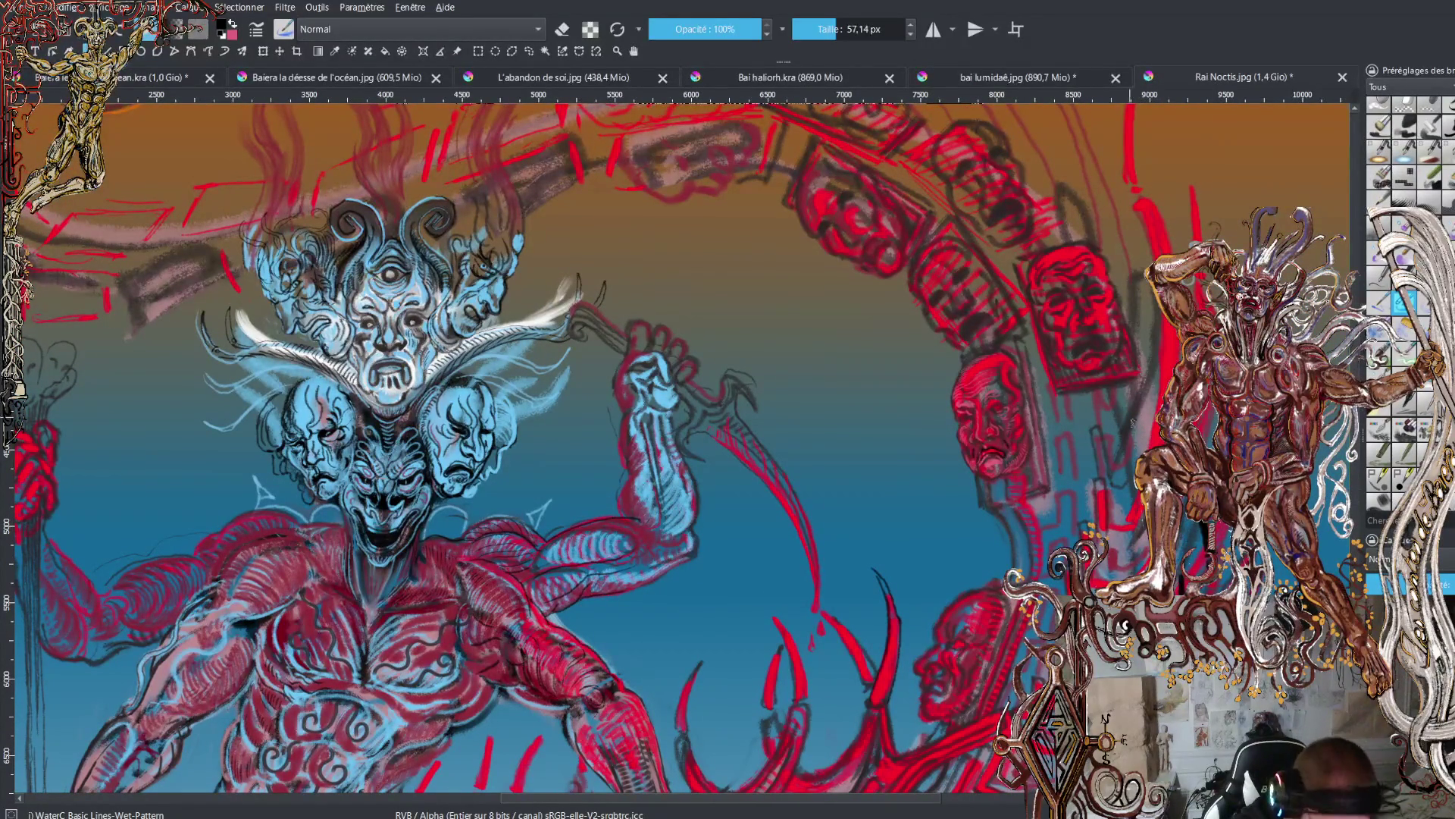
- Darken the top edge of the red tail face with black
key(x)
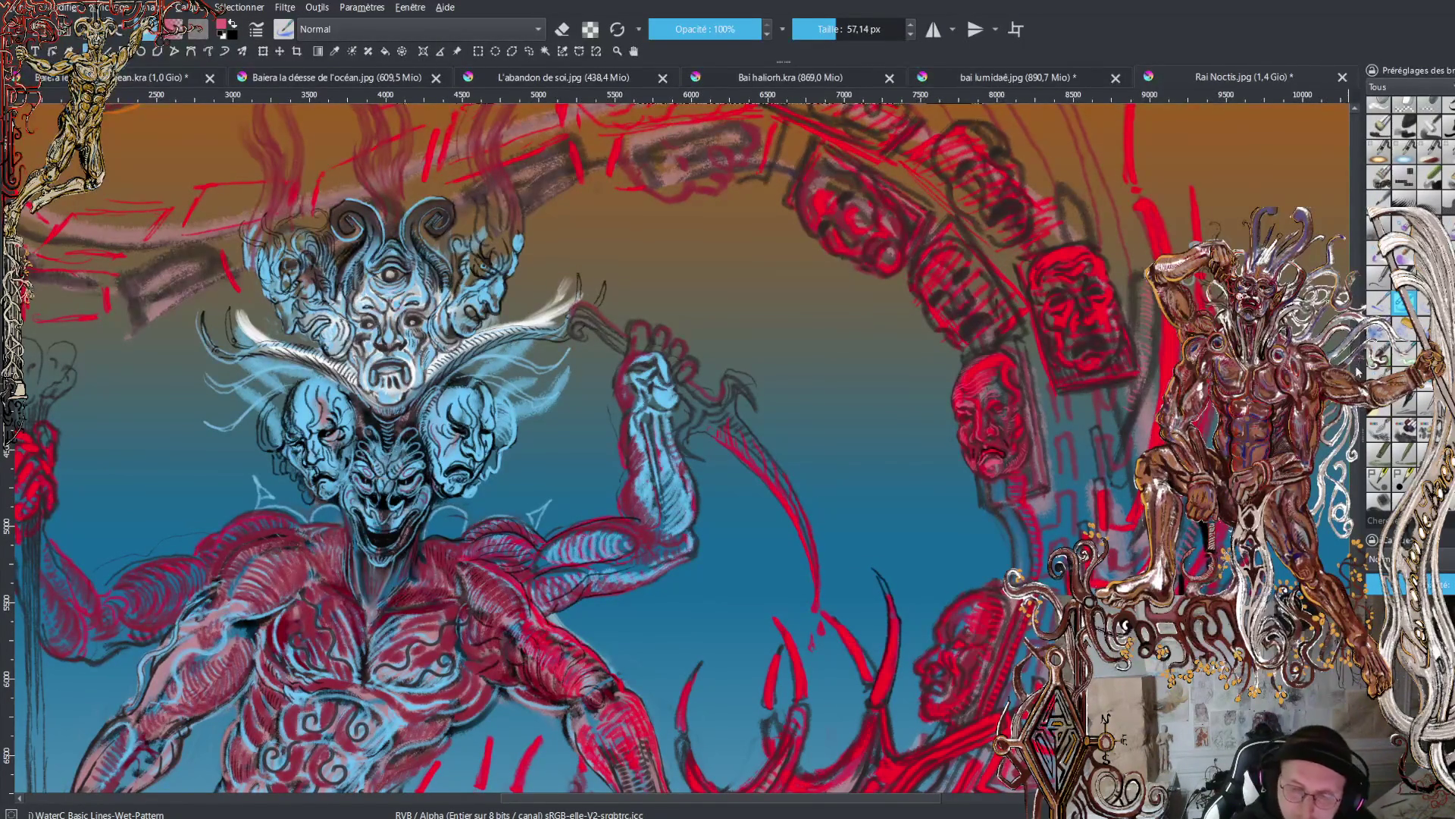
scroll(682, 447, down, 5)
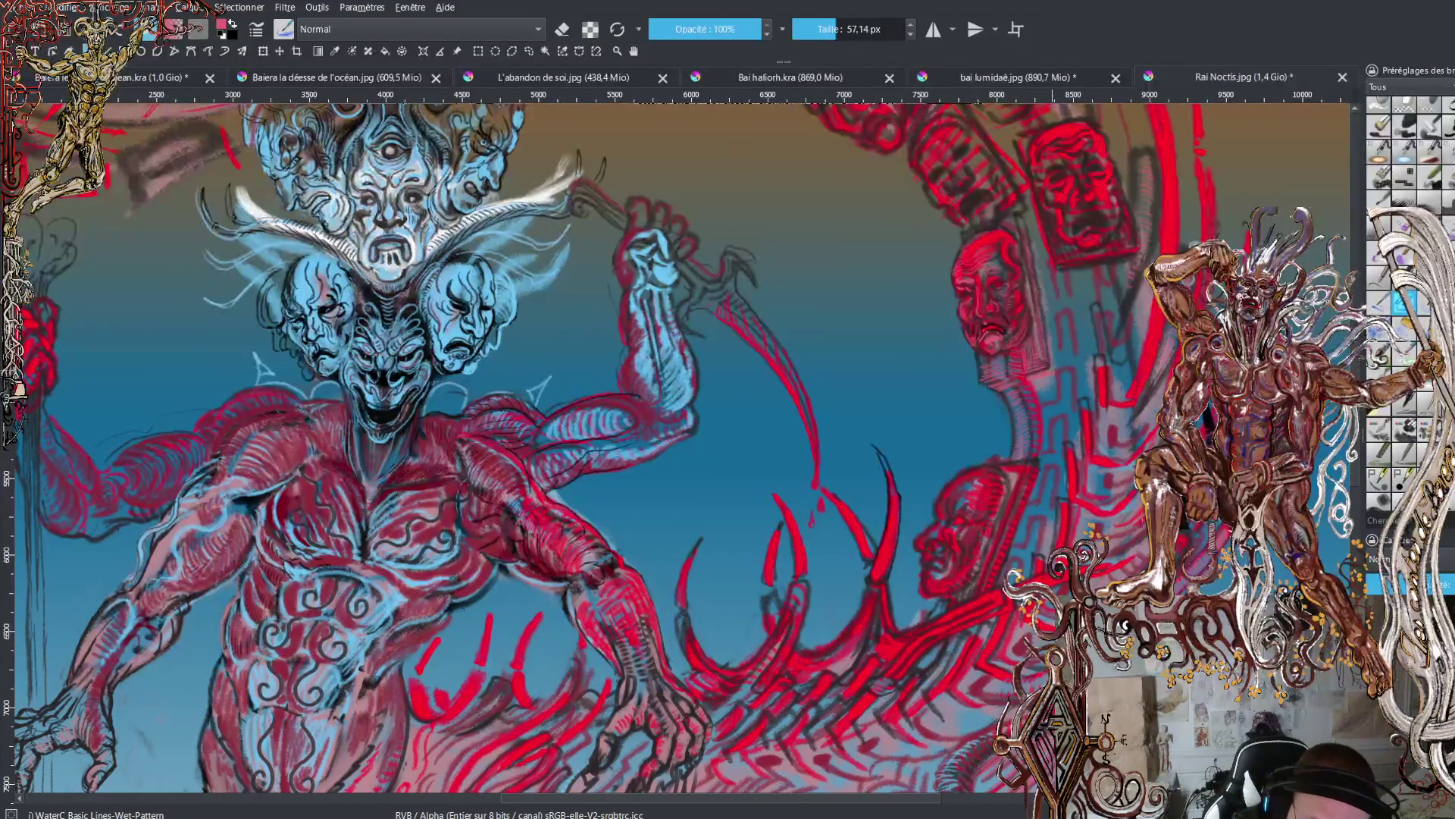
key(x)
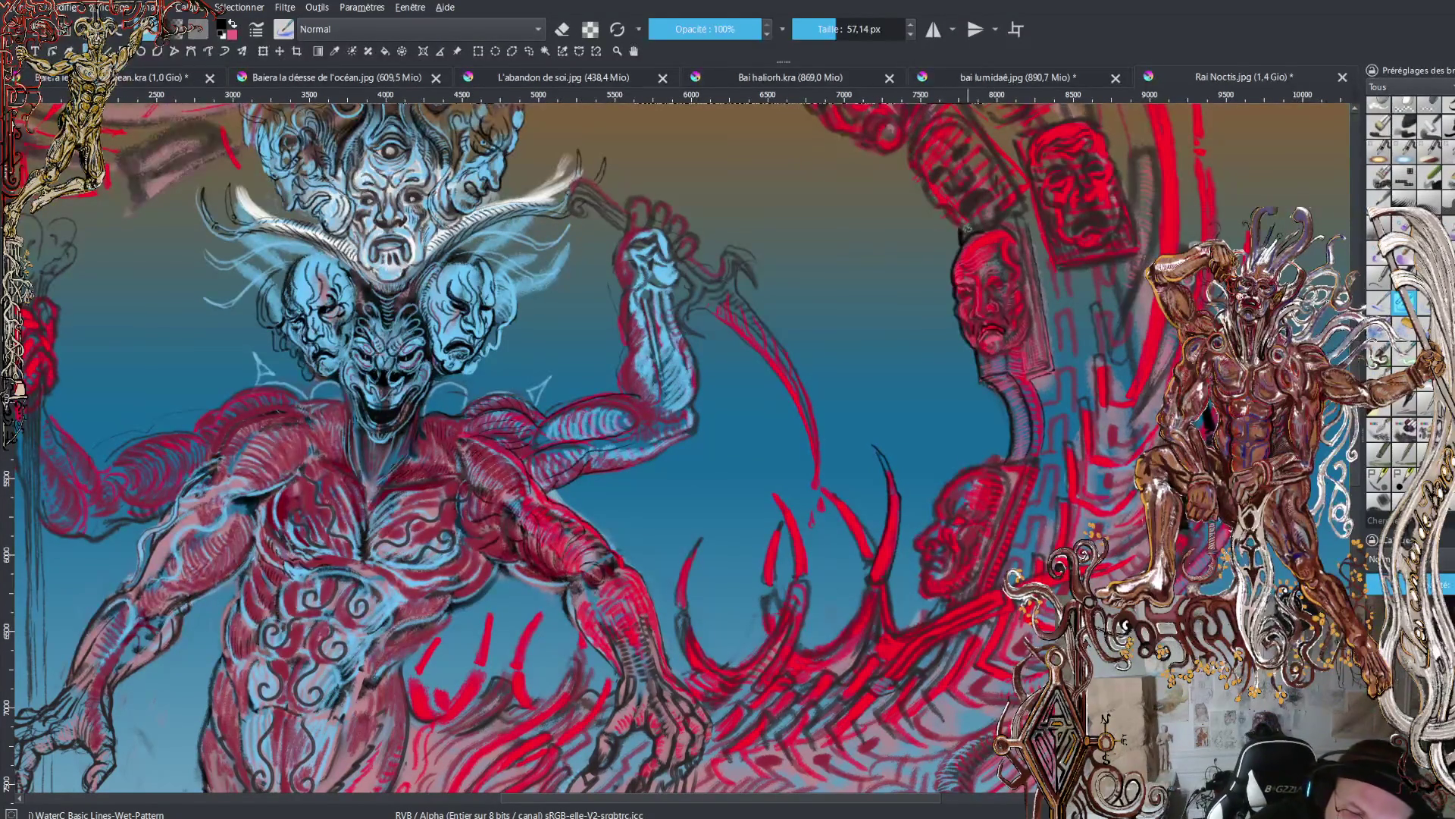
drag(959, 227, 1023, 213)
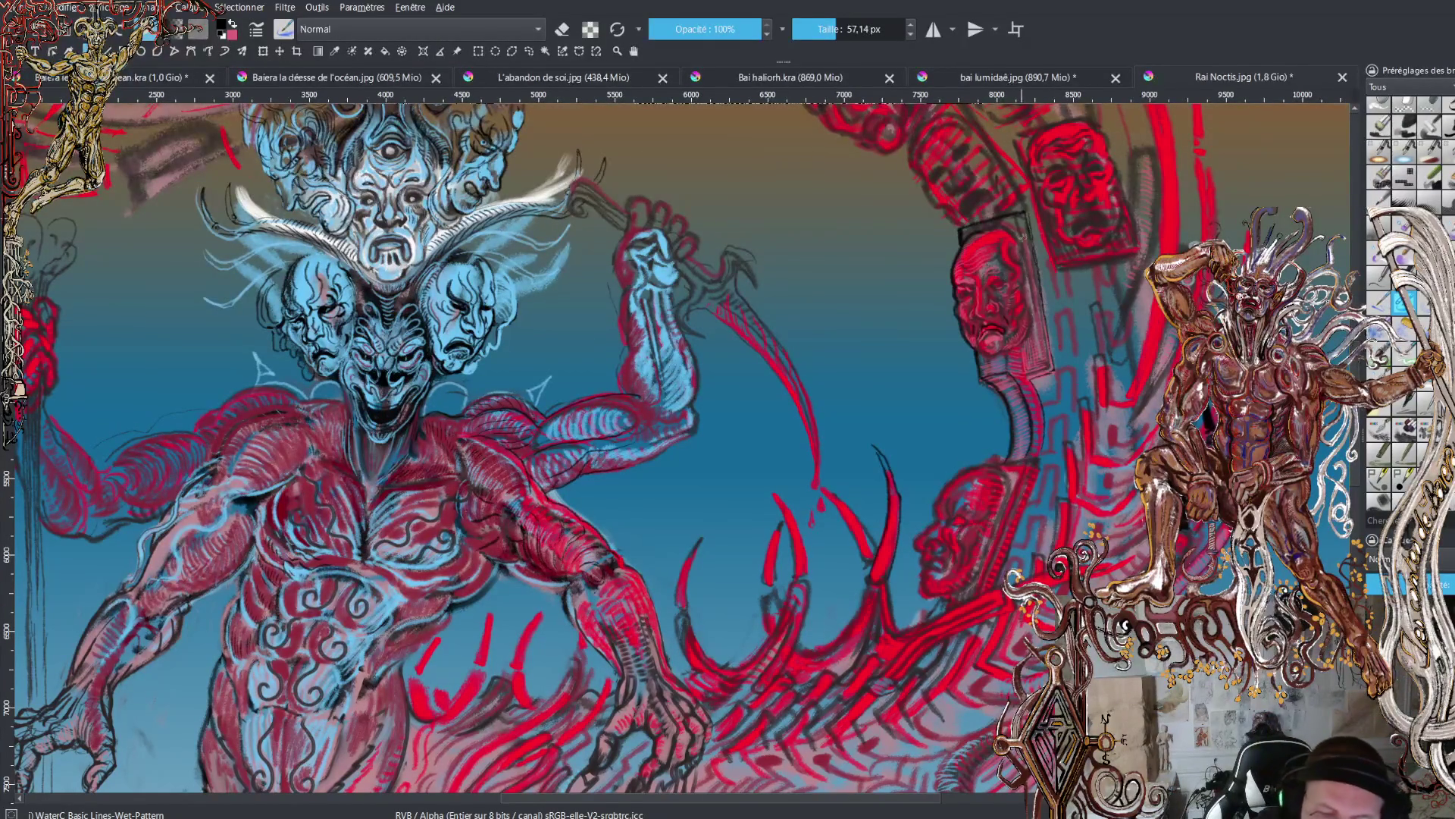
- Lay a faint pink stroke along the face's frame, then add short black strokes to it
key(x)
drag(964, 232, 1019, 229)
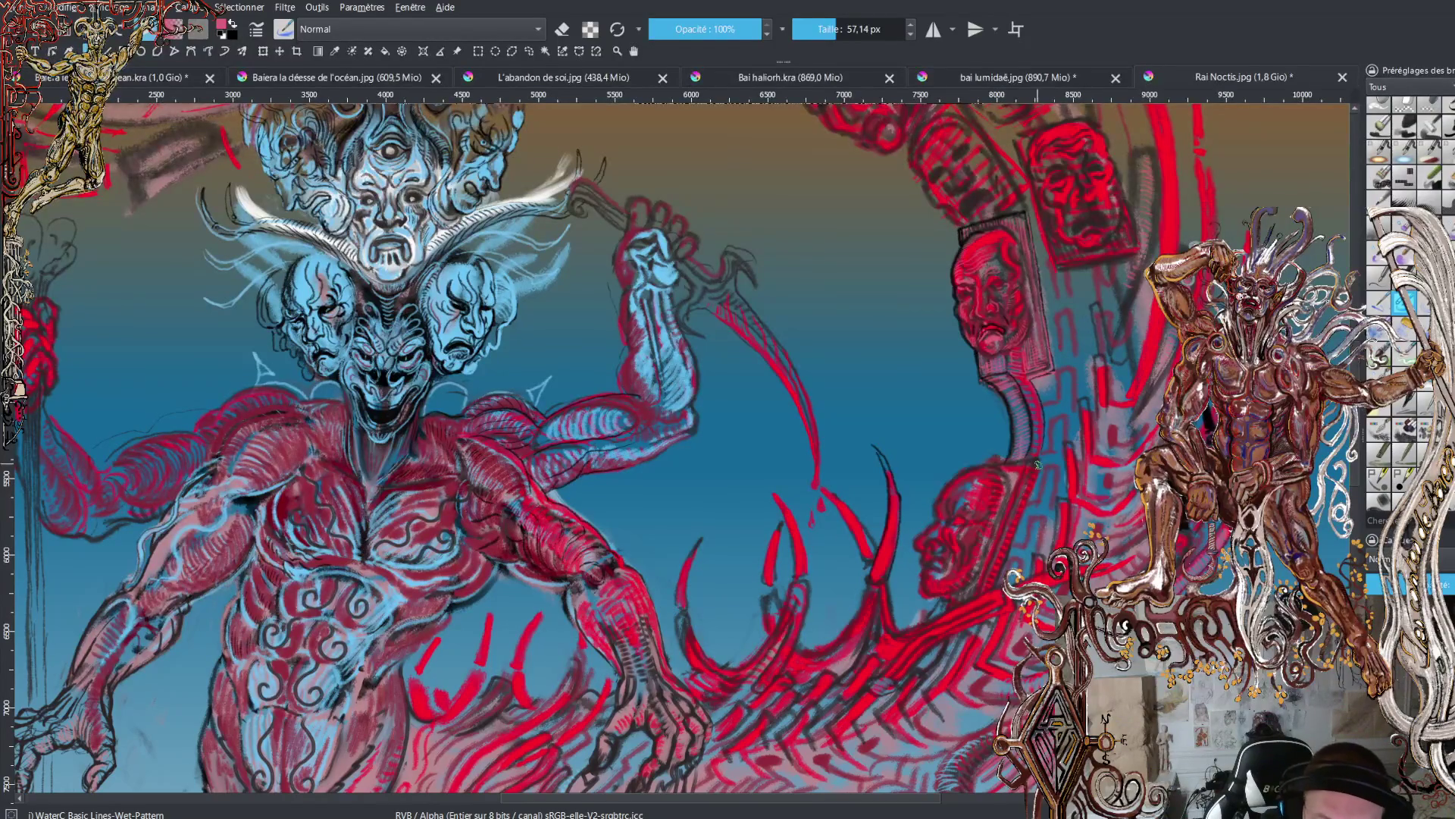
key(x)
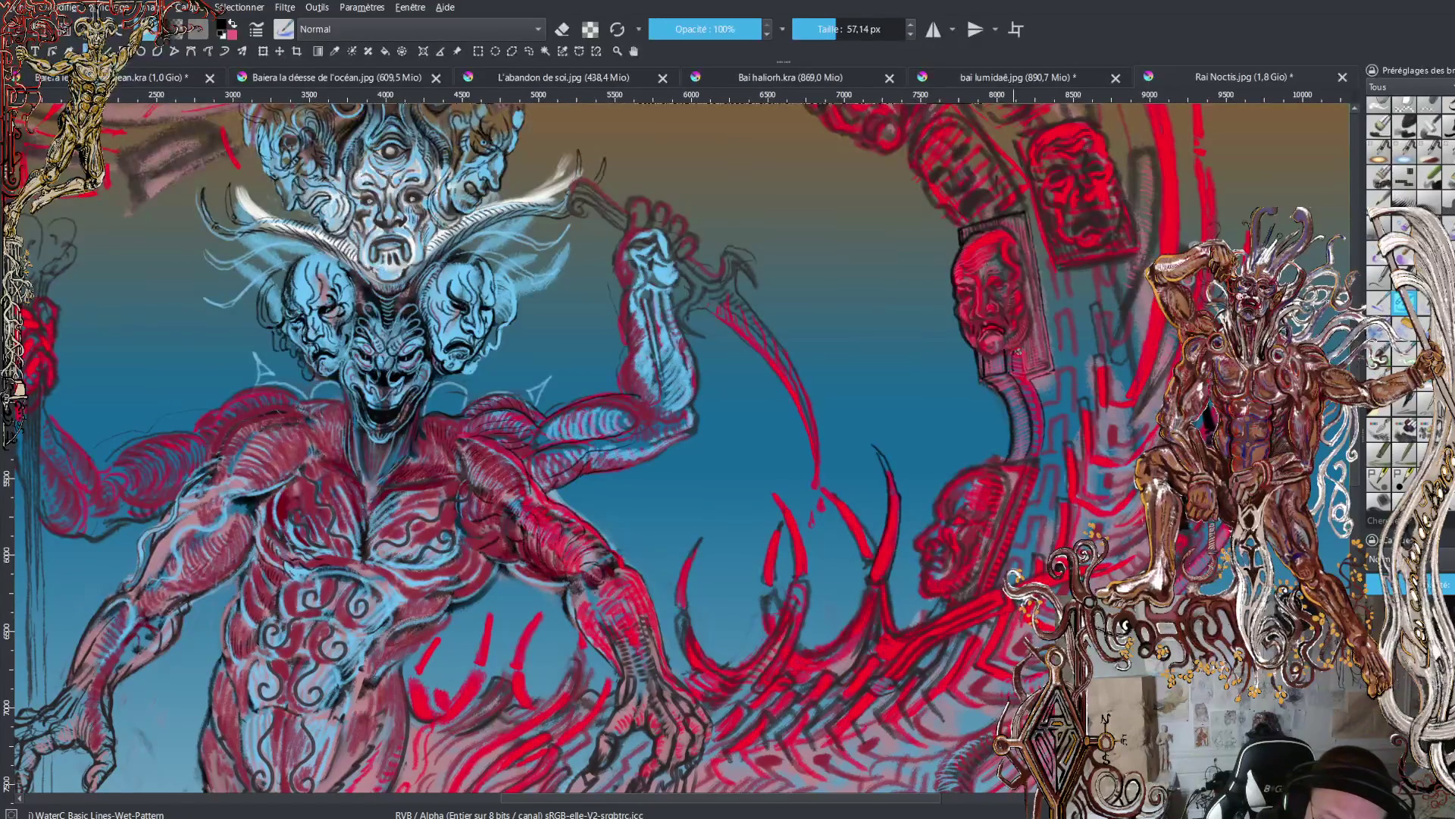
drag(1020, 372, 1024, 355)
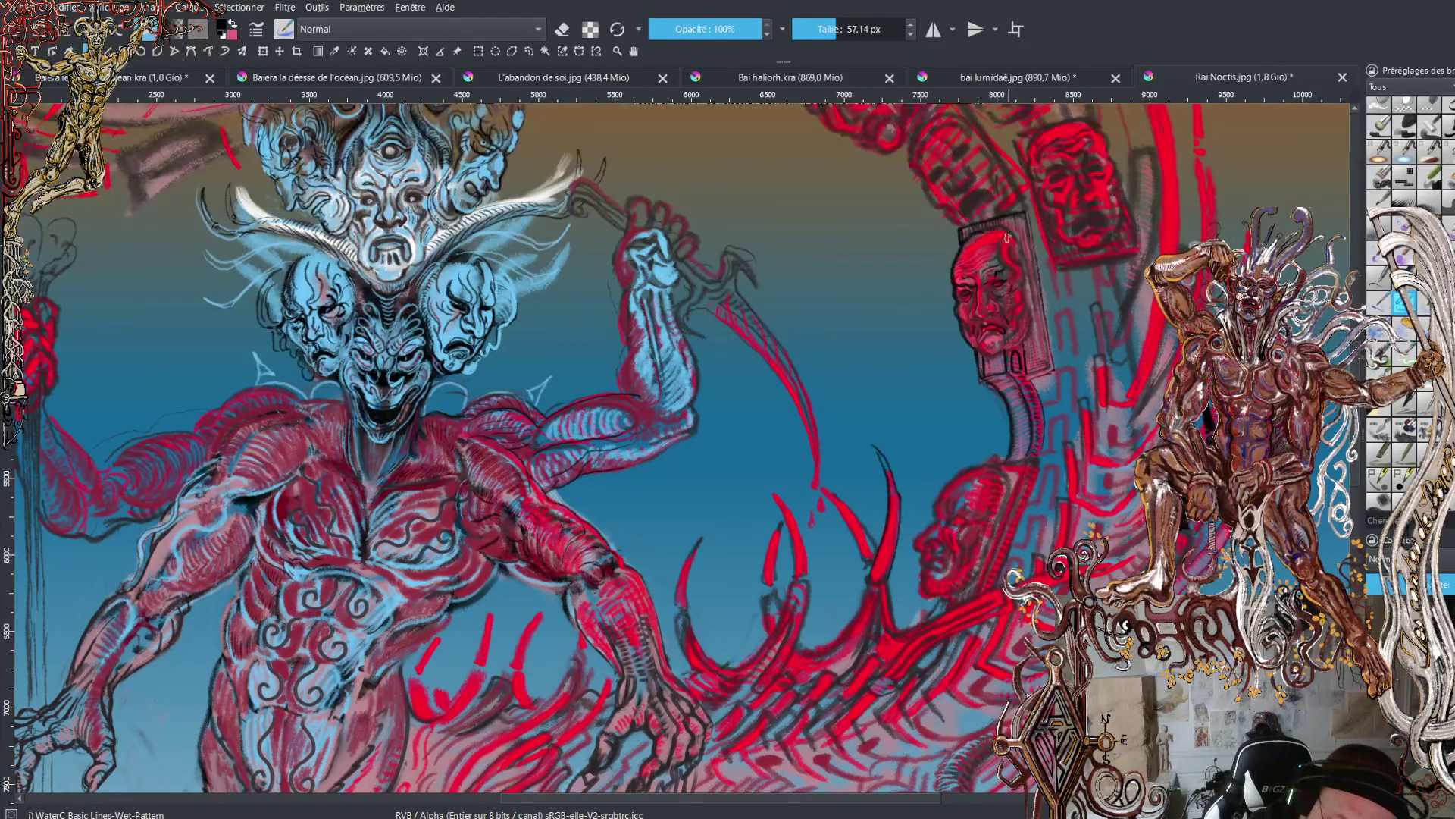
key(plus)
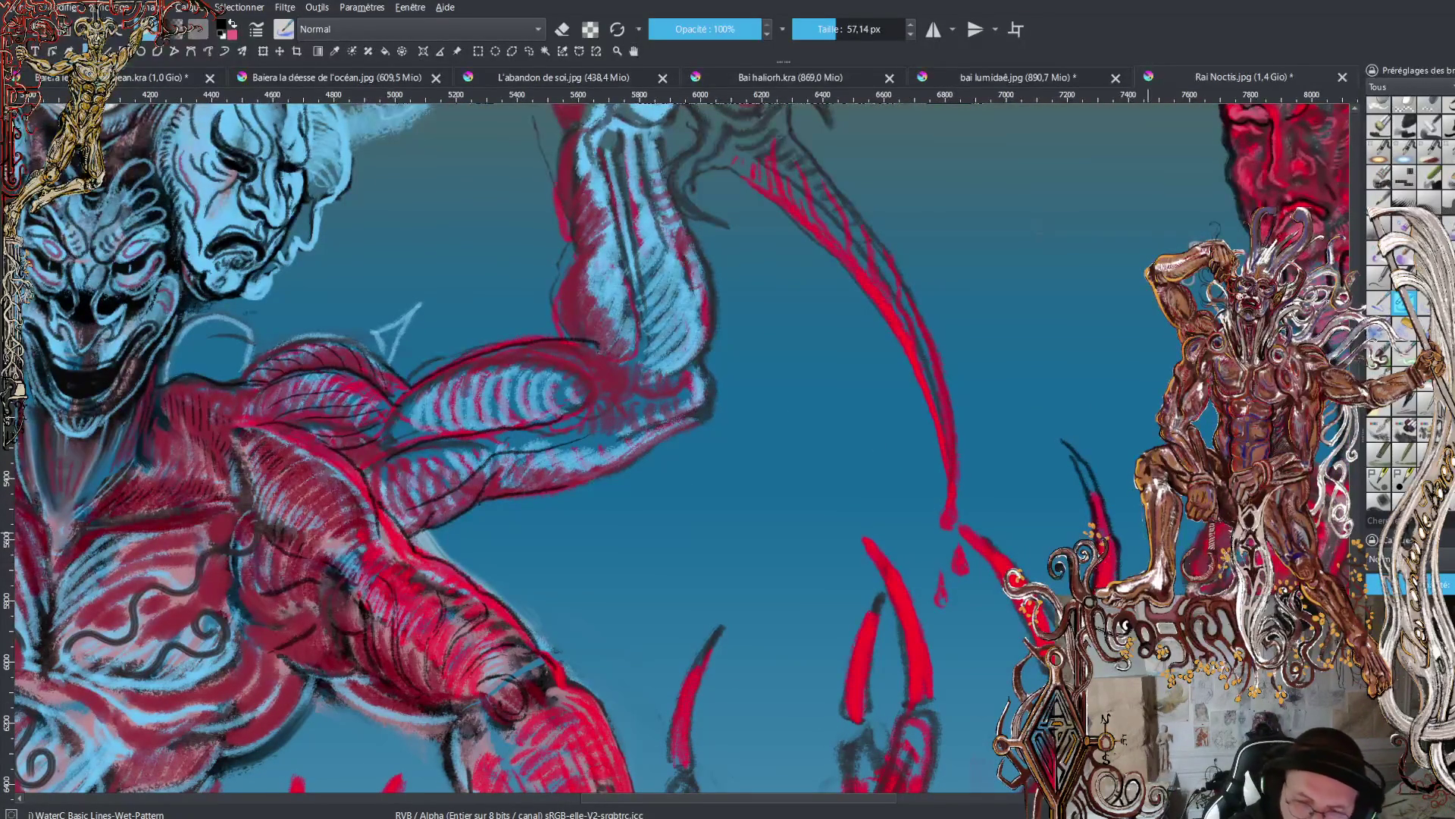
- Darken the boxed face's eye area and add dark strokes beside its right eye
scroll(848, 805, right, 5)
scroll(848, 805, up, 3)
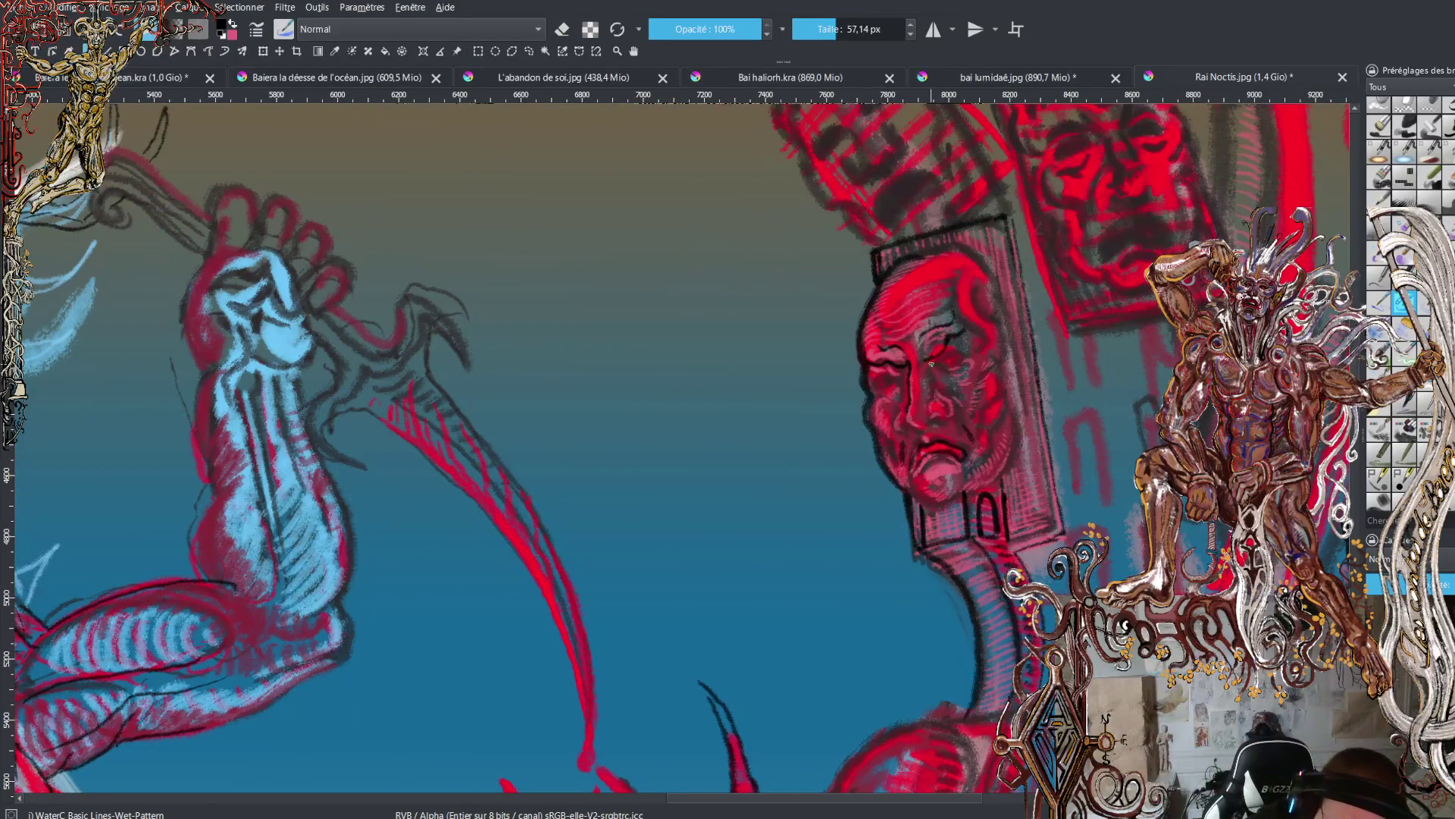
mouse_move(940, 358)
mouse_down()
mouse_move(973, 342)
mouse_move(944, 363)
mouse_move(963, 353)
mouse_up()
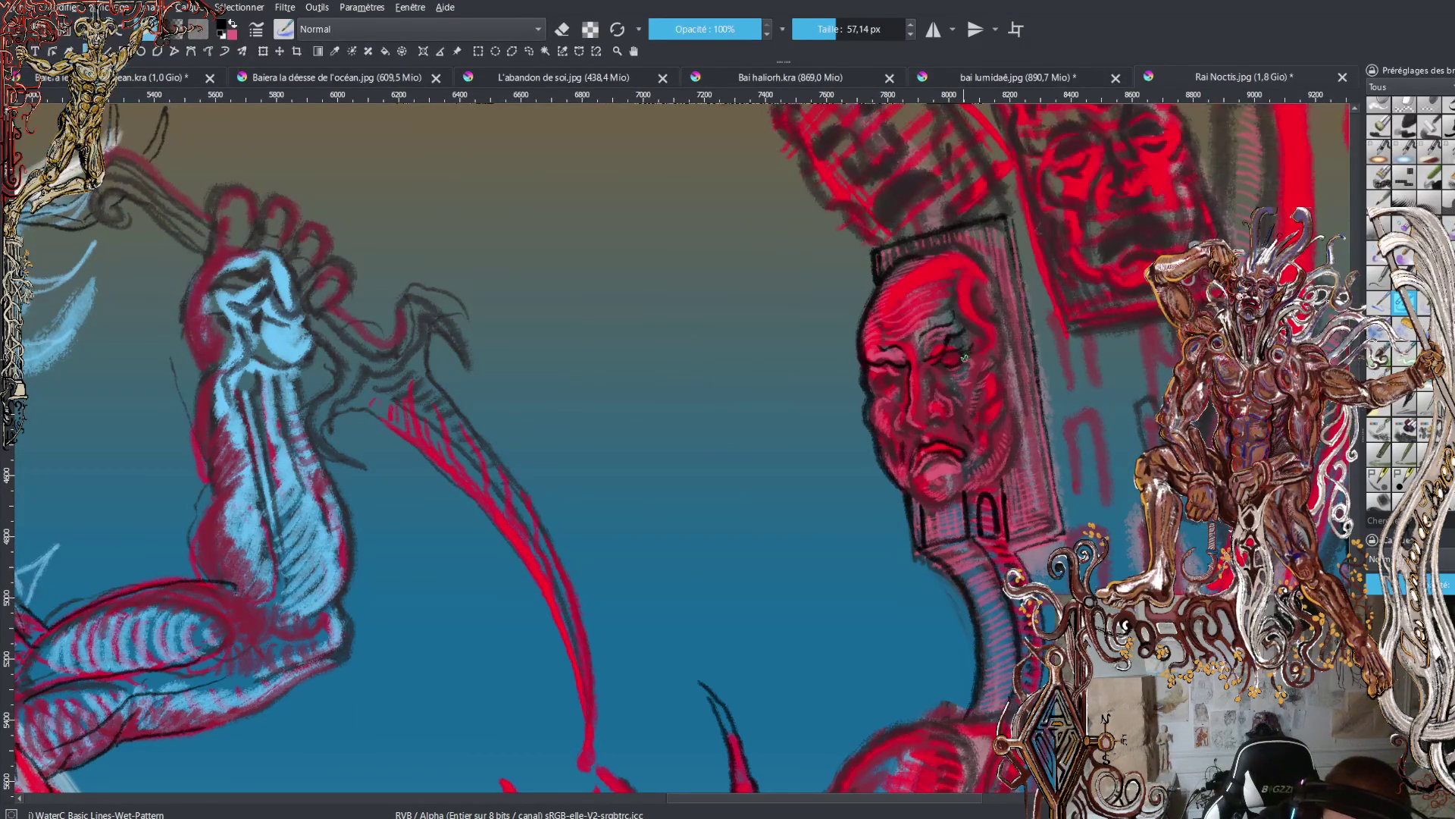
drag(972, 367, 973, 371)
mouse_move(944, 419)
mouse_down()
mouse_move(964, 371)
mouse_move(940, 383)
mouse_move(964, 388)
mouse_move(951, 387)
mouse_move(957, 366)
mouse_move(935, 375)
mouse_move(963, 383)
mouse_move(958, 358)
mouse_move(887, 379)
mouse_up()
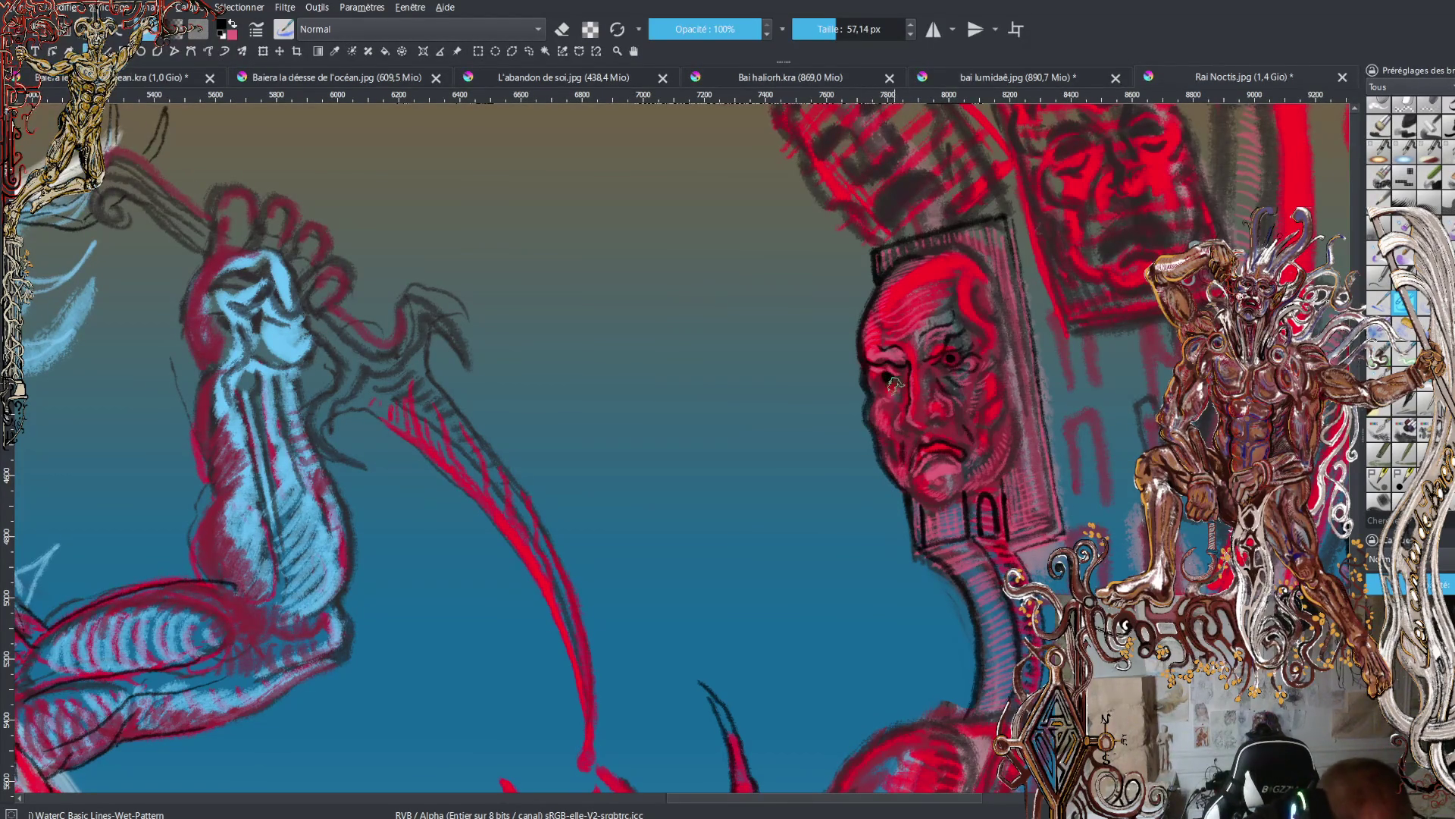
- Alternate the paint colour between red, pink and black for the eye and cheek details
key(x)
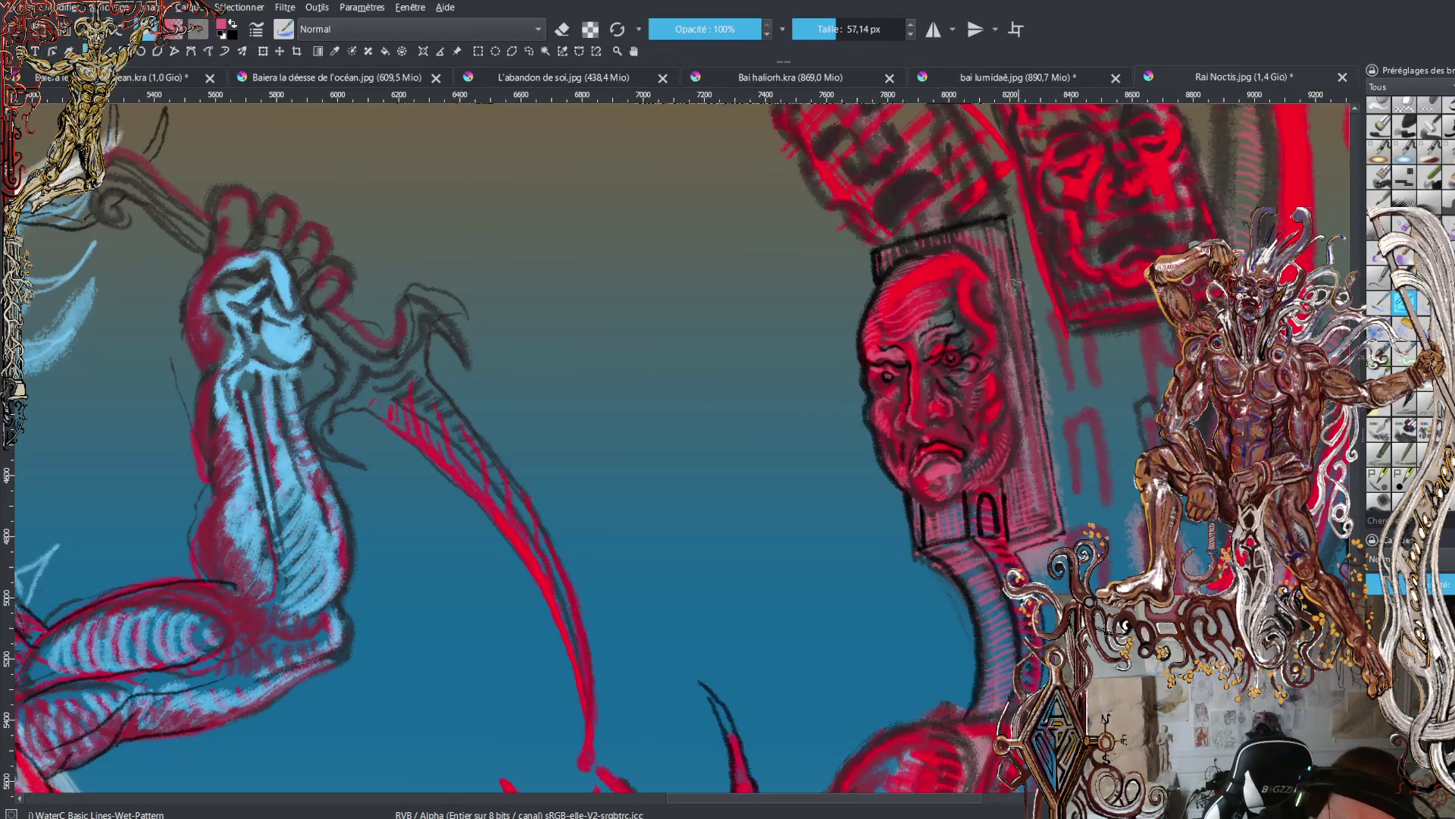
key(x)
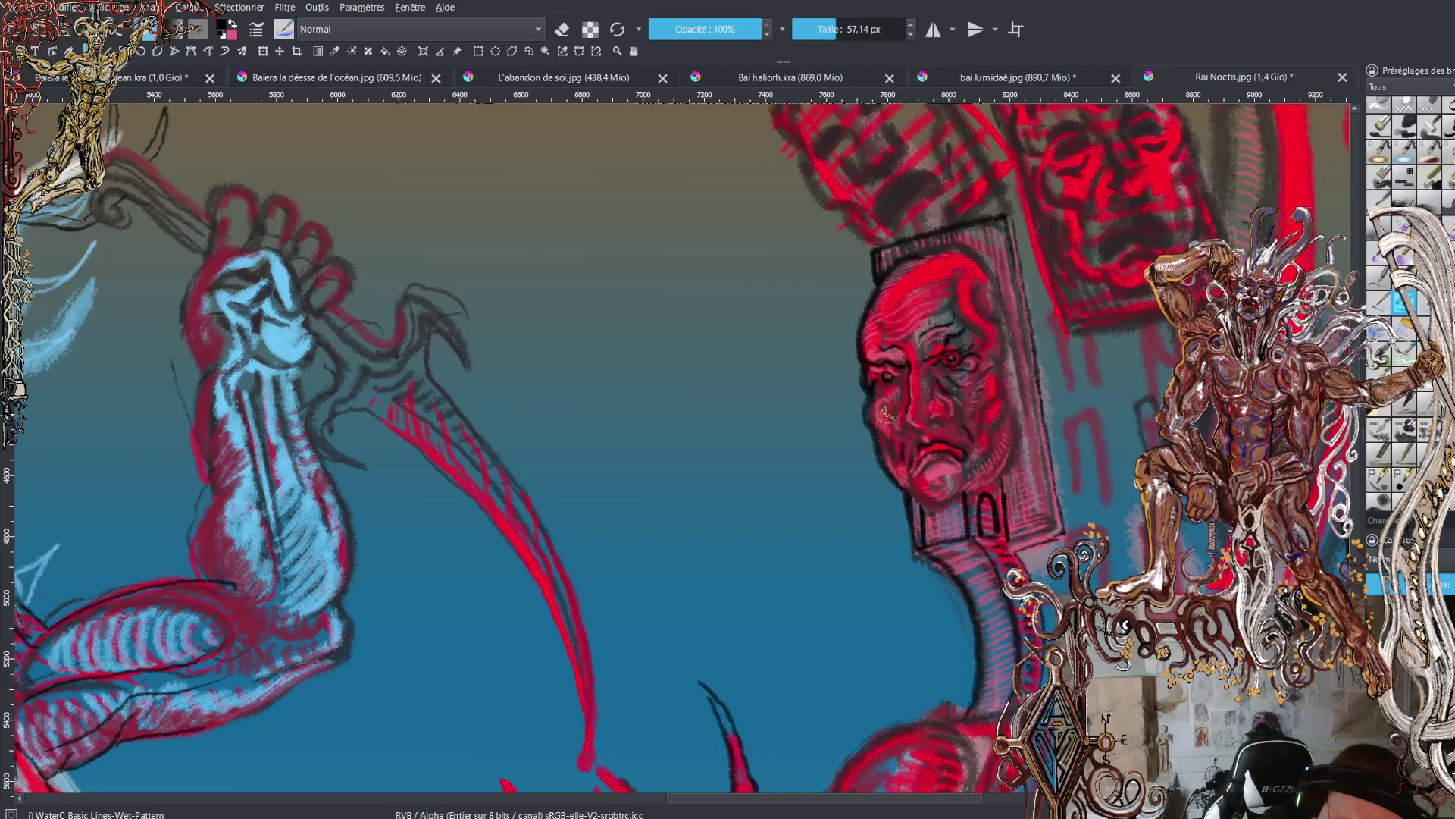
key(x)
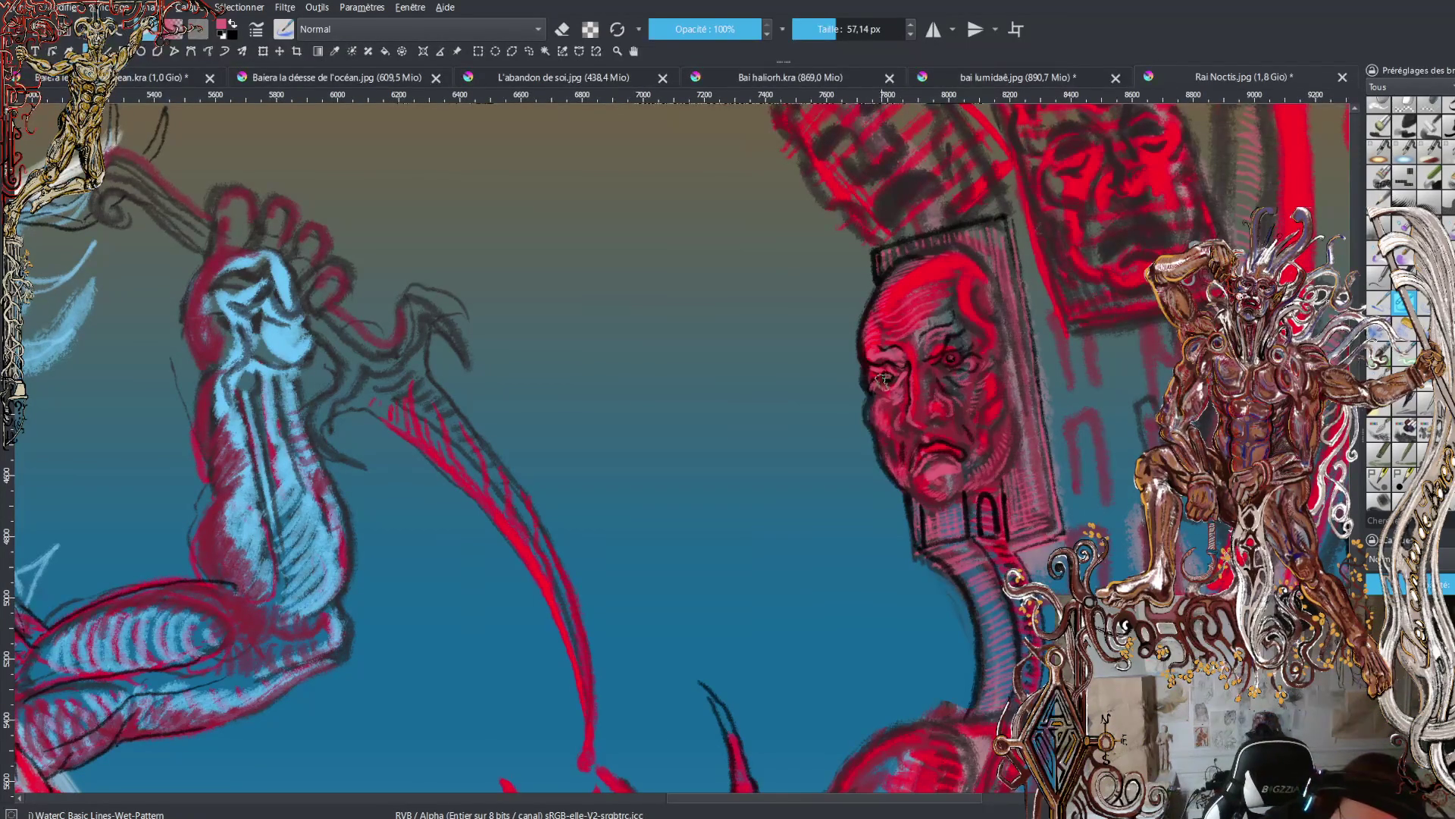
key(x)
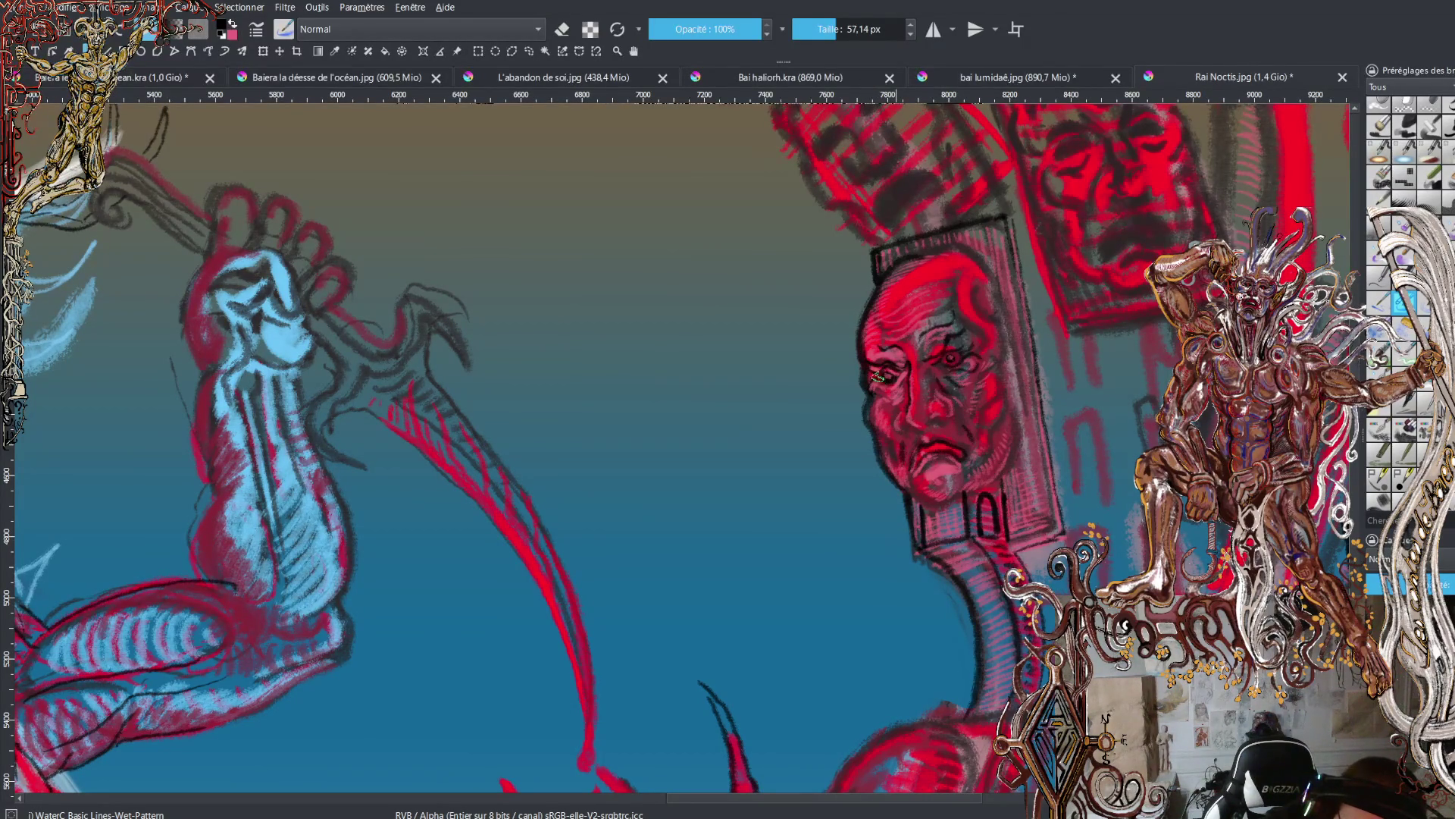
key(x)
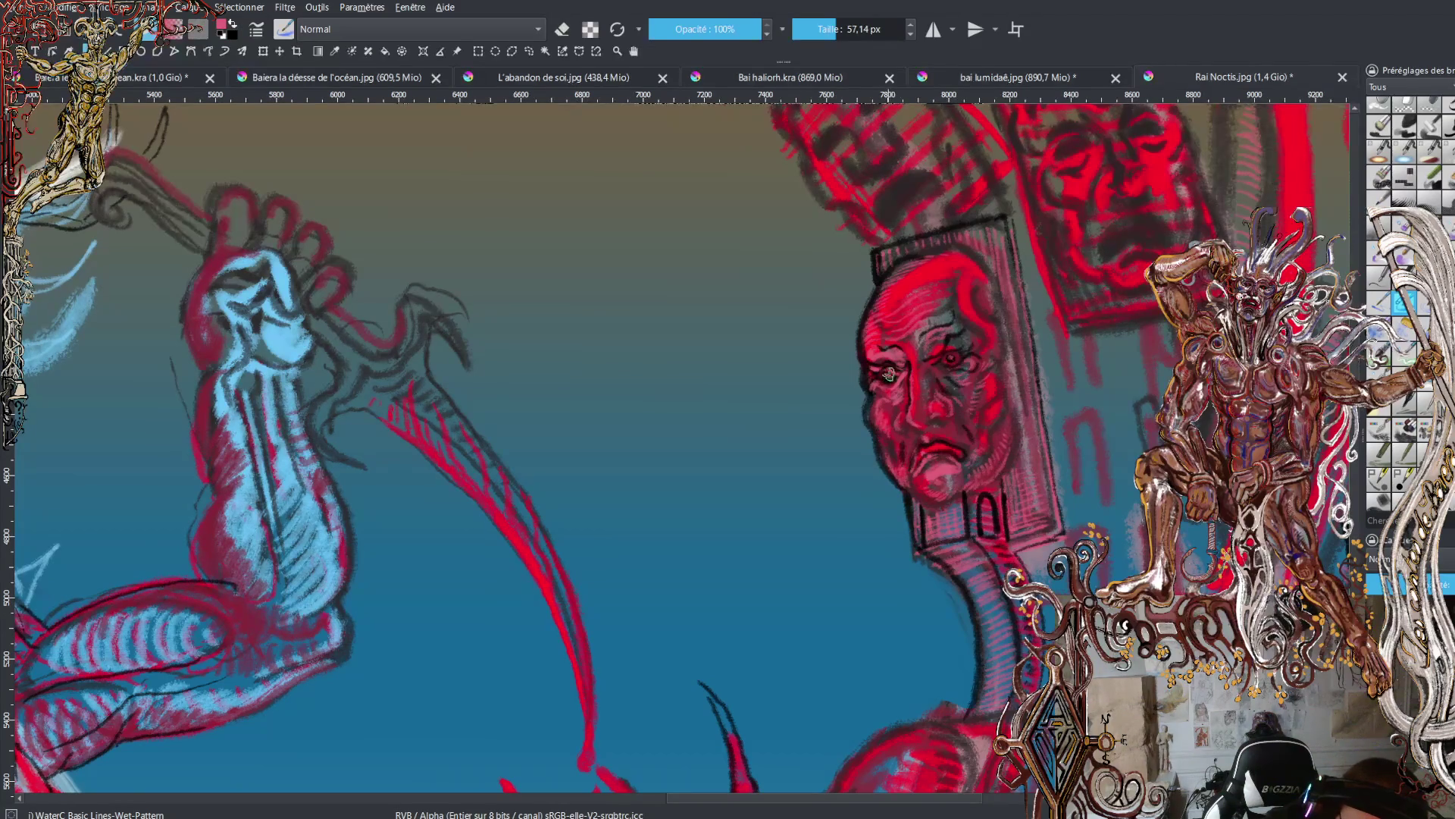
key(x)
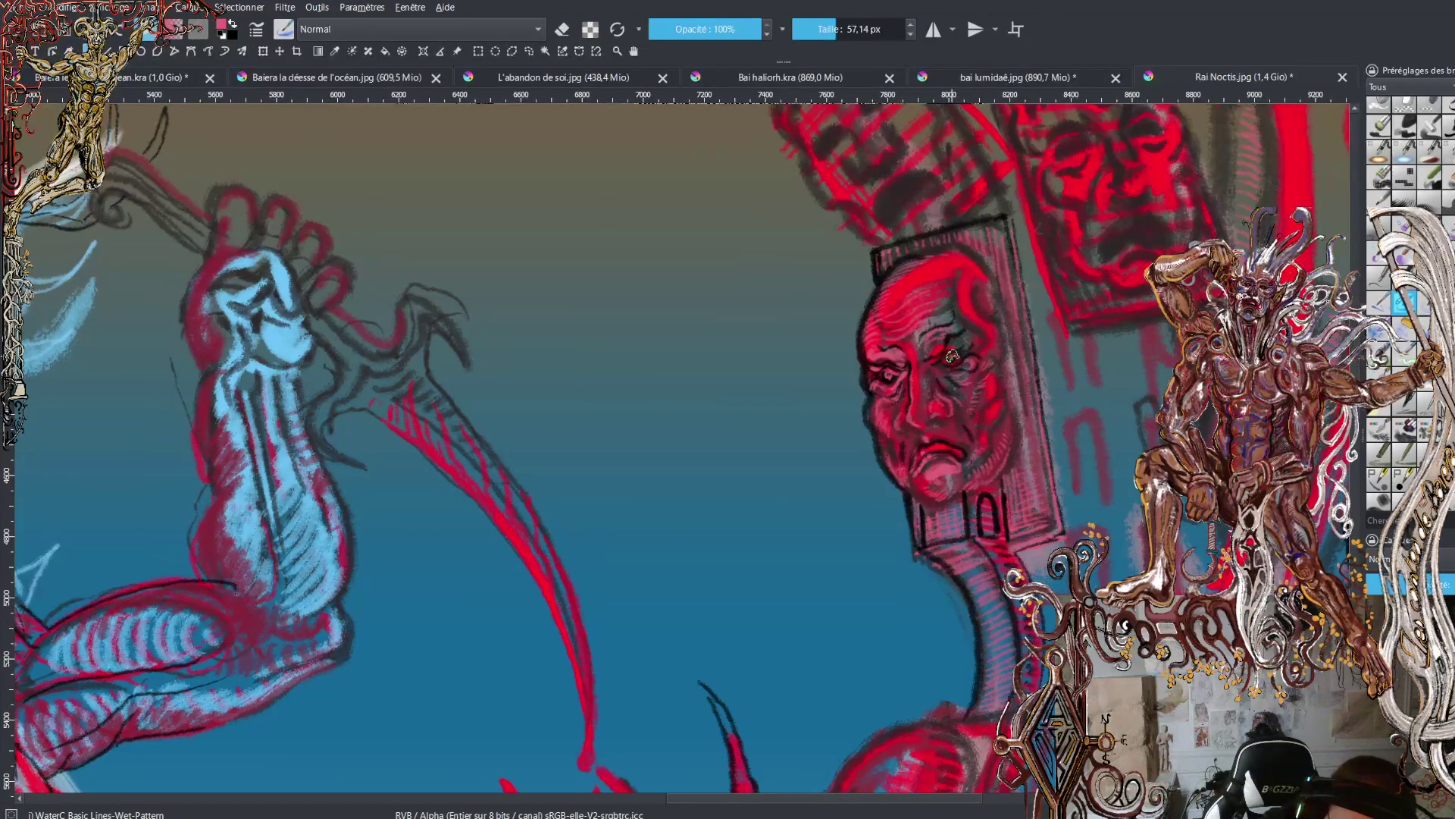
key(x)
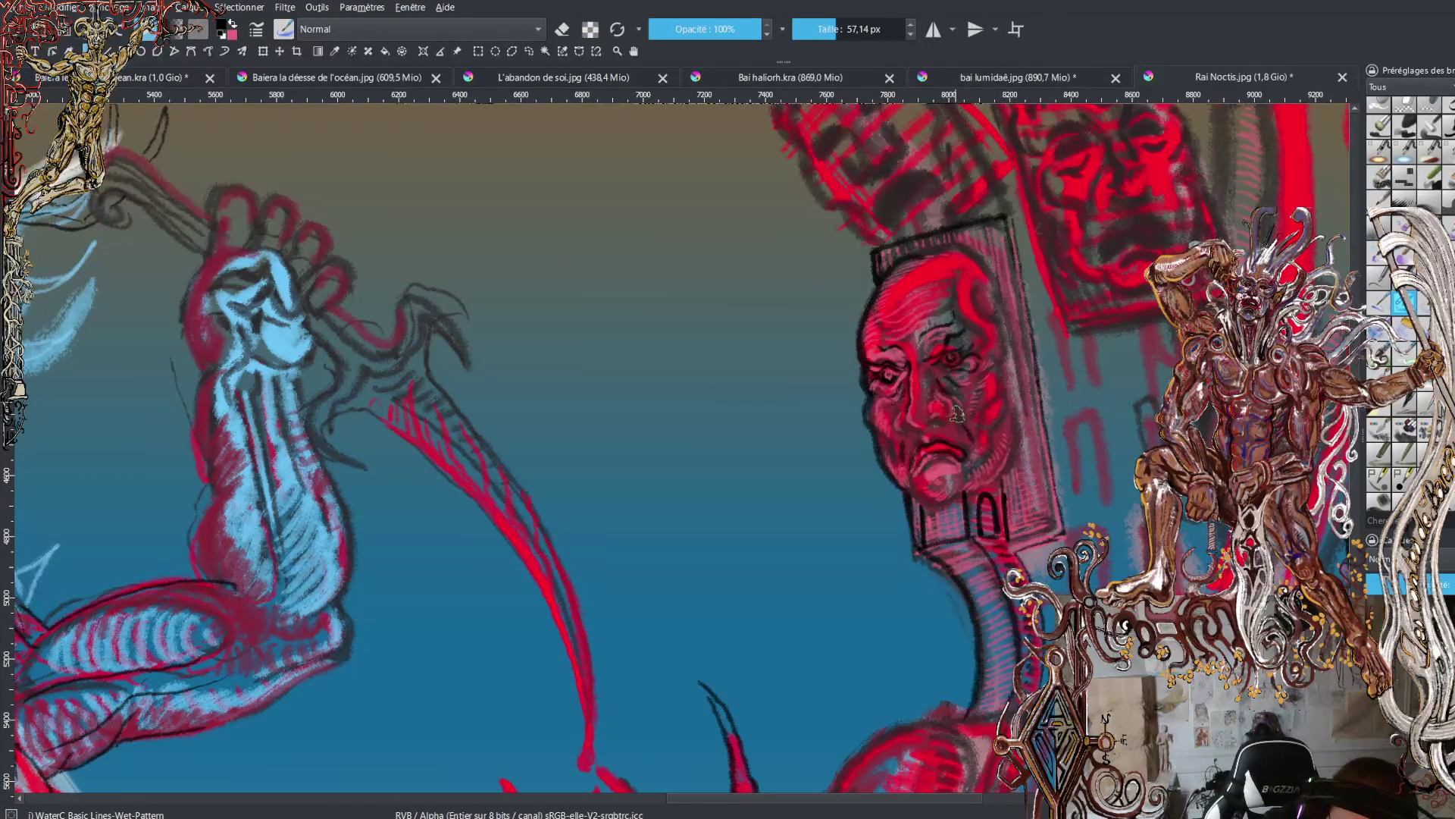
key(x)
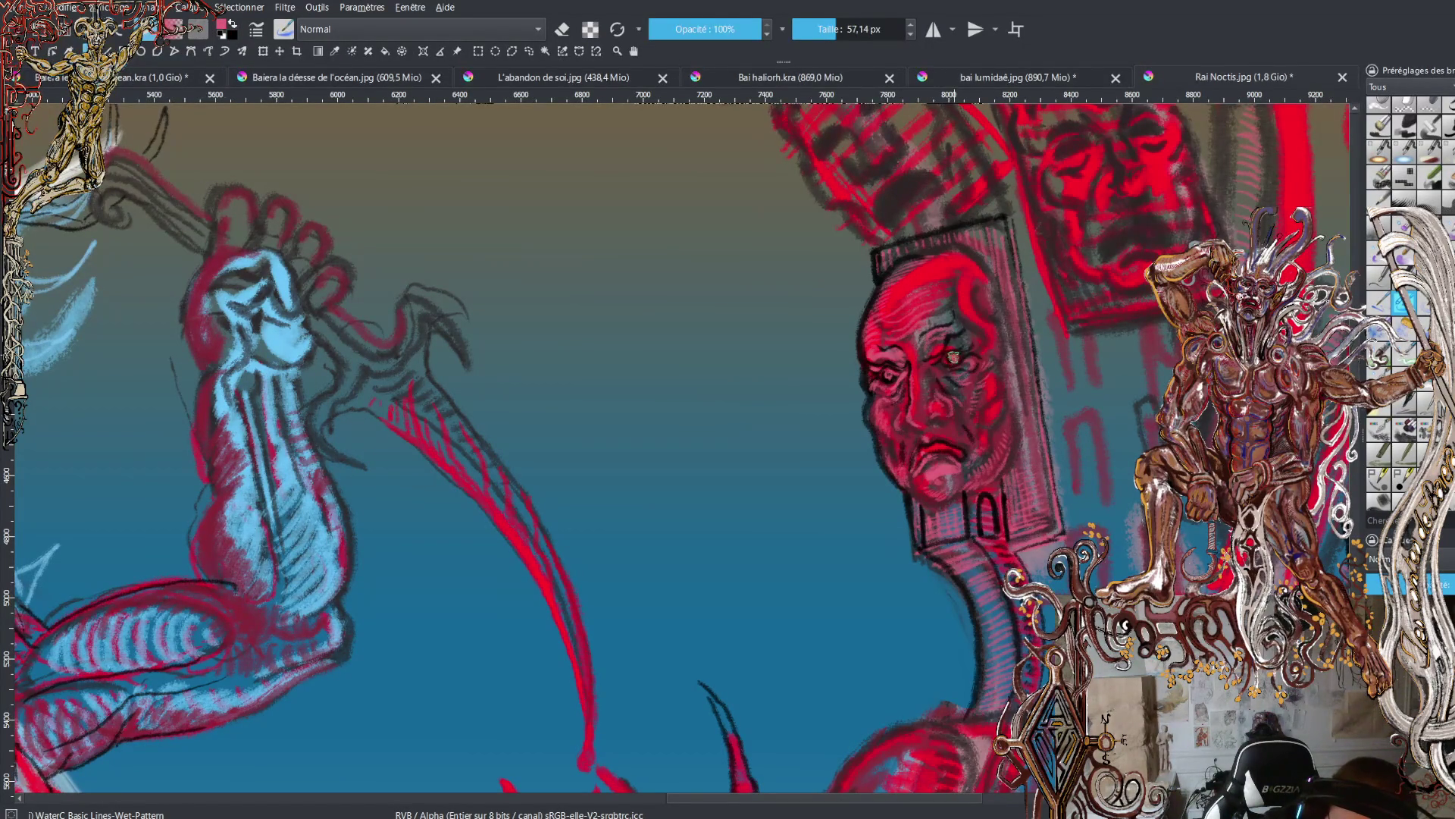
key(x)
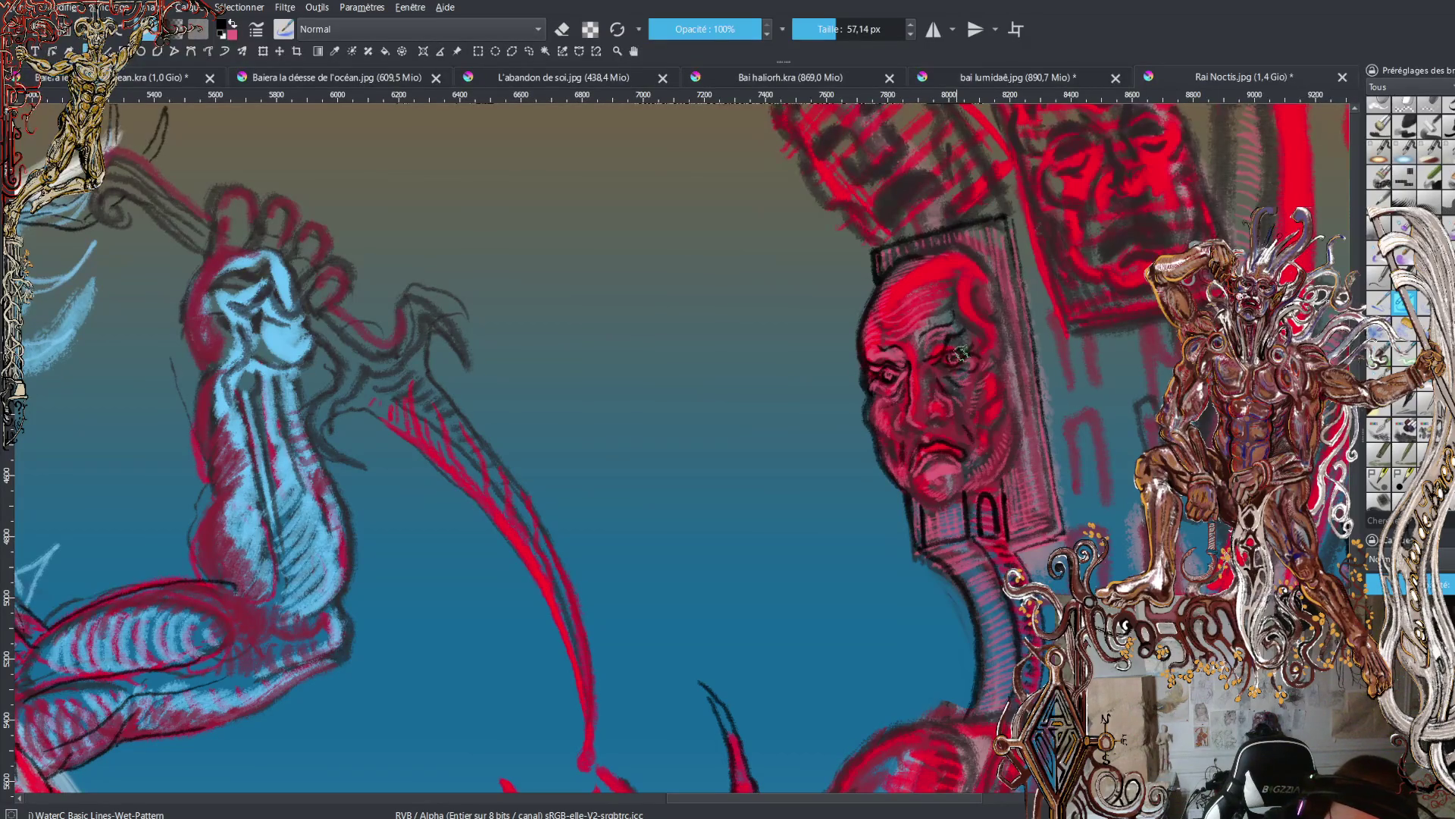
key(x)
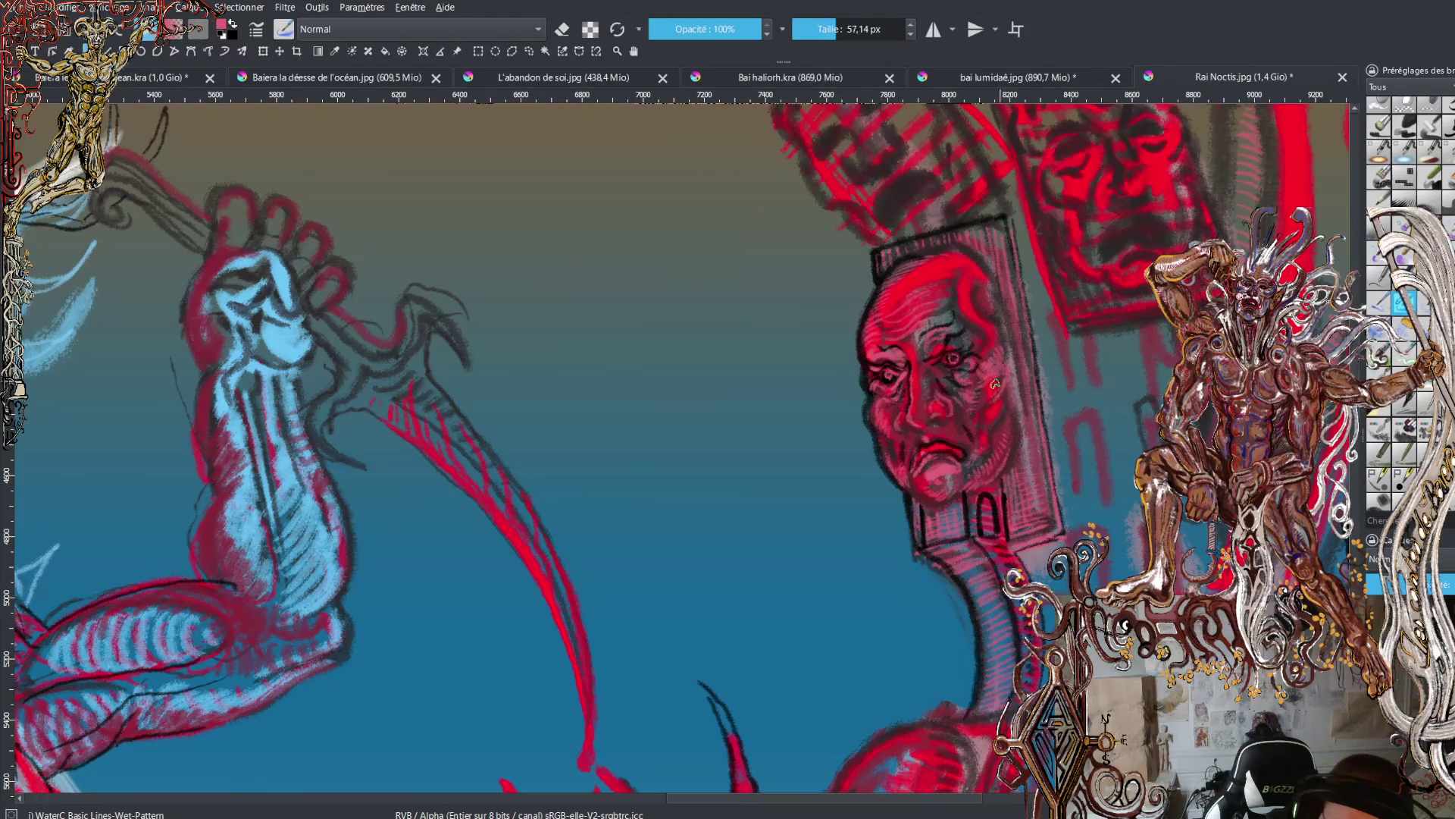
key(x)
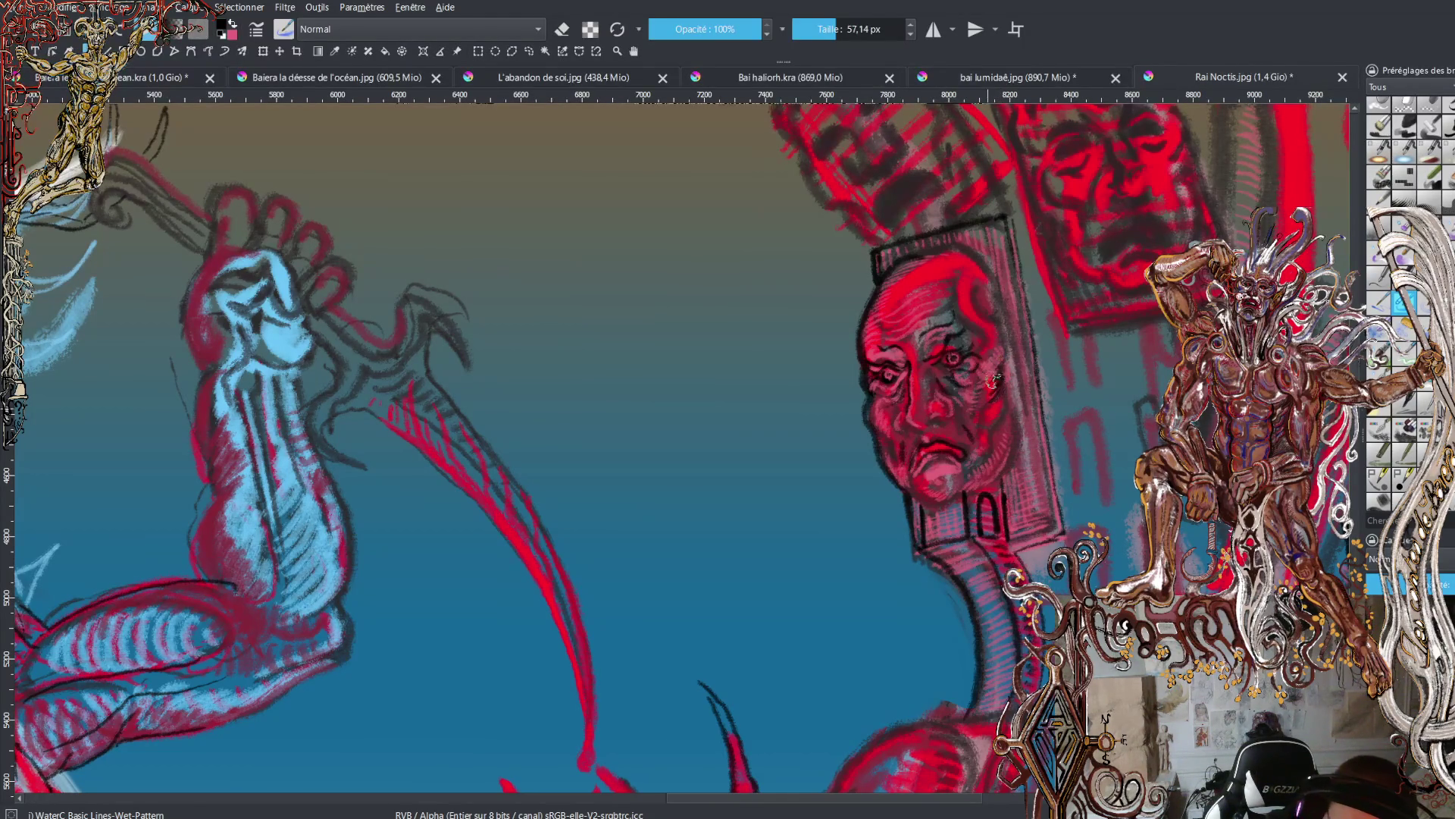
- Add dark strokes along the face's right edge, then zoom out to see more of the tail
mouse_move(981, 314)
mouse_down()
mouse_move(968, 297)
mouse_move(978, 282)
mouse_move(979, 309)
mouse_move(955, 301)
mouse_move(964, 286)
mouse_move(987, 314)
mouse_move(975, 286)
mouse_move(1013, 350)
mouse_move(1005, 299)
mouse_move(1029, 435)
mouse_move(1023, 337)
mouse_move(1020, 496)
mouse_up()
key(x)
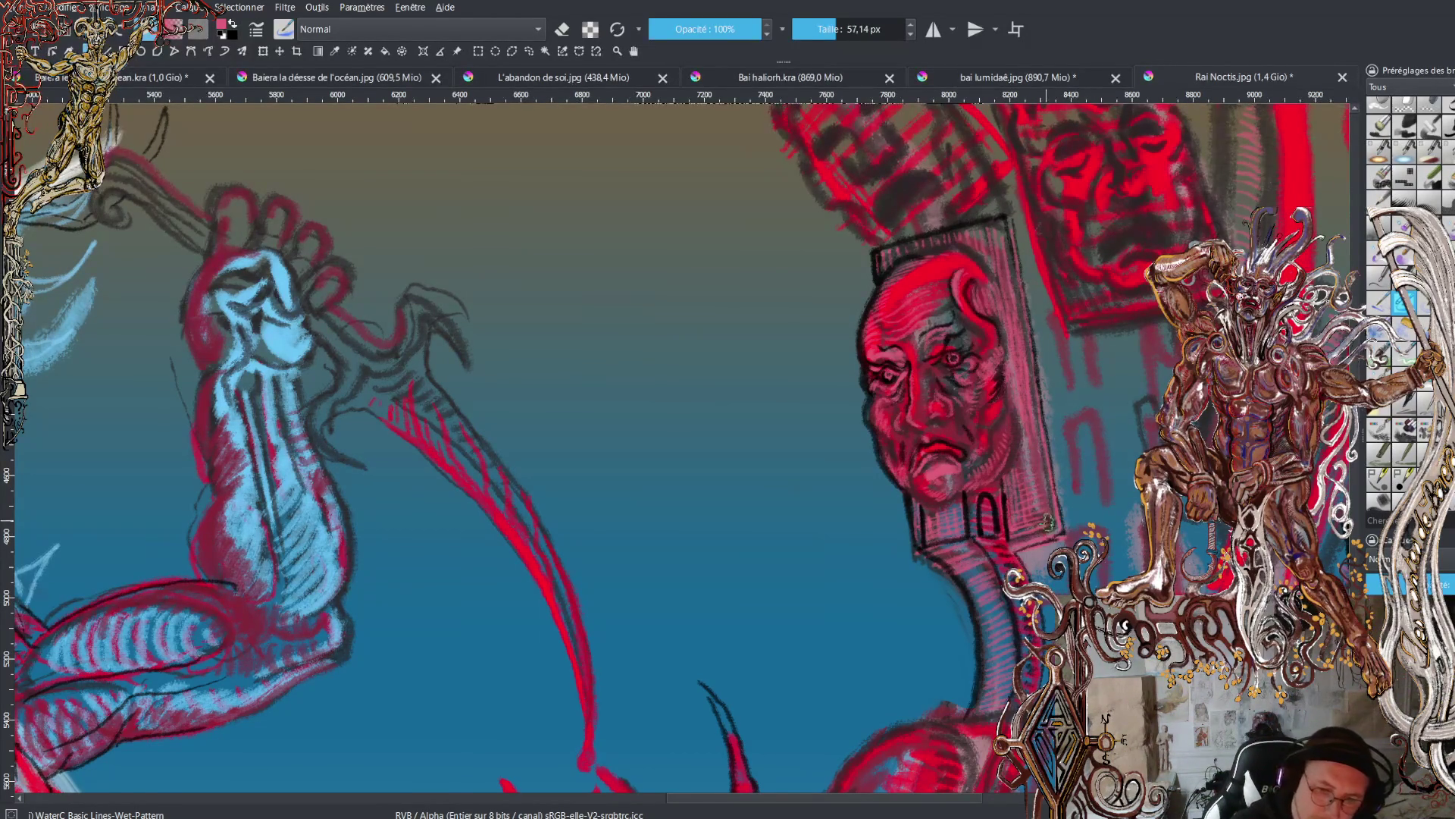
key(minus)
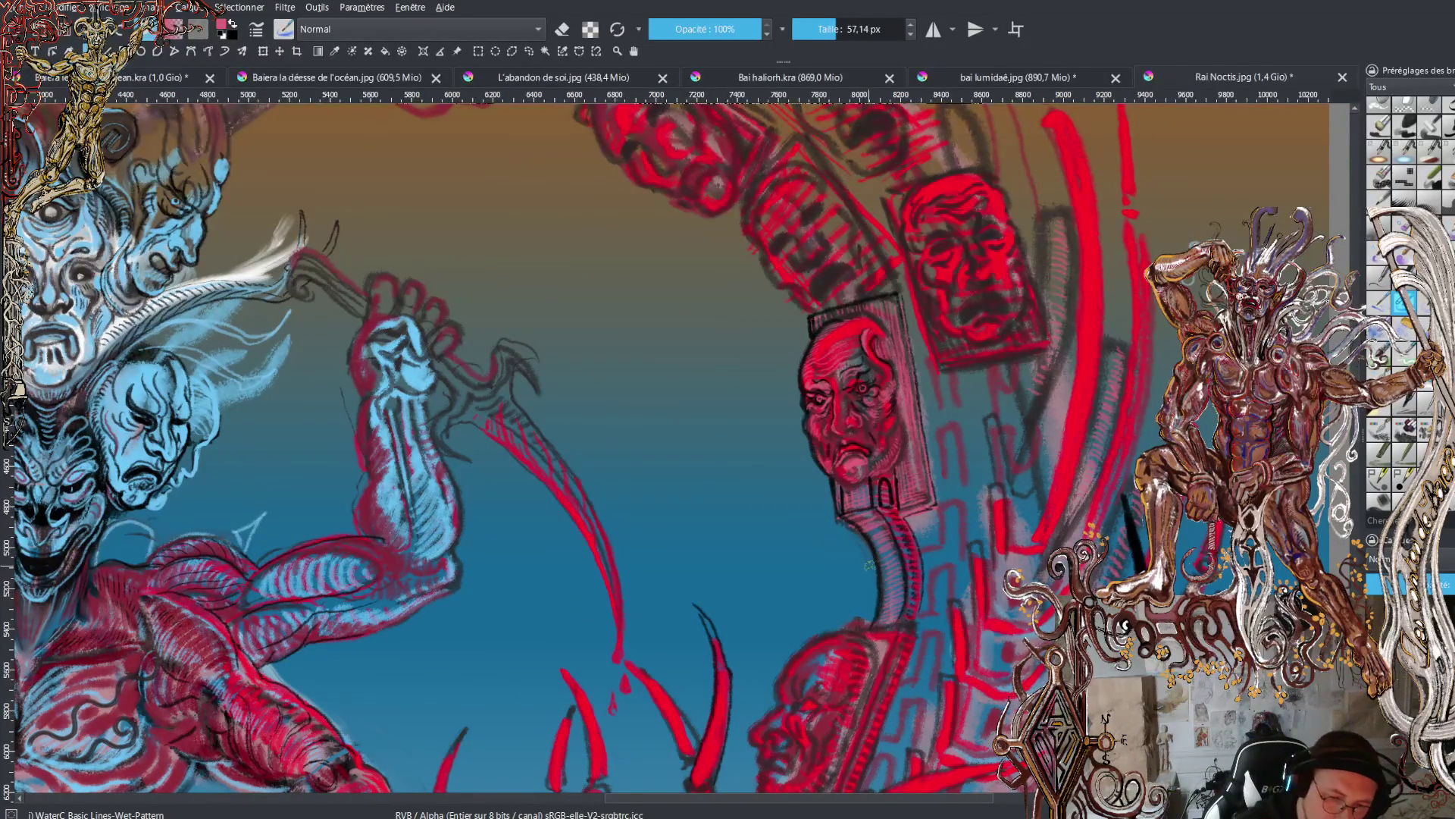
- Toggle eraser mode and erase stray marks along the boxed face's neck
key(e)
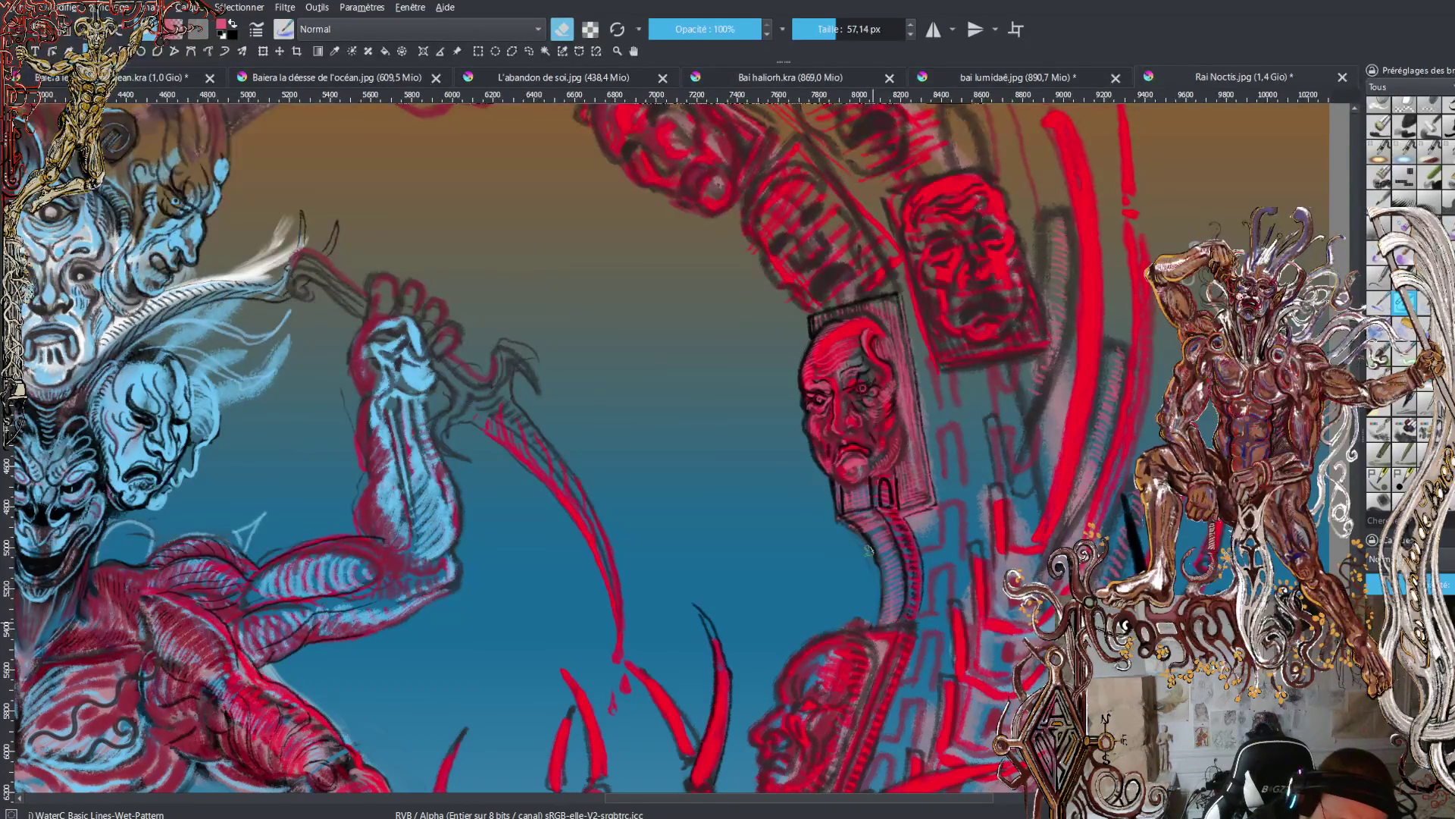
drag(865, 547, 842, 523)
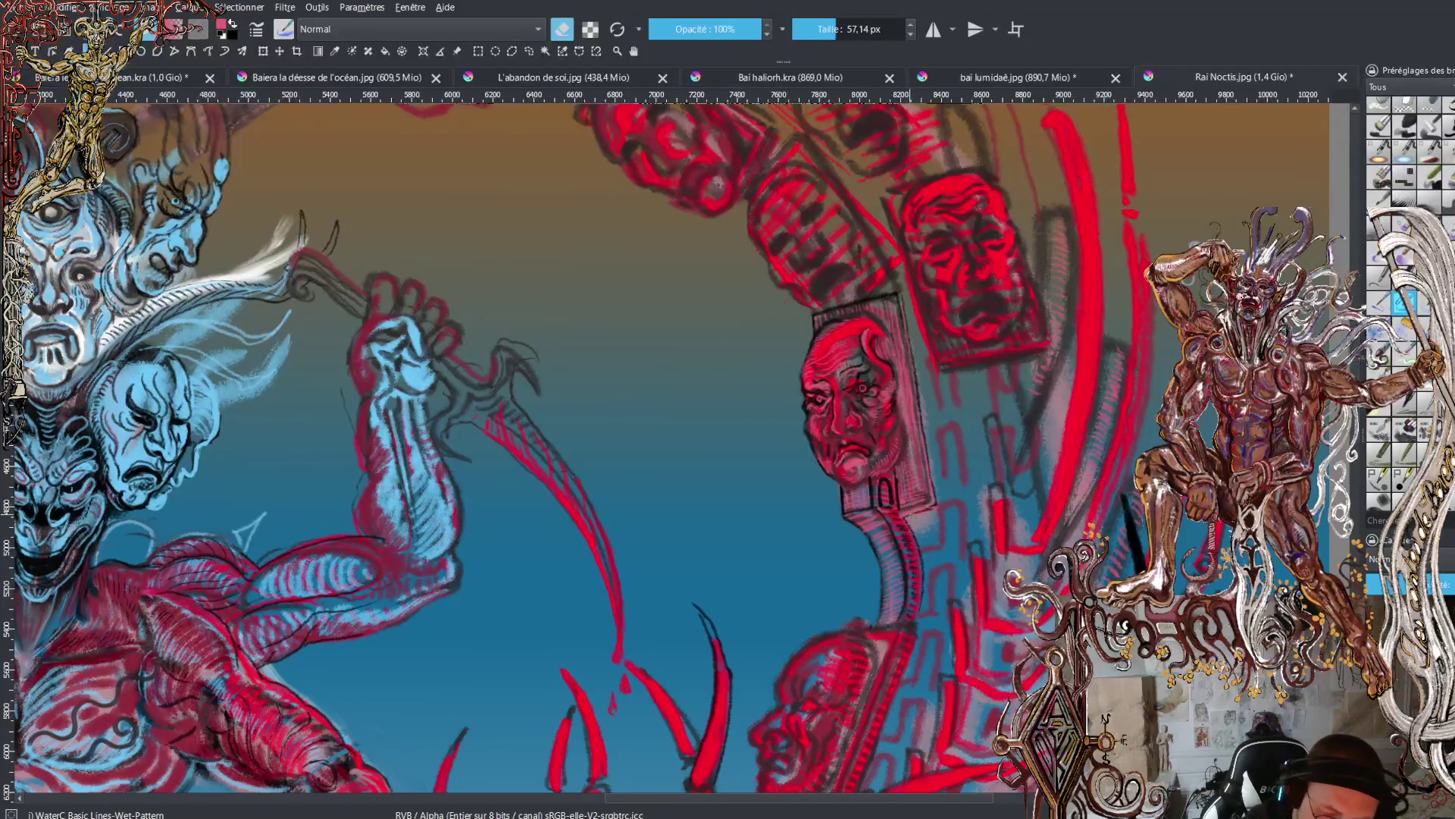
- Leave eraser mode and draw a thin black line on the tail
scroll(978, 541, down, 5)
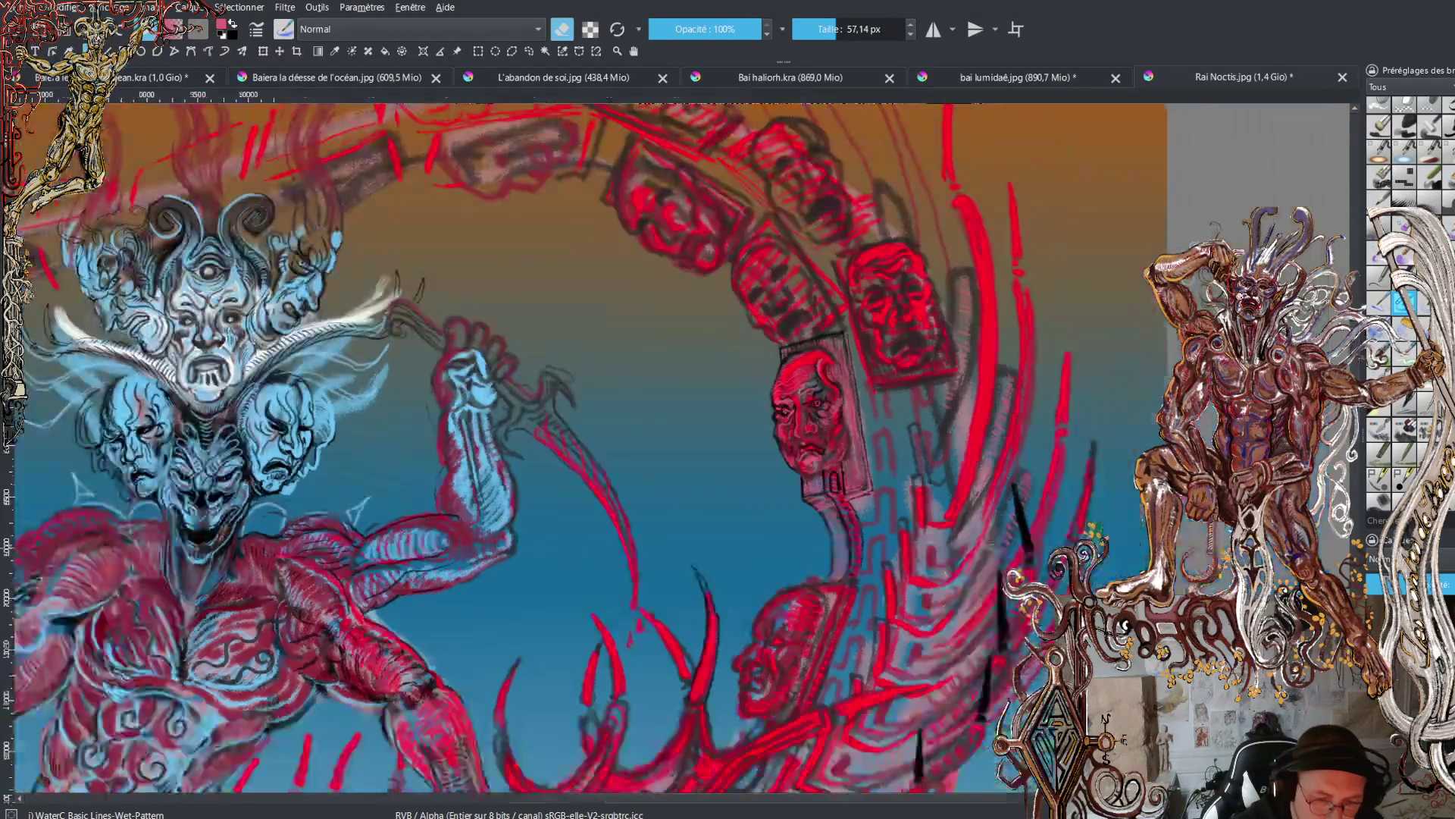
scroll(686, 435, up, 2)
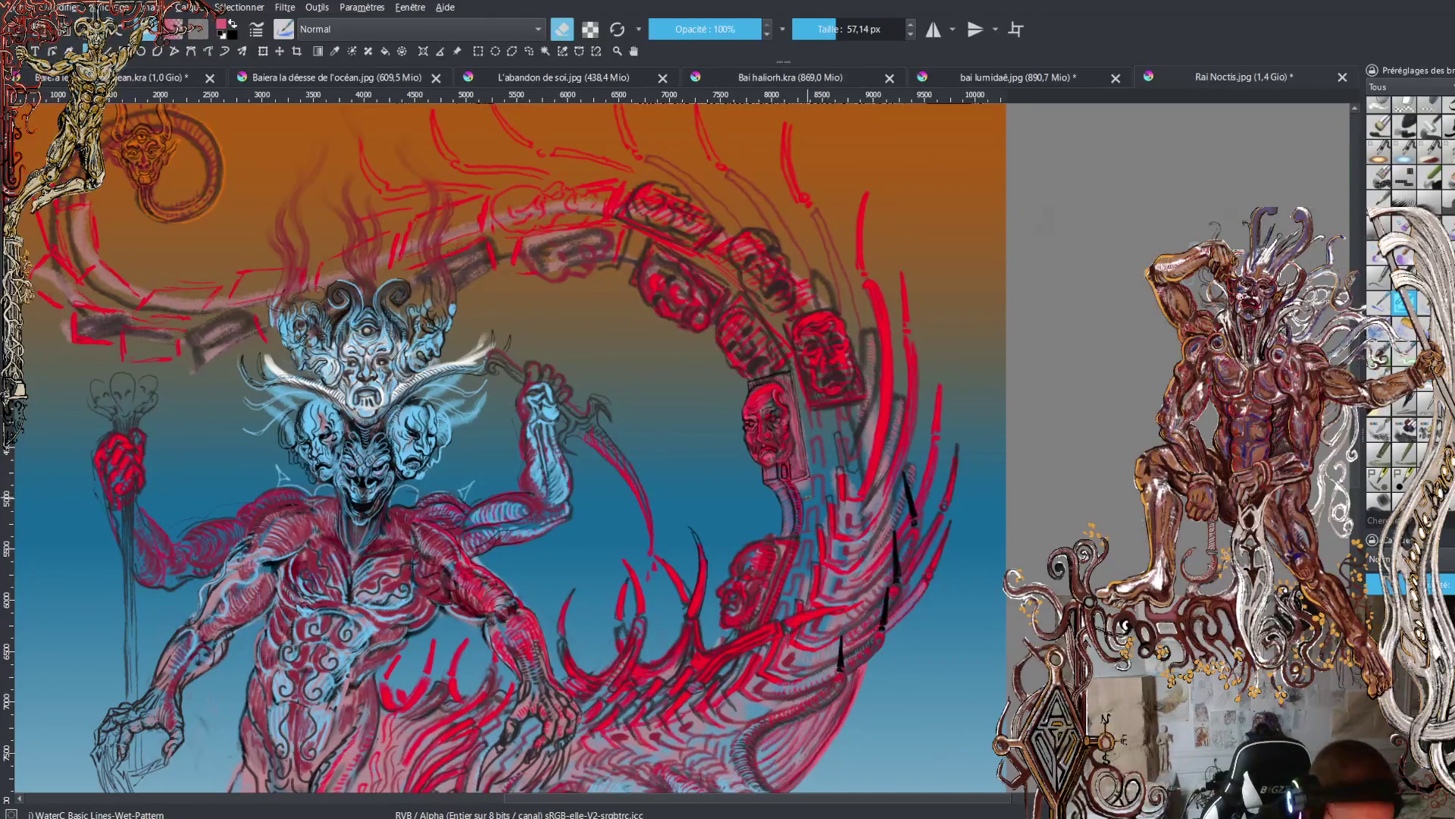
key(e)
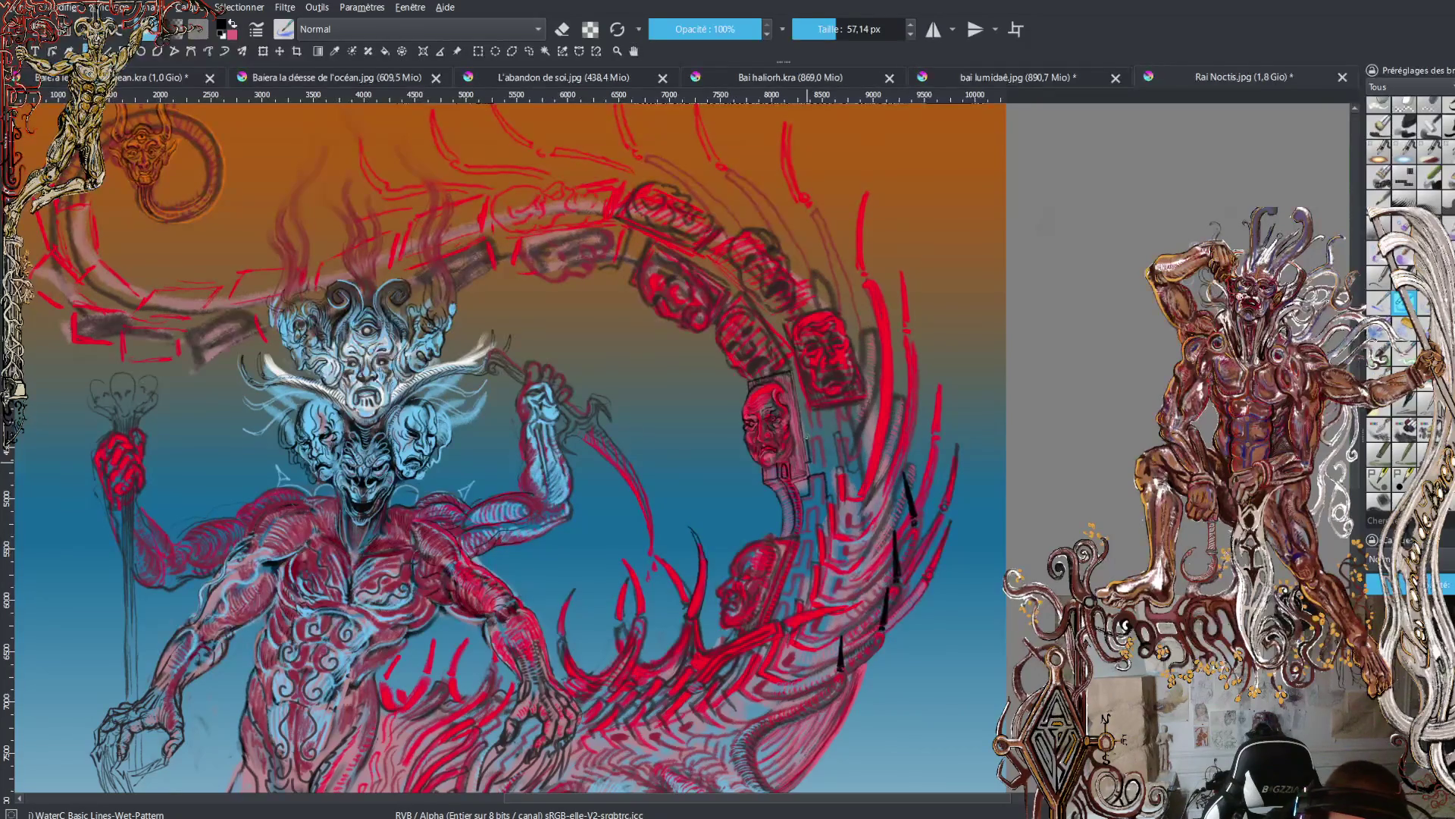
drag(819, 434, 826, 462)
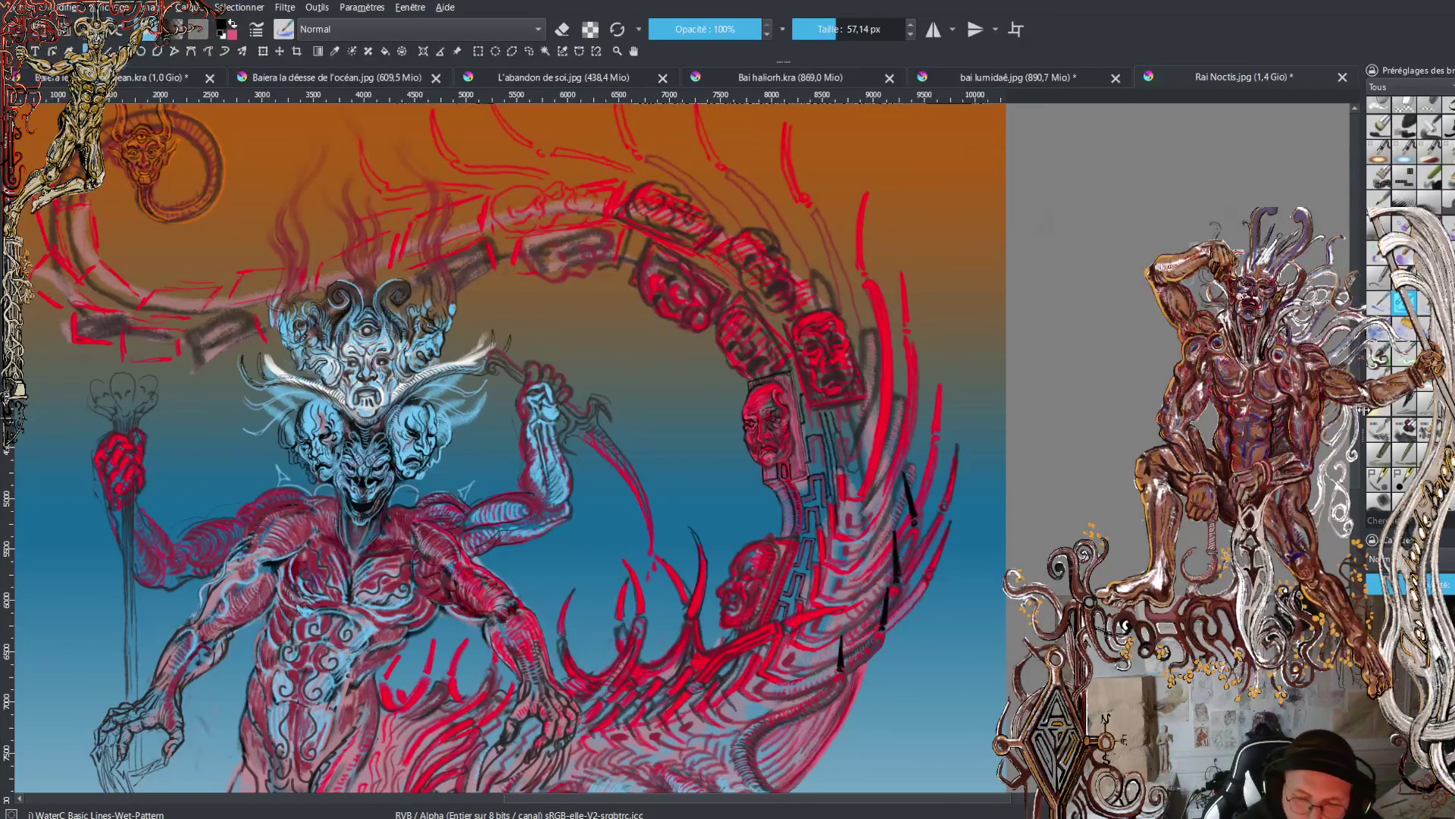
- Zoom into the lower tail coils and swap so red is the foreground colour
scroll(508, 447, down, 5)
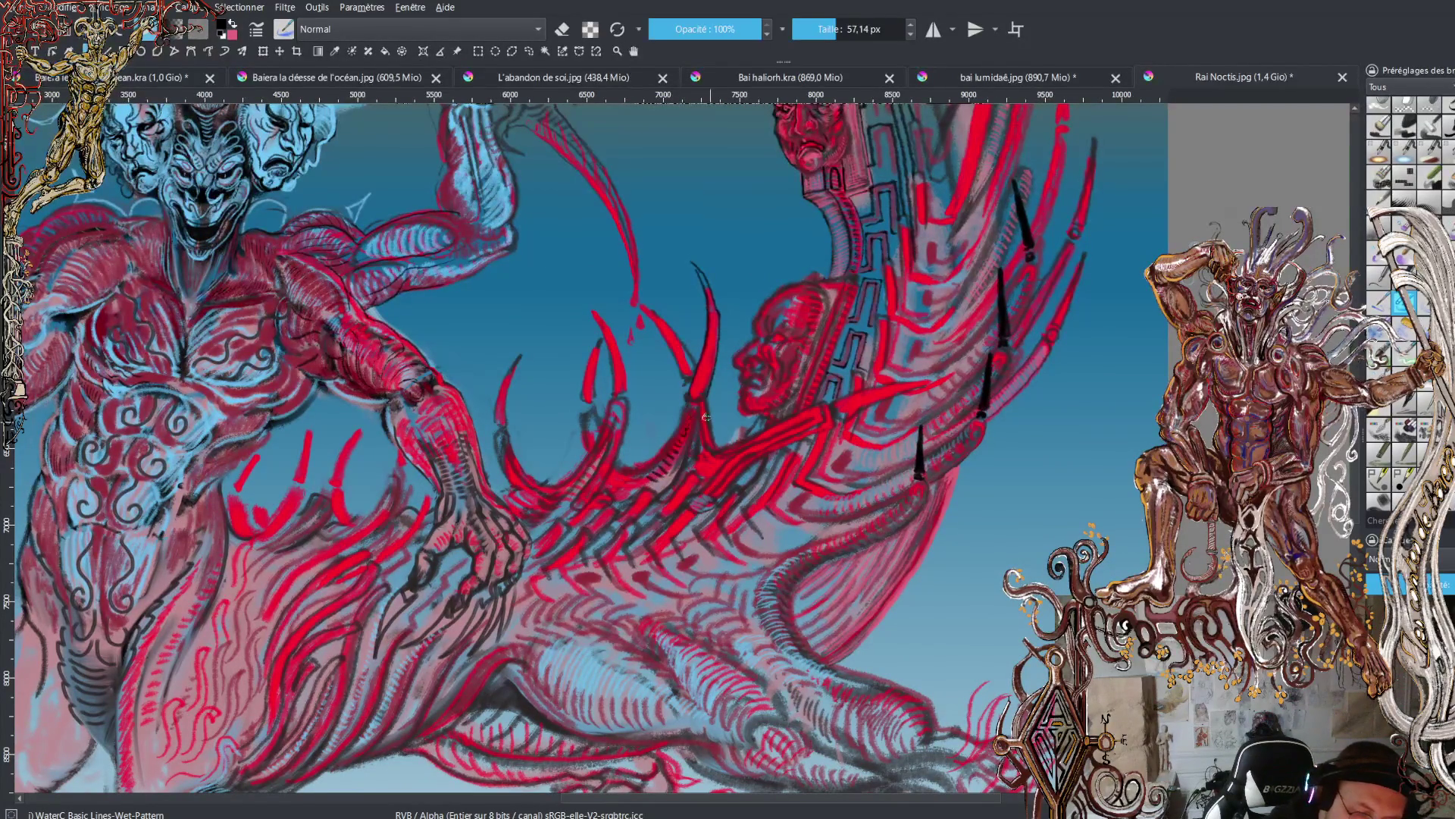
key(x)
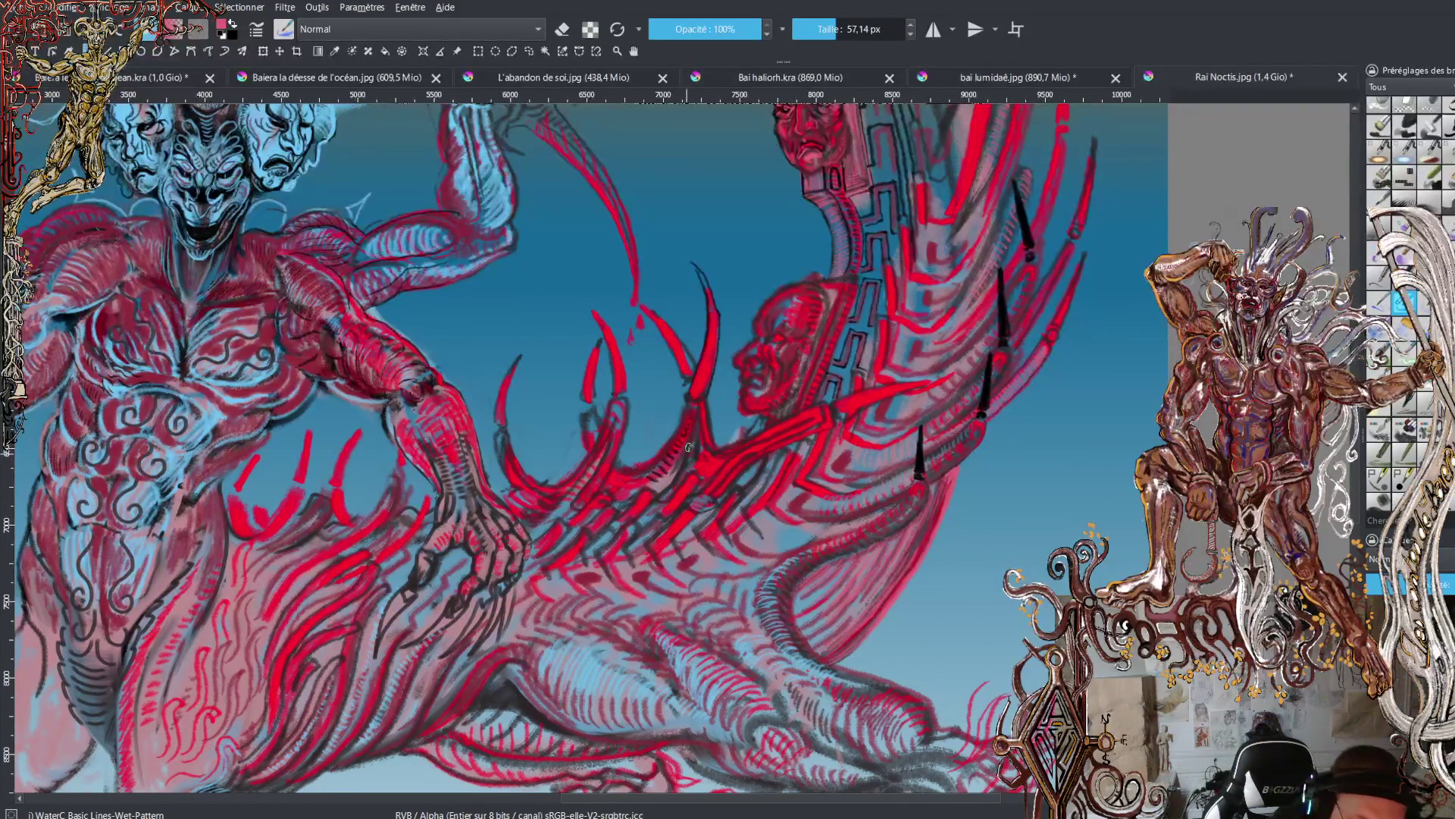
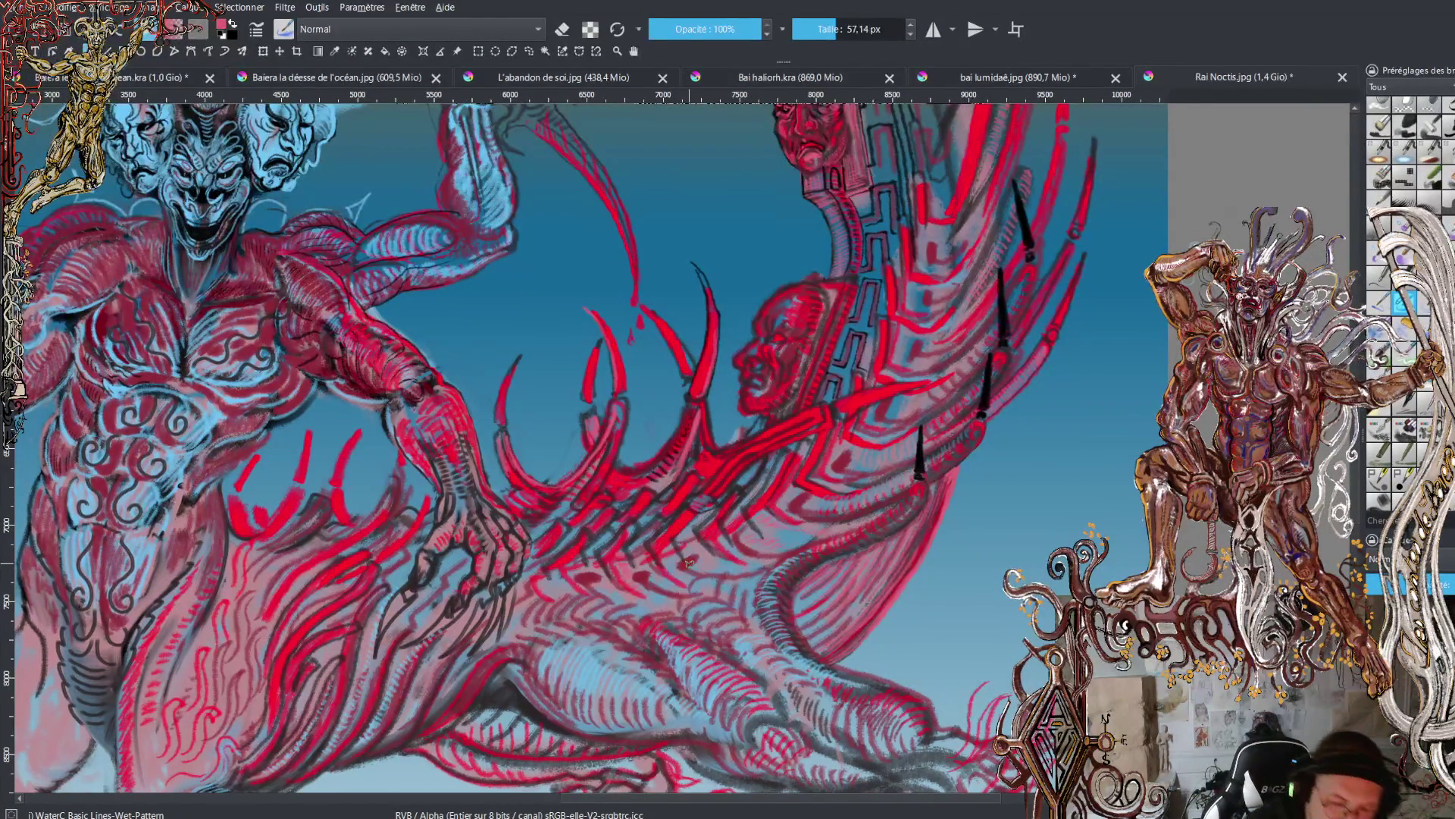
- Paint thin alternating black and red strokes along the tail's edge
key(2)
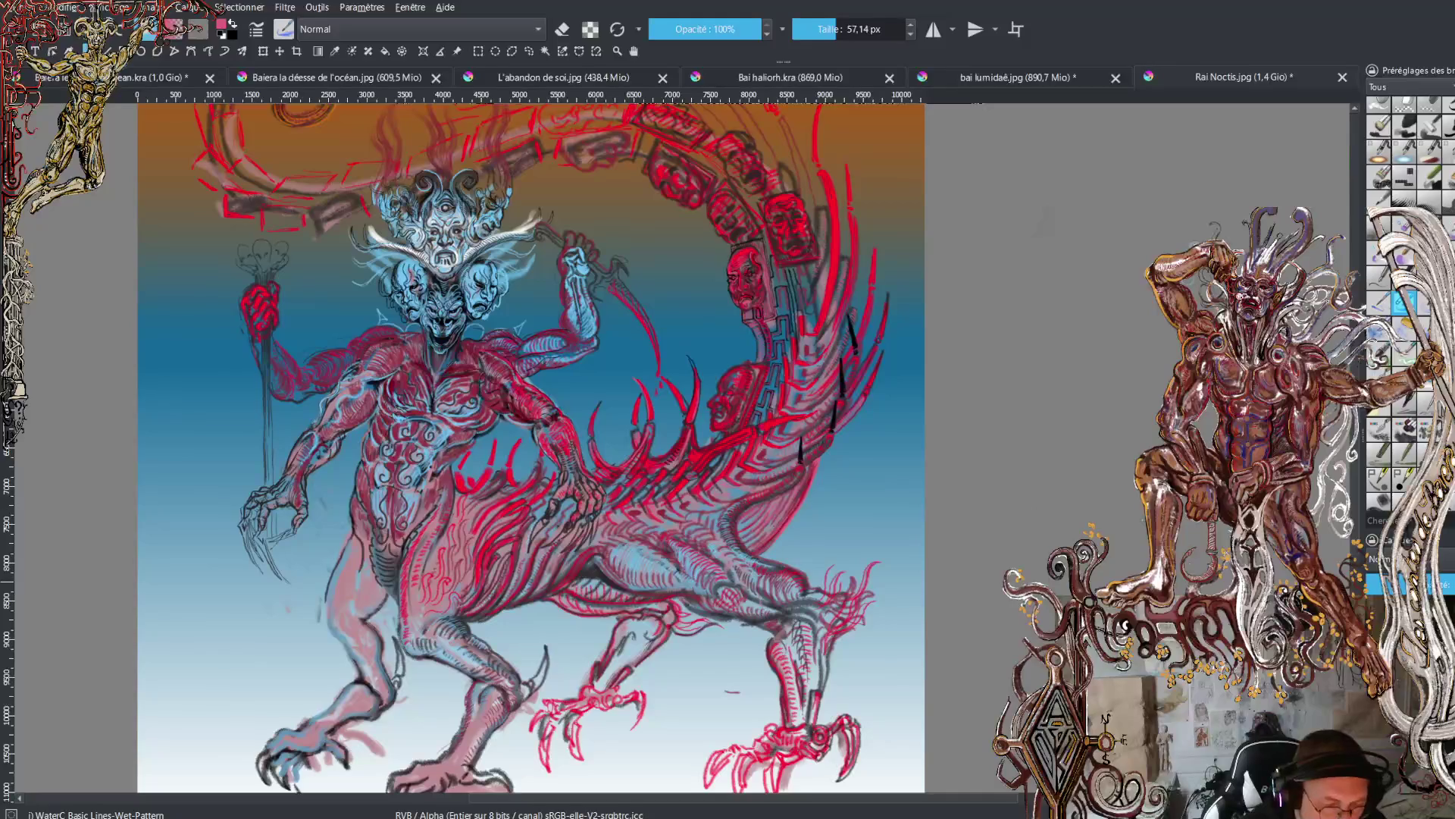
key(plus)
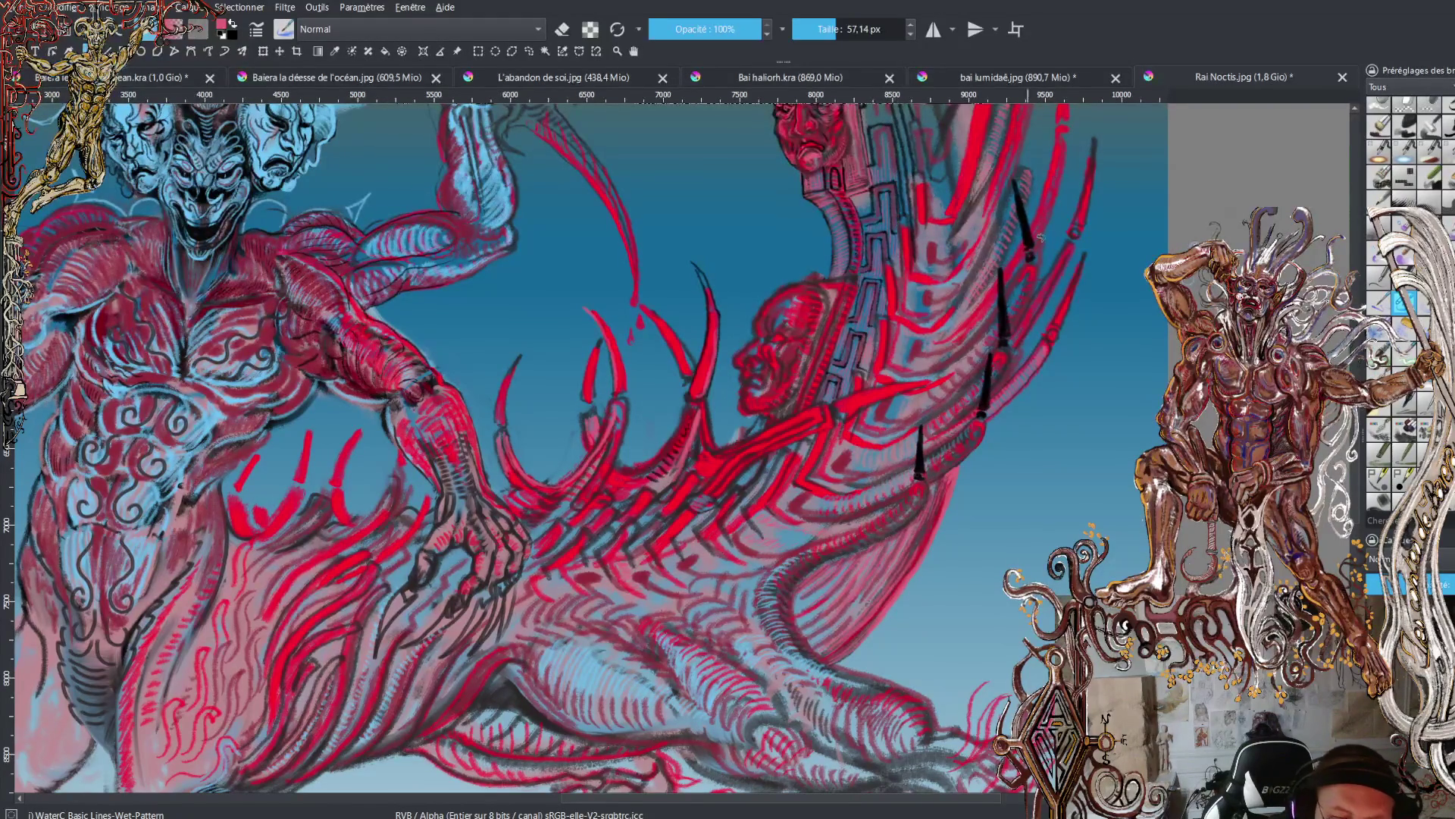
scroll(1042, 237, up, 2)
scroll(584, 448, up, 3)
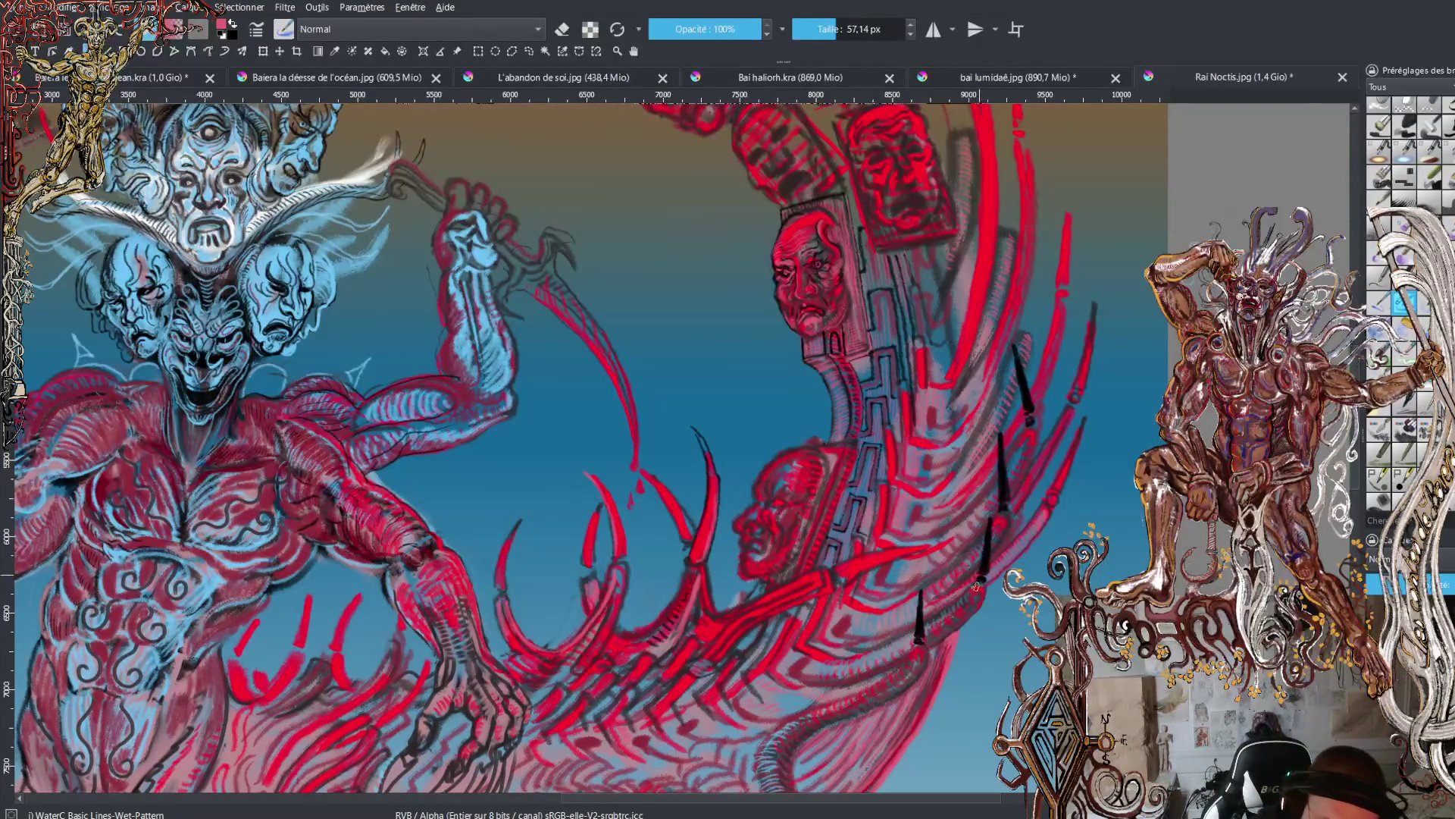
scroll(589, 448, down, 3)
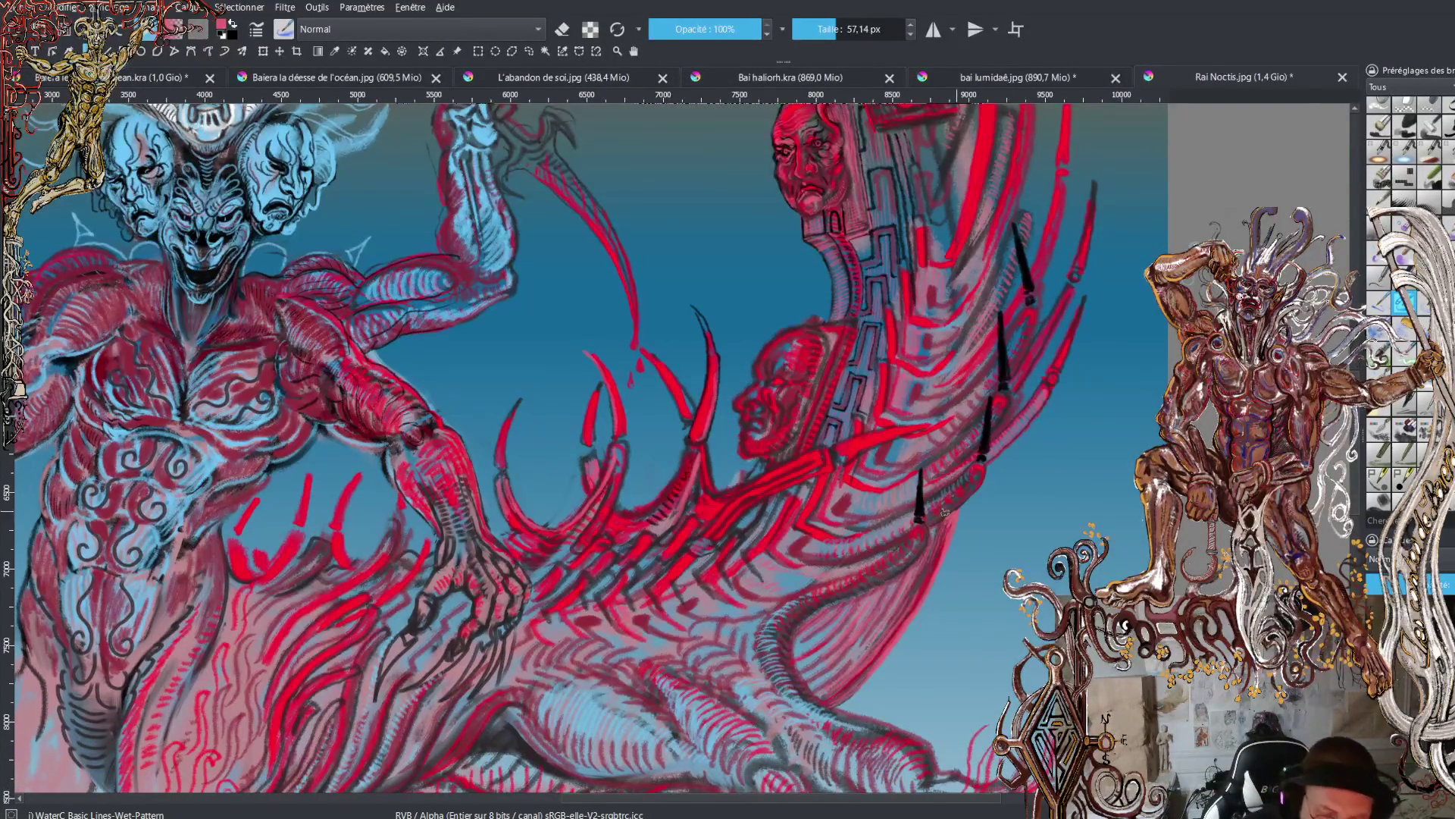
key(x)
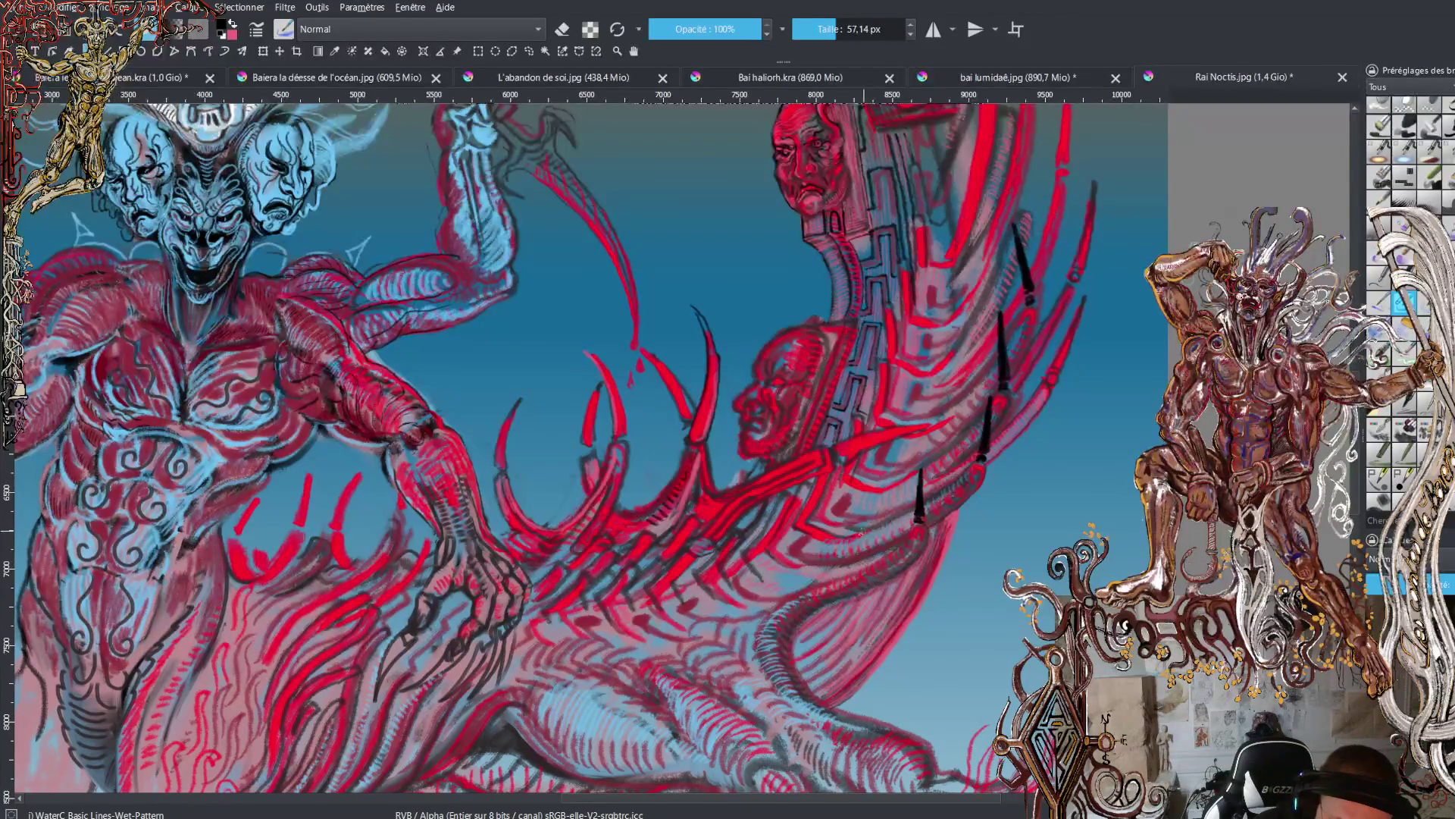
mouse_move(841, 535)
mouse_down()
mouse_move(925, 504)
mouse_move(979, 459)
mouse_up()
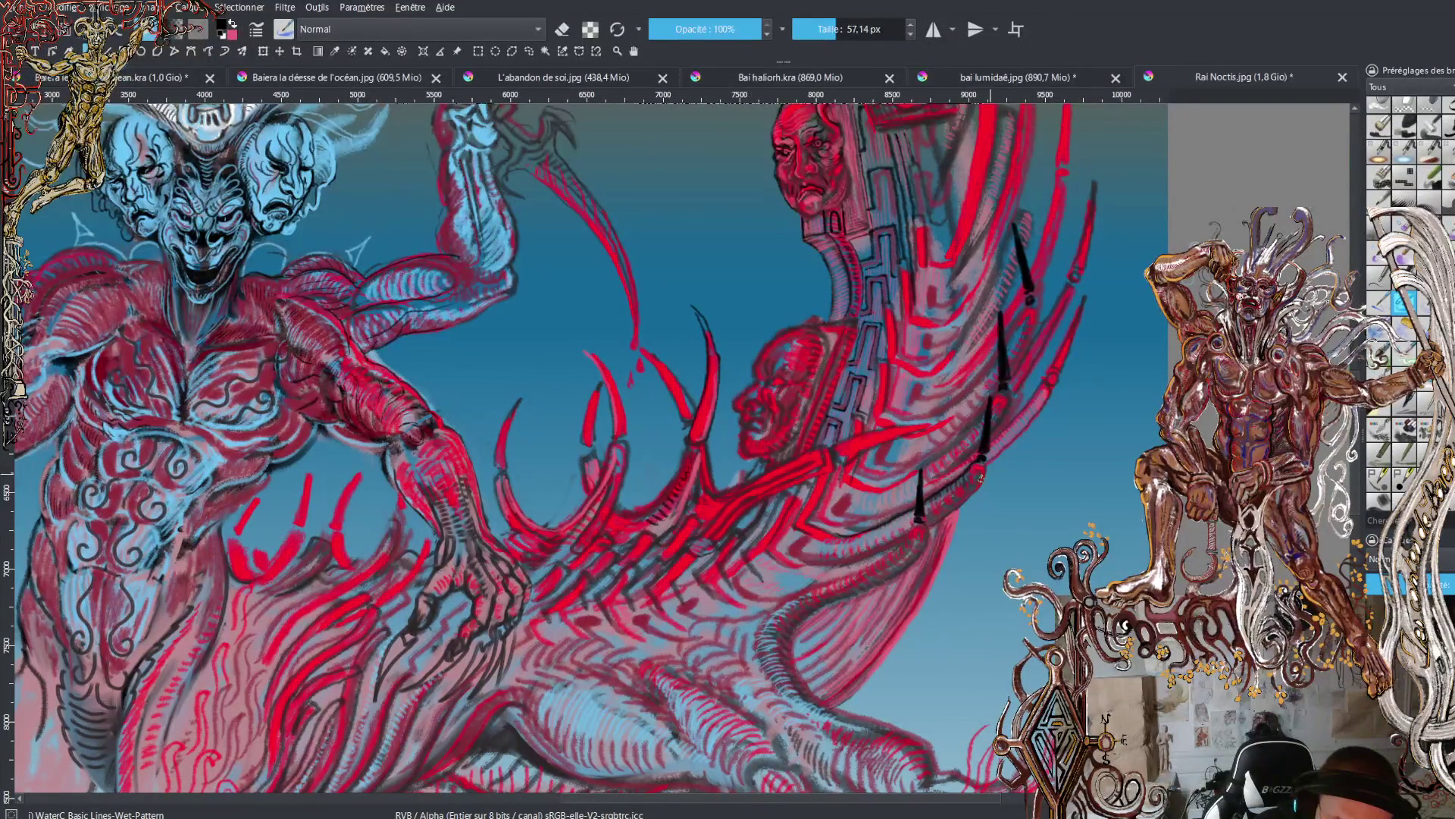
key(x)
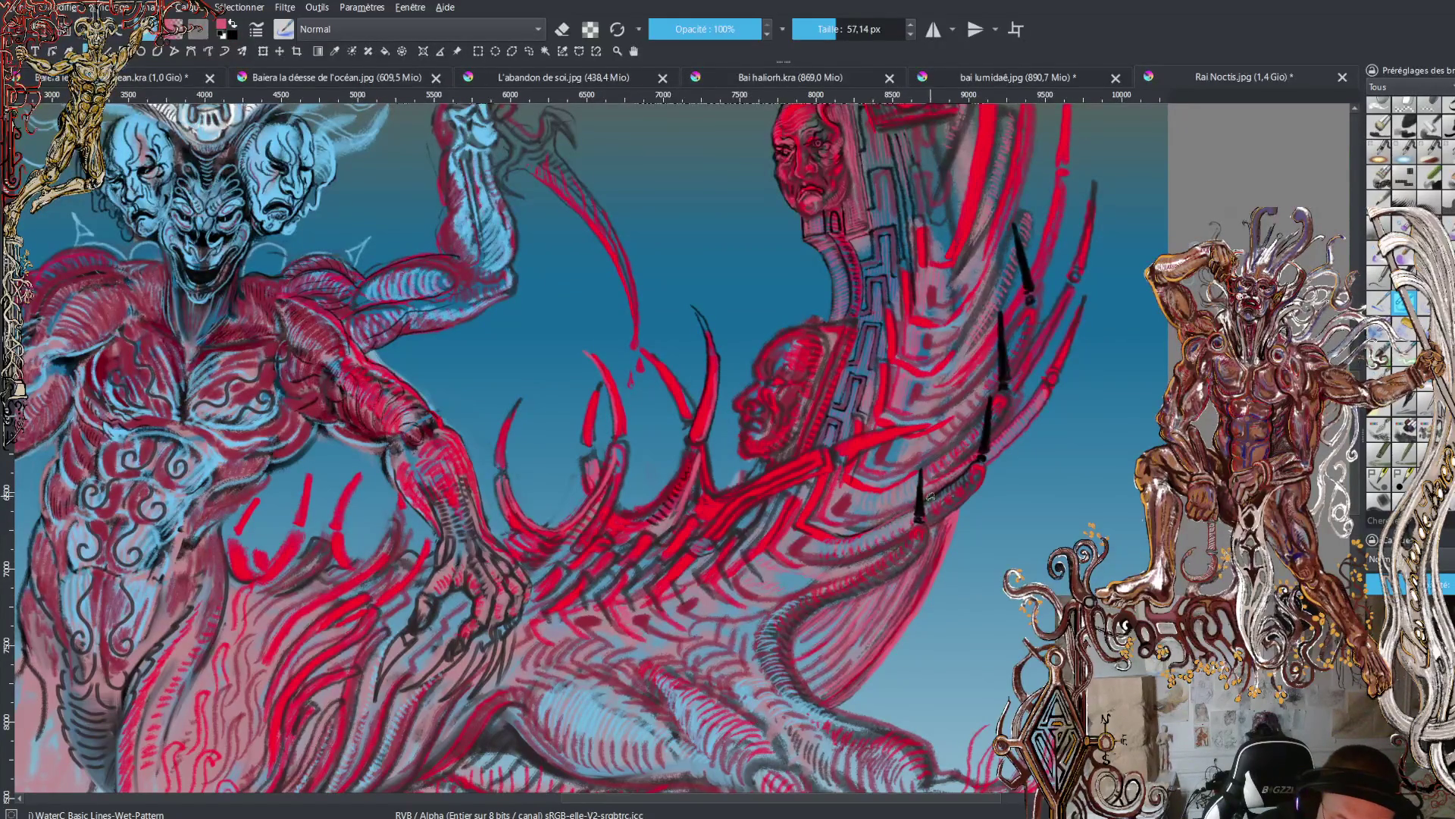
drag(947, 485, 974, 452)
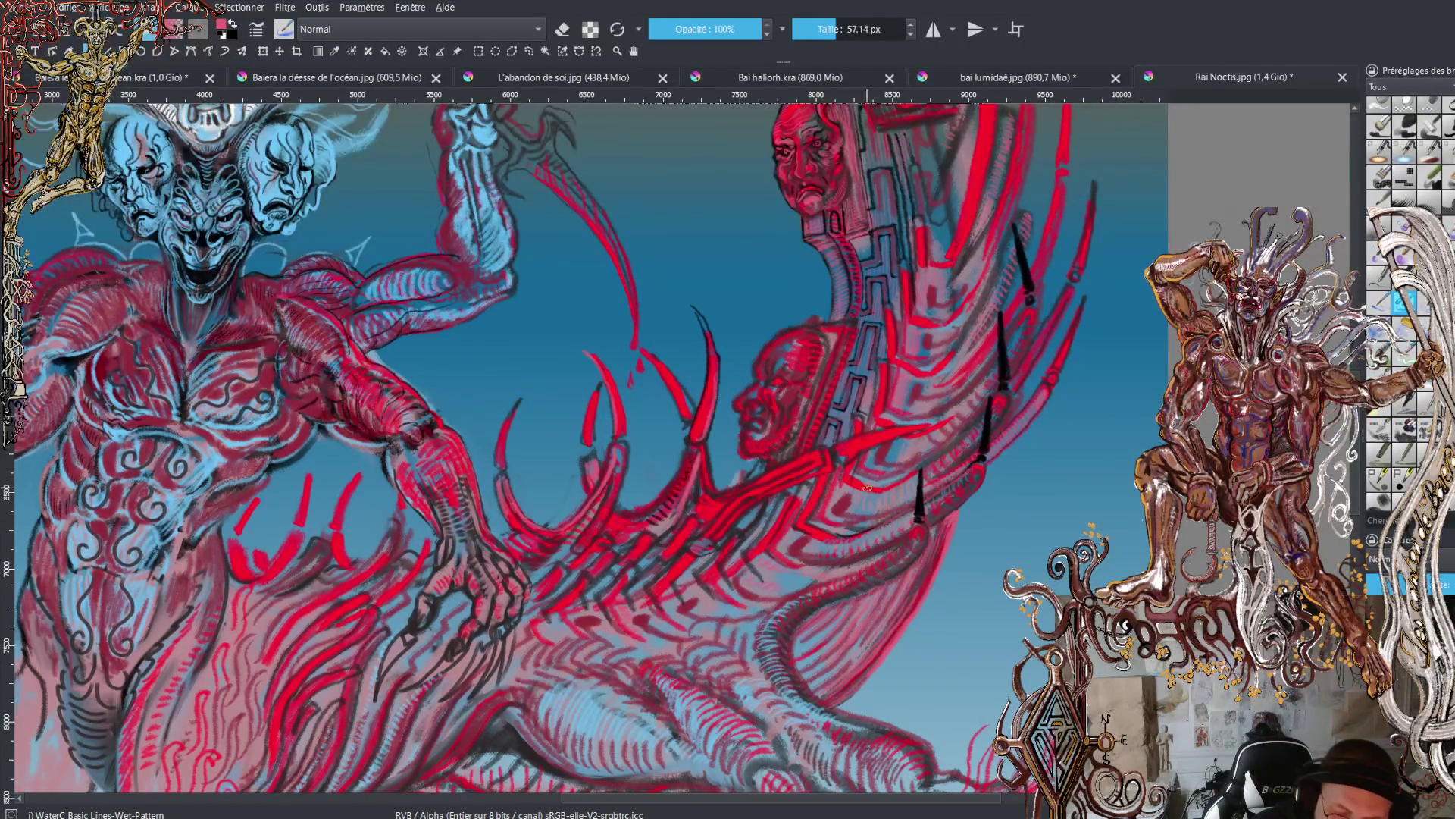
key(x)
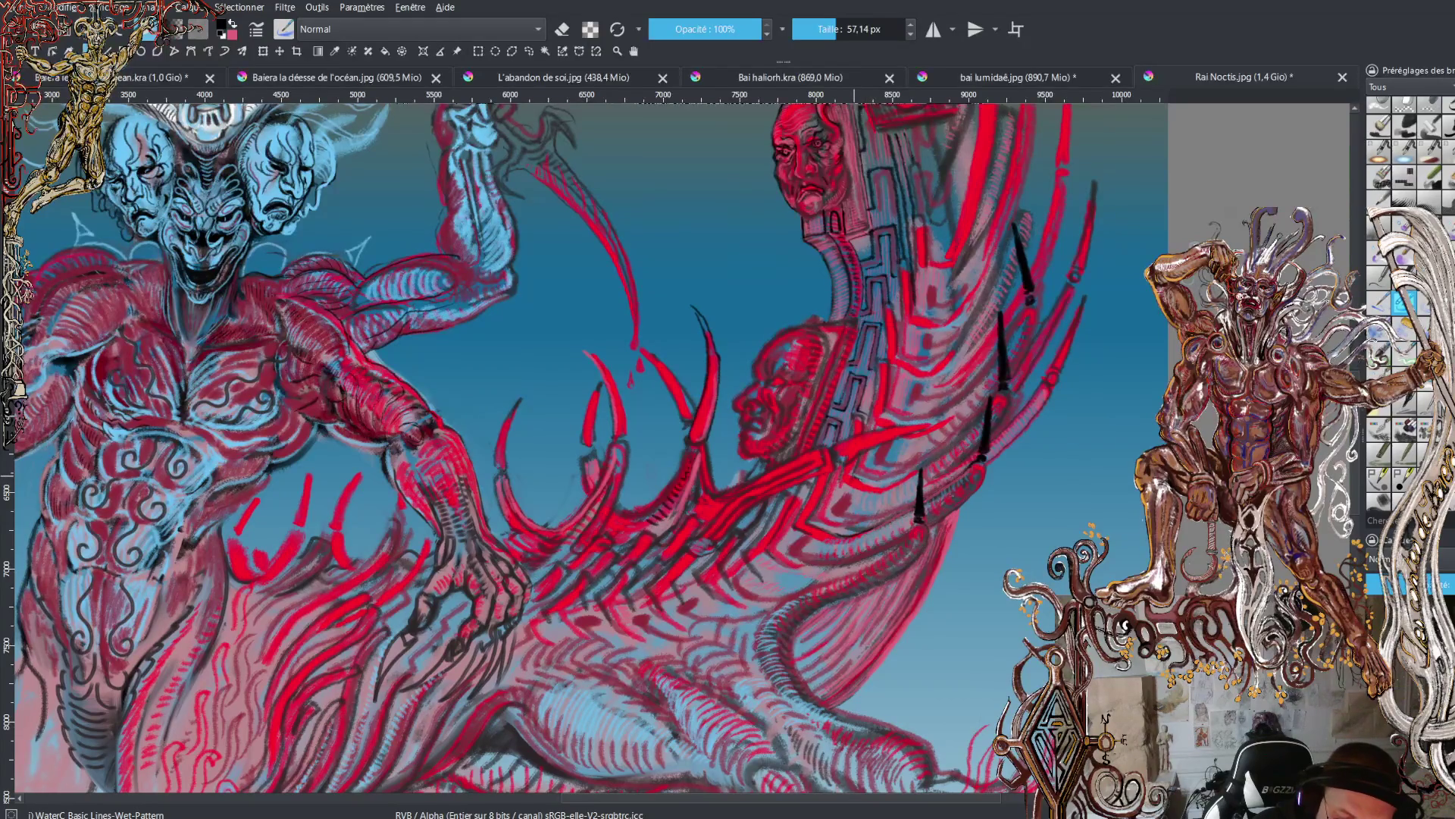
drag(888, 485, 959, 437)
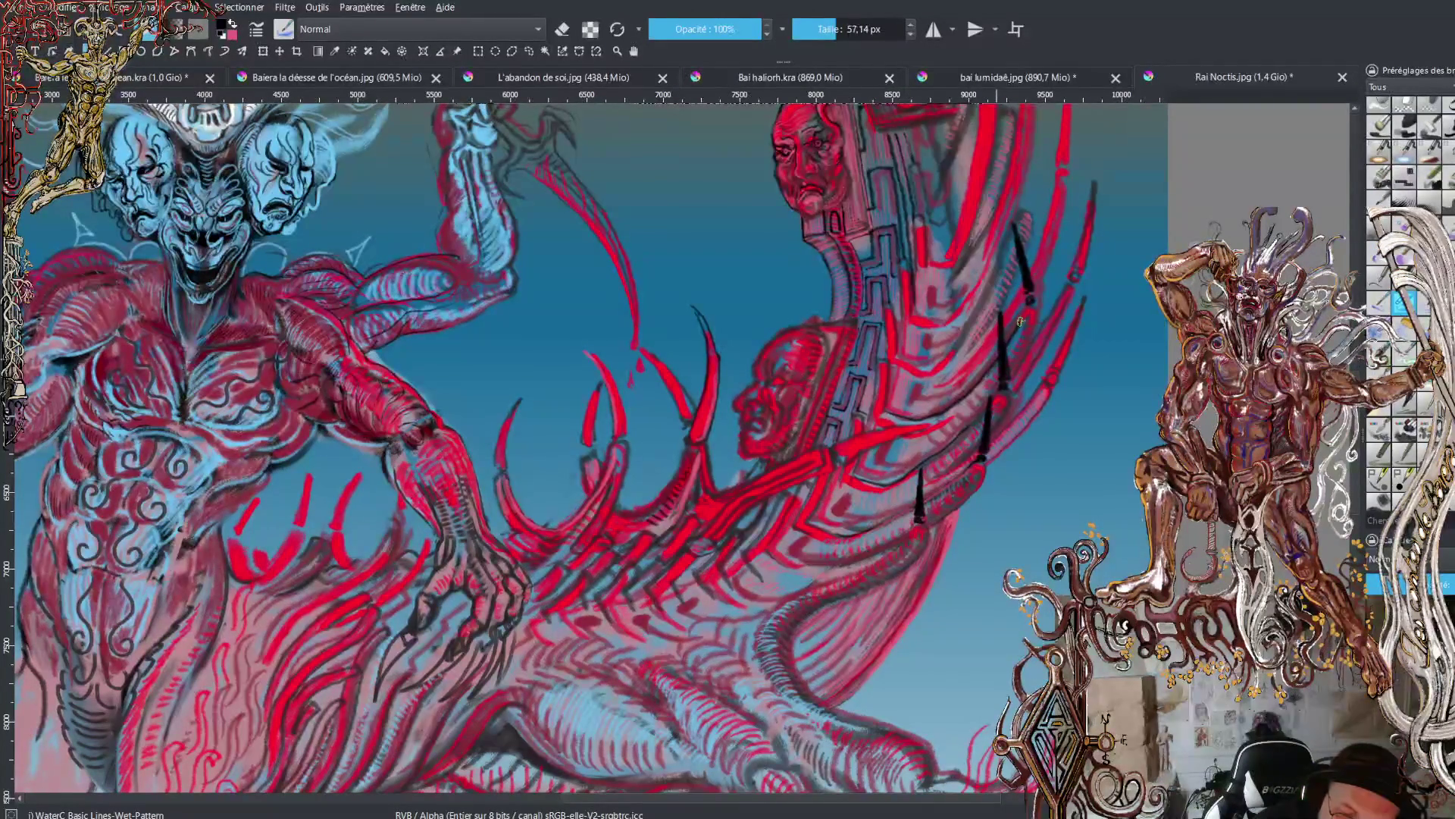
- Add a curved hook from the tip of the black spike
drag(1029, 302, 1035, 332)
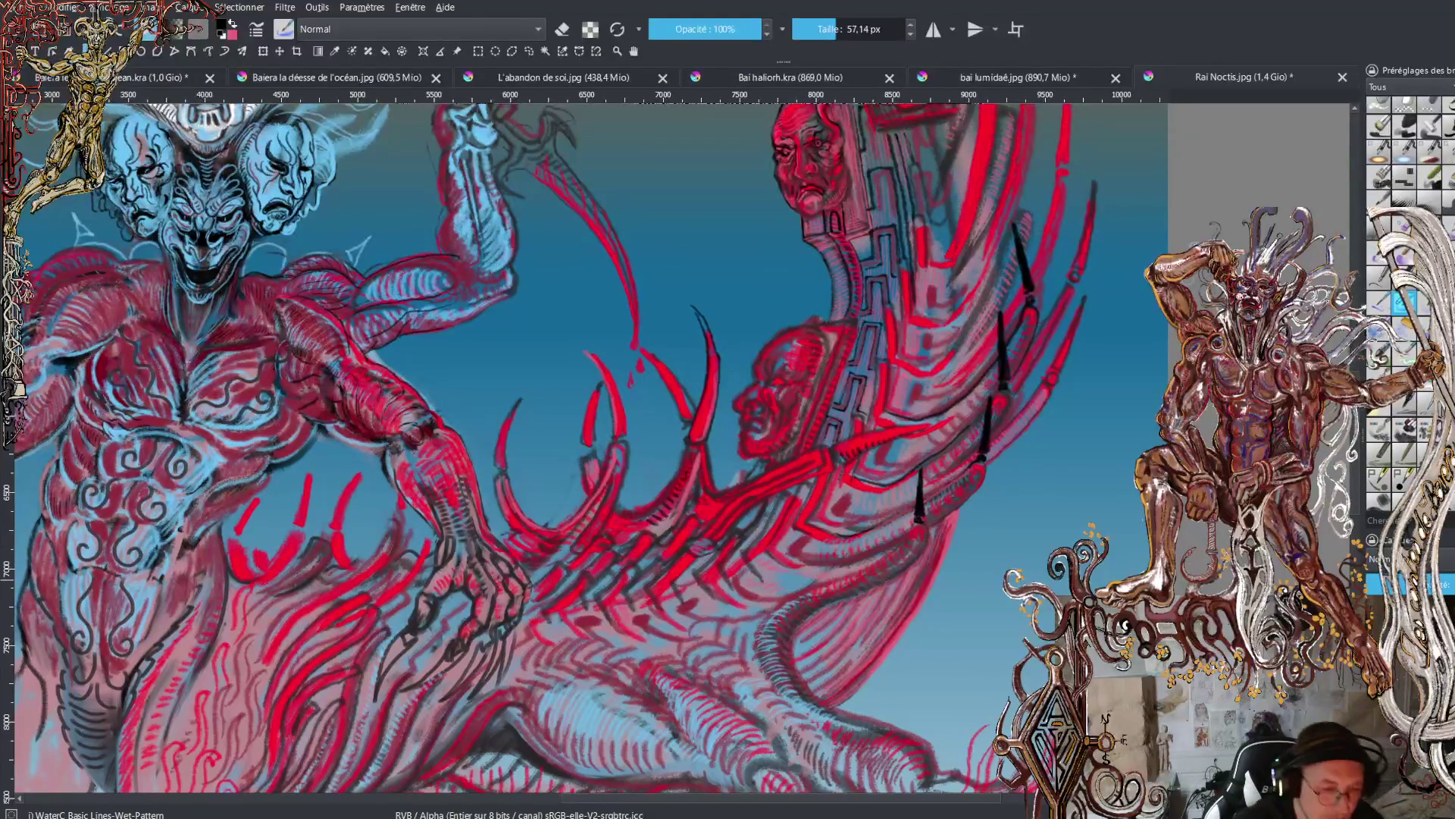
scroll(673, 447, down, 2)
drag(925, 798, 873, 812)
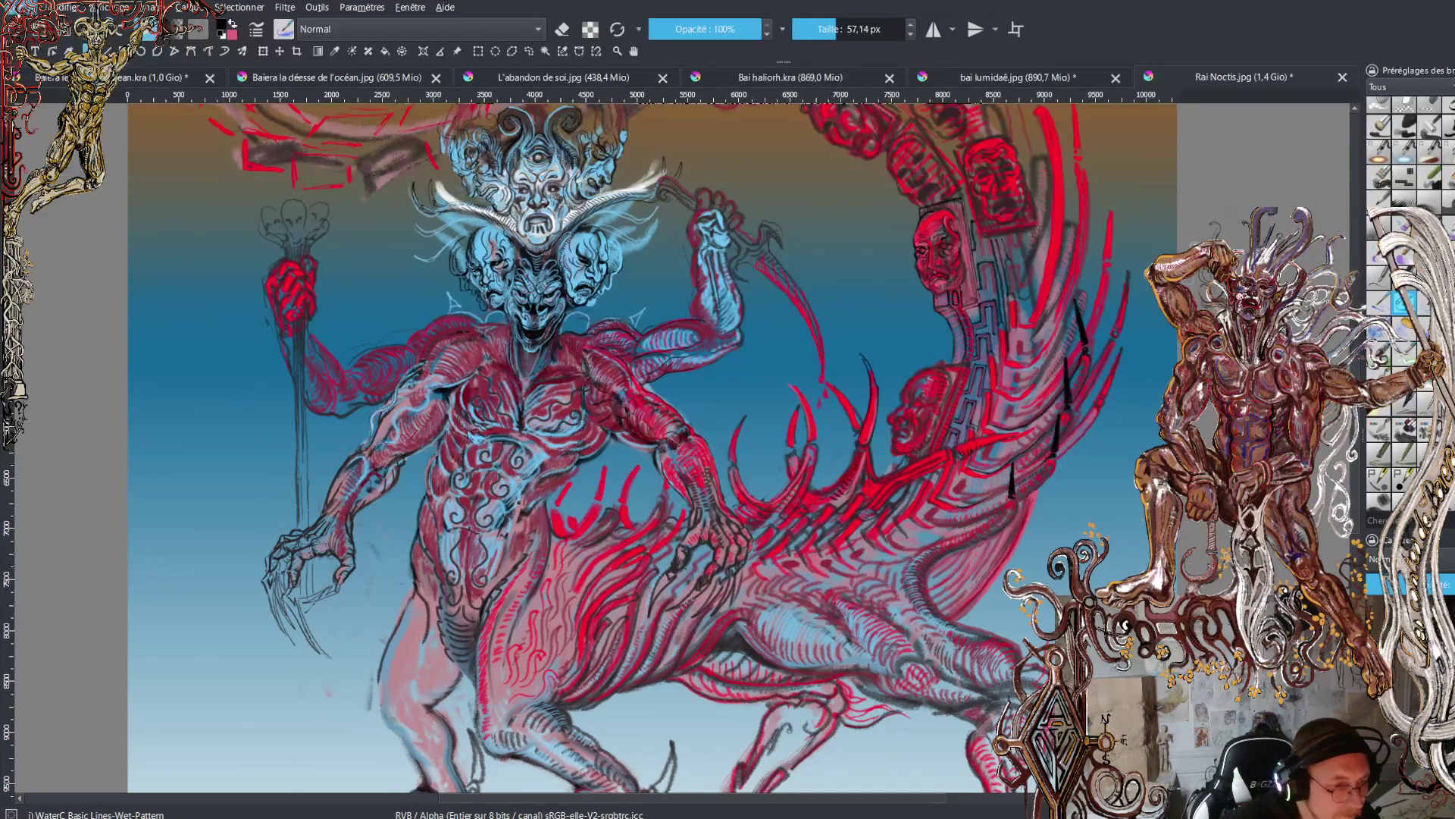
- Save the Rai Noctis painting with Ctrl+S and zoom out to its top
key(ctrl+s)
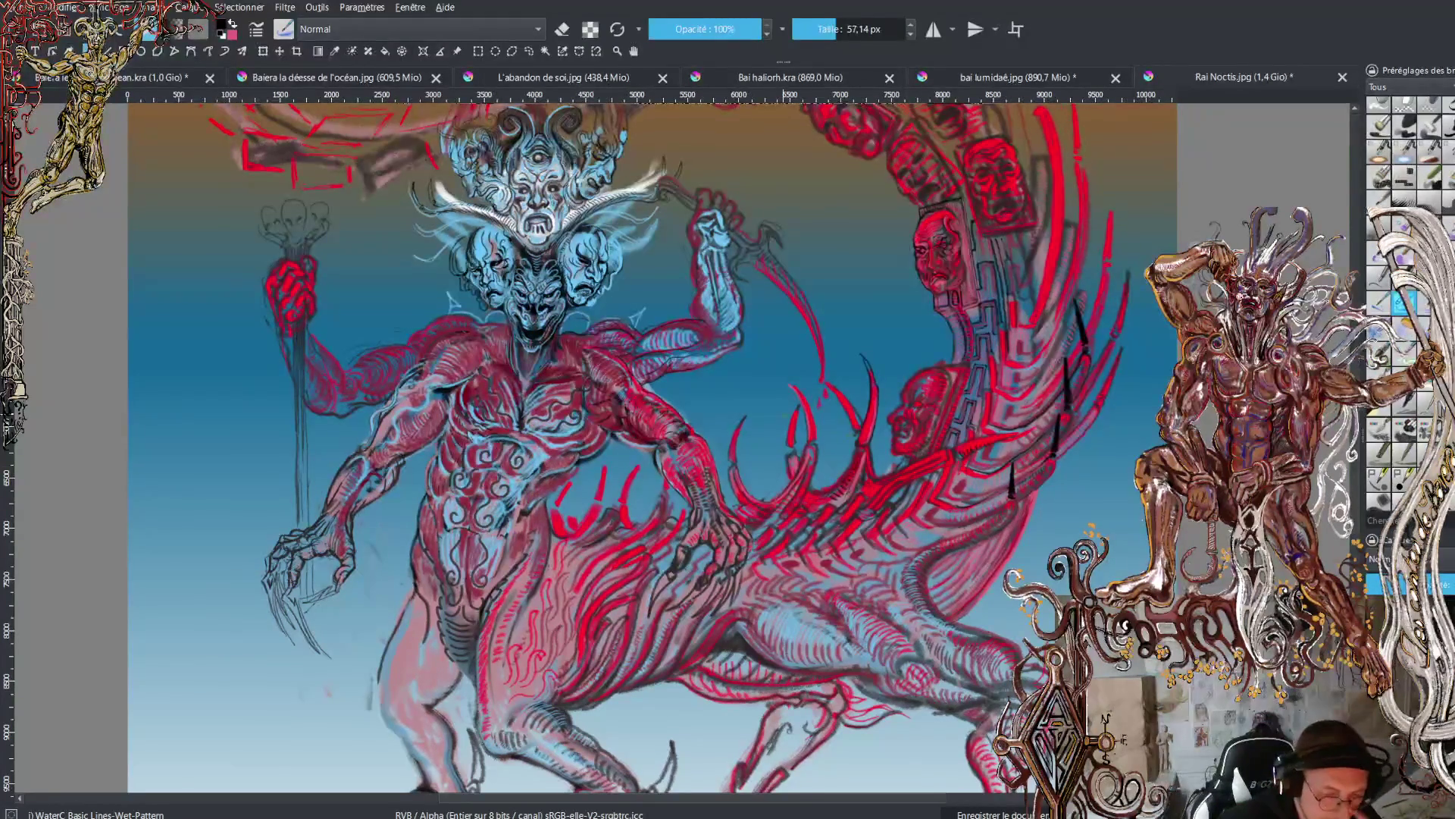
drag(860, 427, 878, 531)
scroll(803, 514, down, 2)
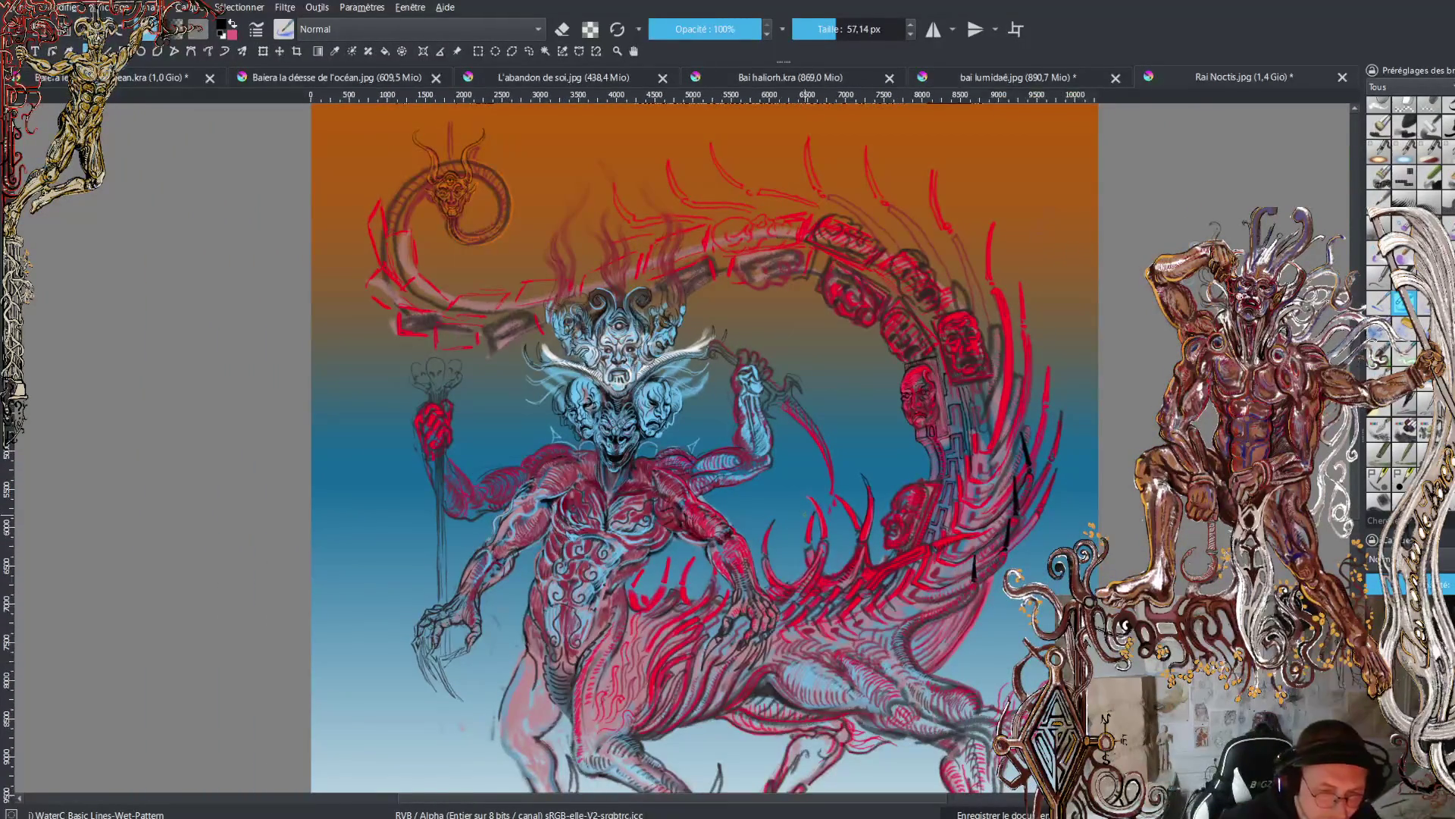
scroll(838, 544, down, 4)
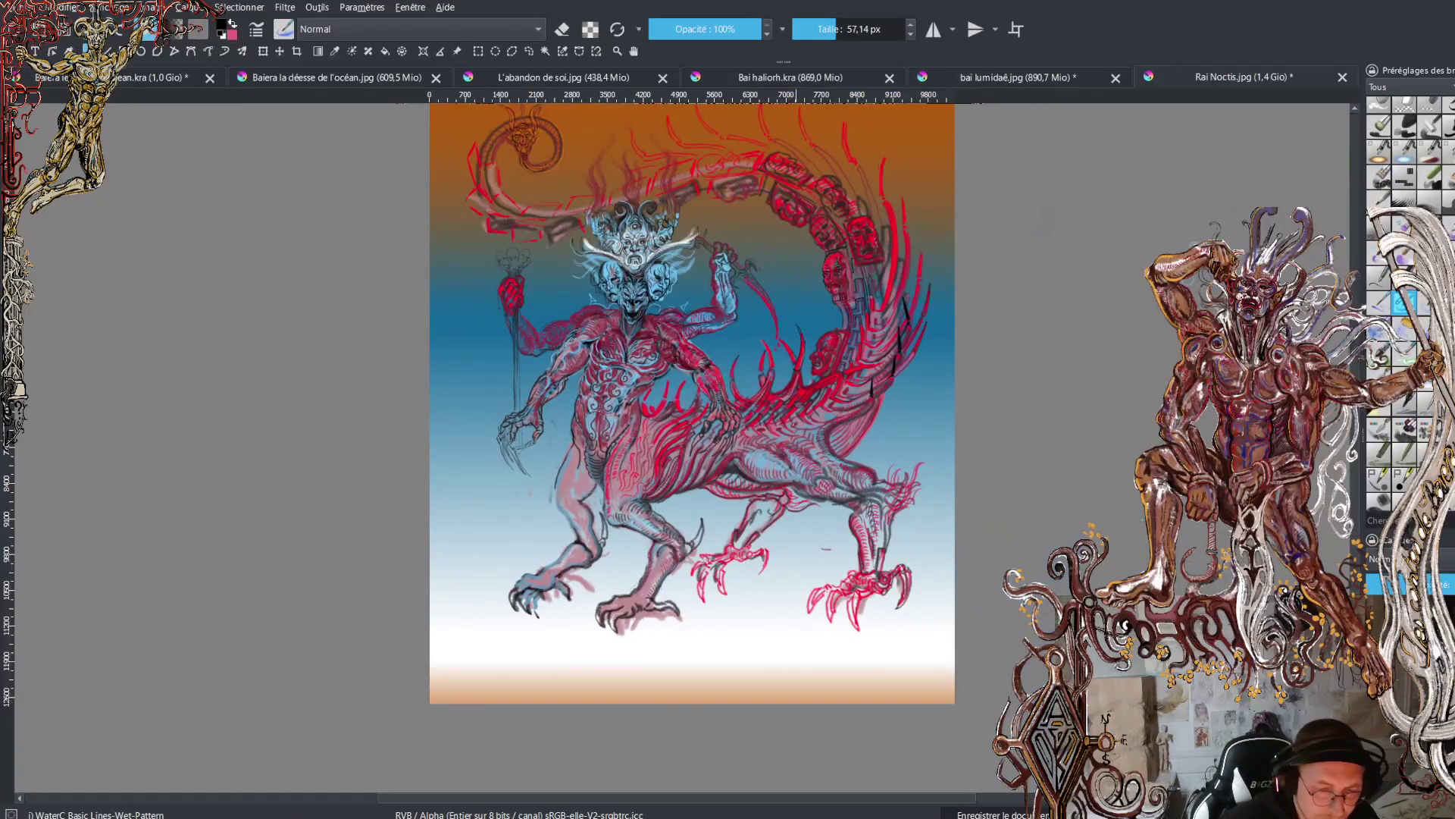
drag(838, 485, 836, 565)
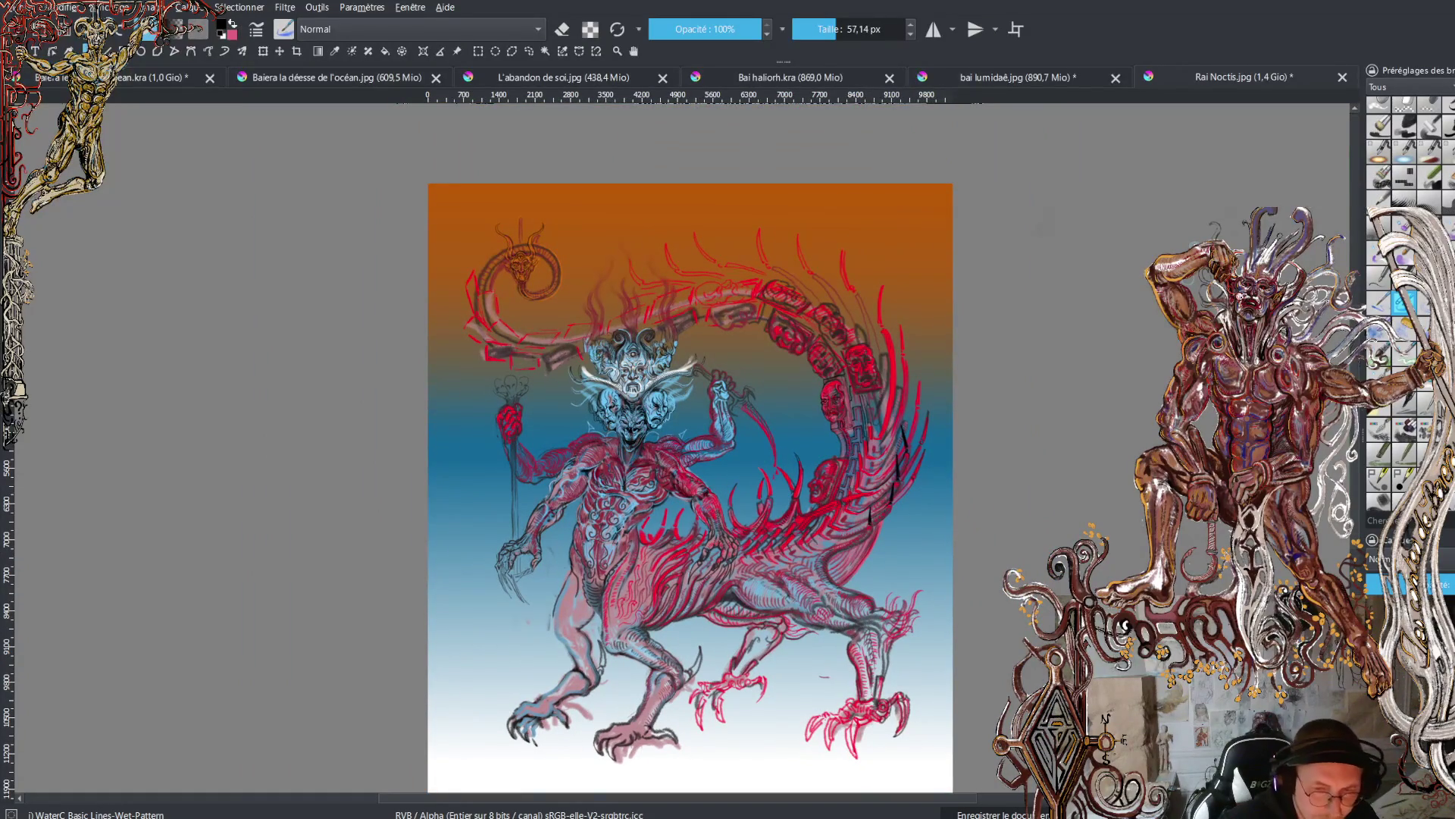
- Browse the other open paintings, then return to Rai Noctis.jpg and zoom in
click(1041, 77)
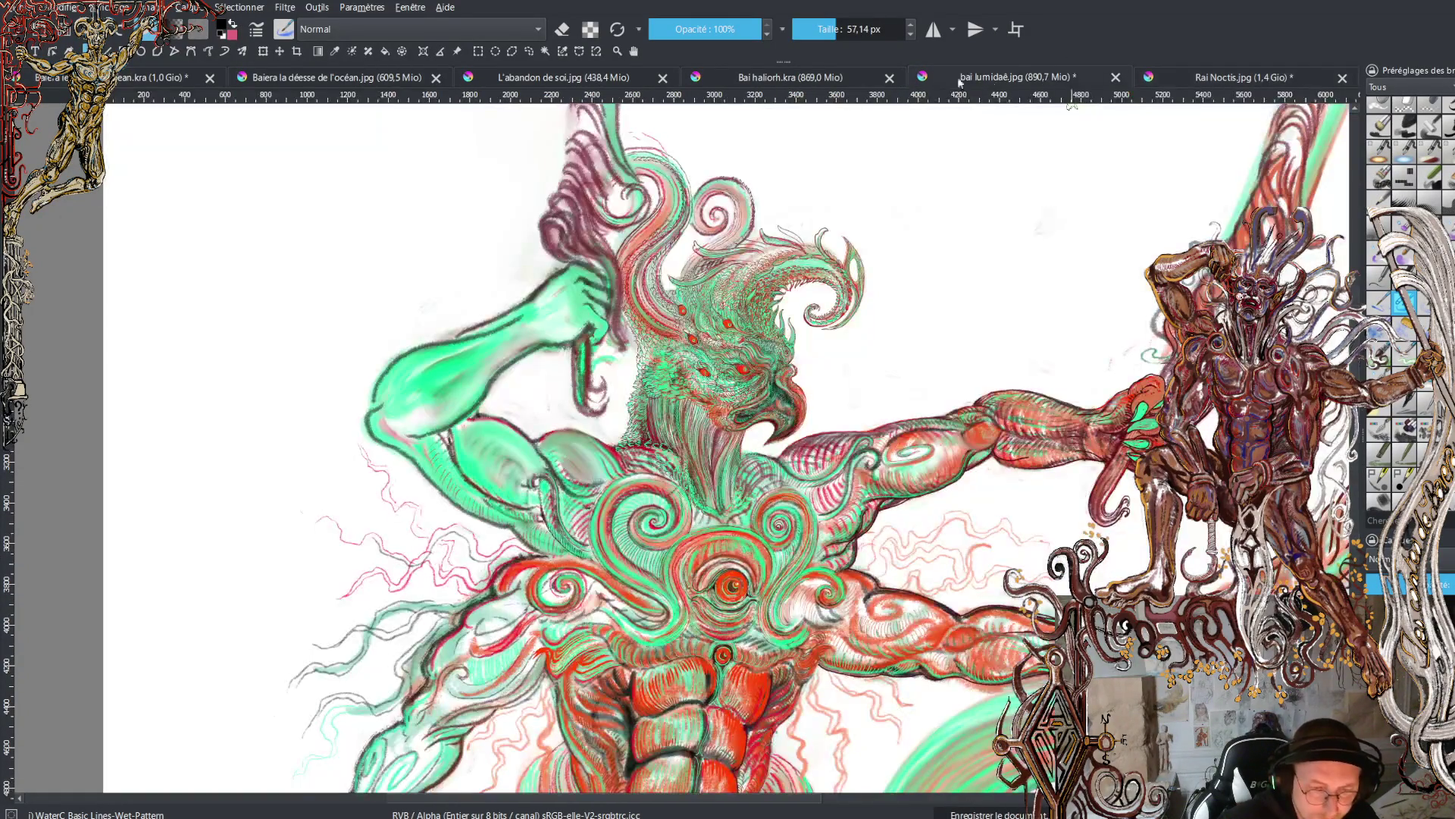
click(816, 77)
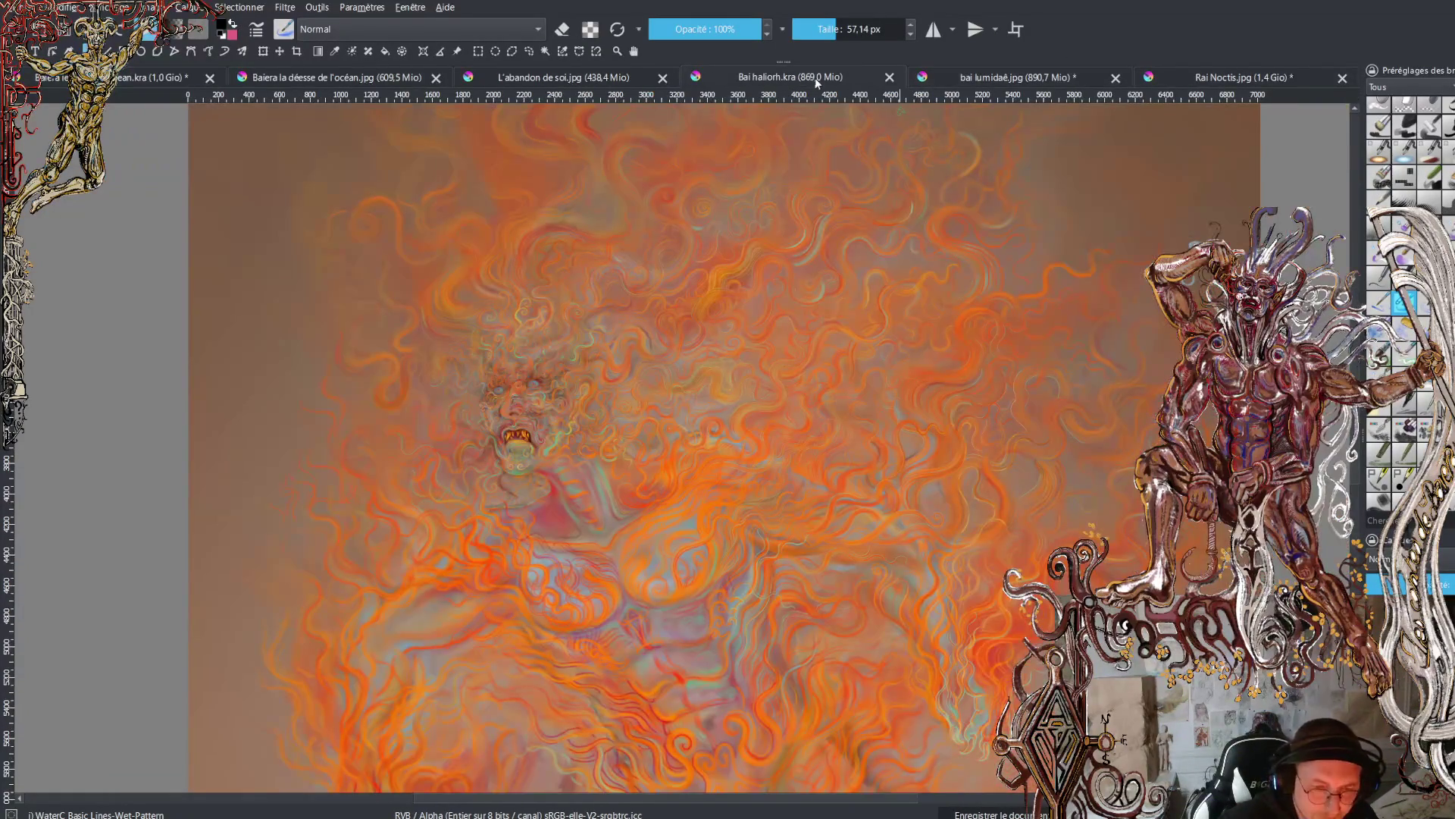
click(592, 77)
click(252, 78)
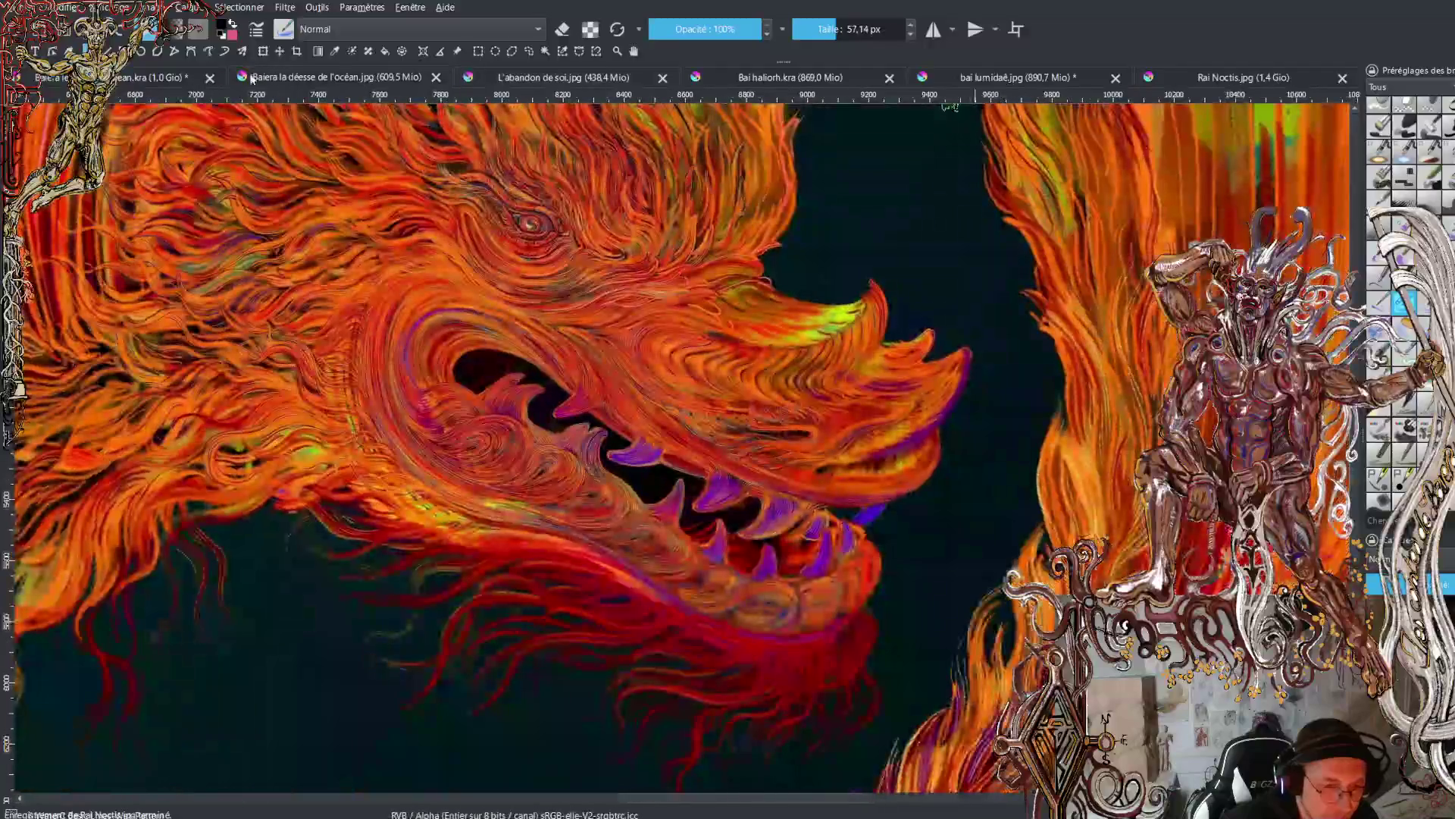
click(157, 82)
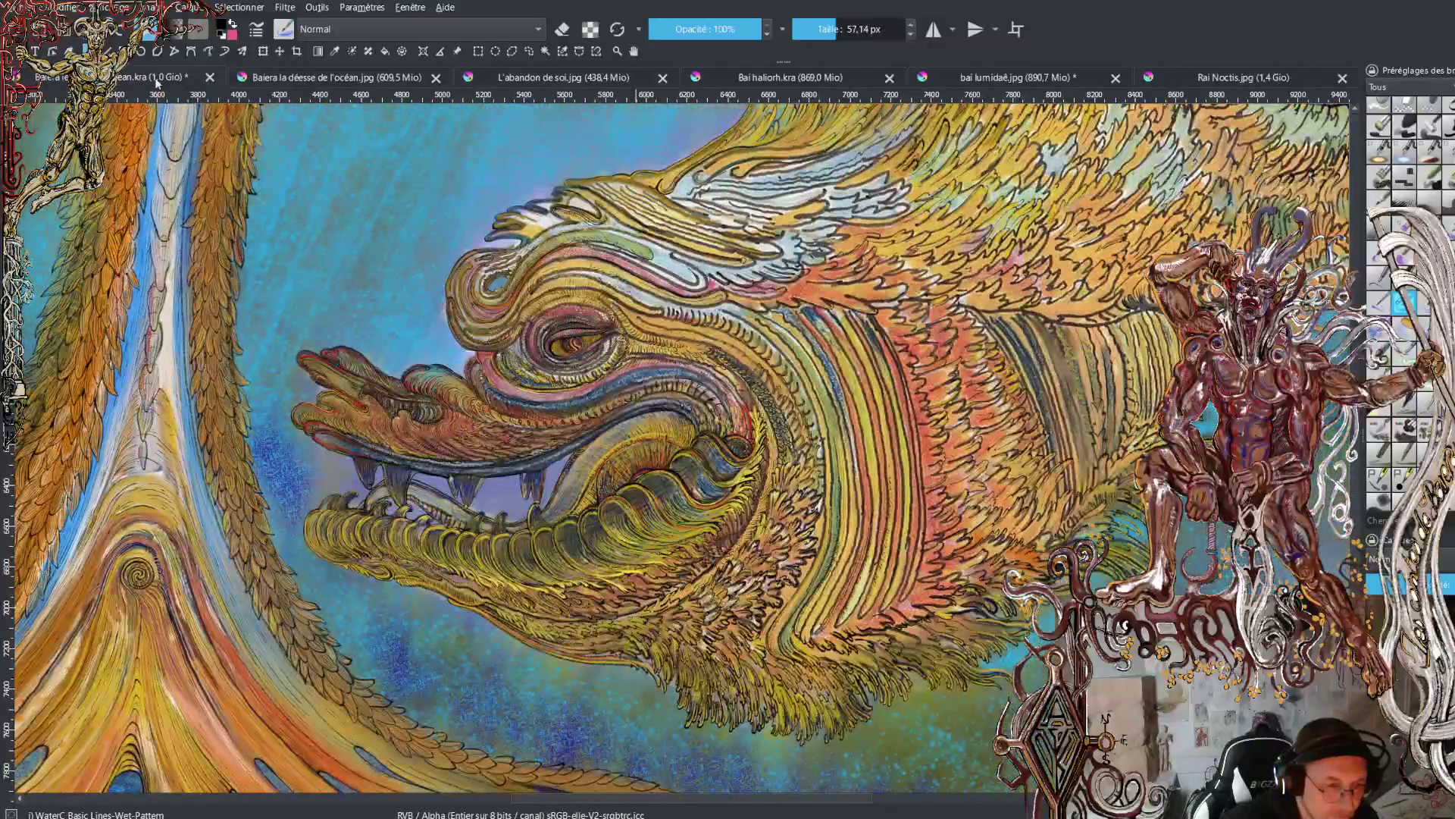
click(1239, 79)
drag(805, 491, 851, 445)
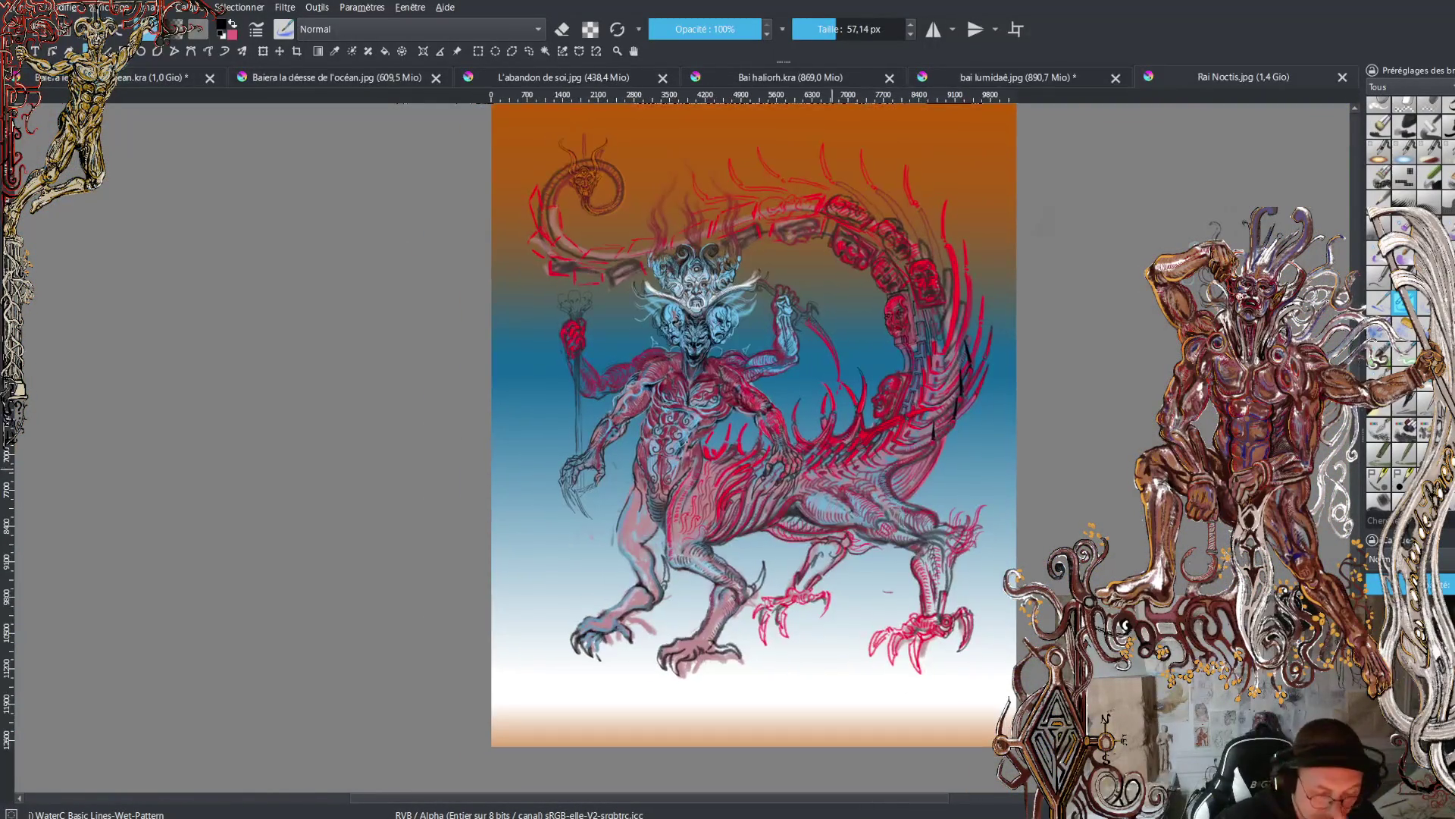
scroll(799, 246, up, 1)
- Zoom in, then bring up the bai lumidaé.jpg bird-headed figure painting
scroll(798, 246, up, 1)
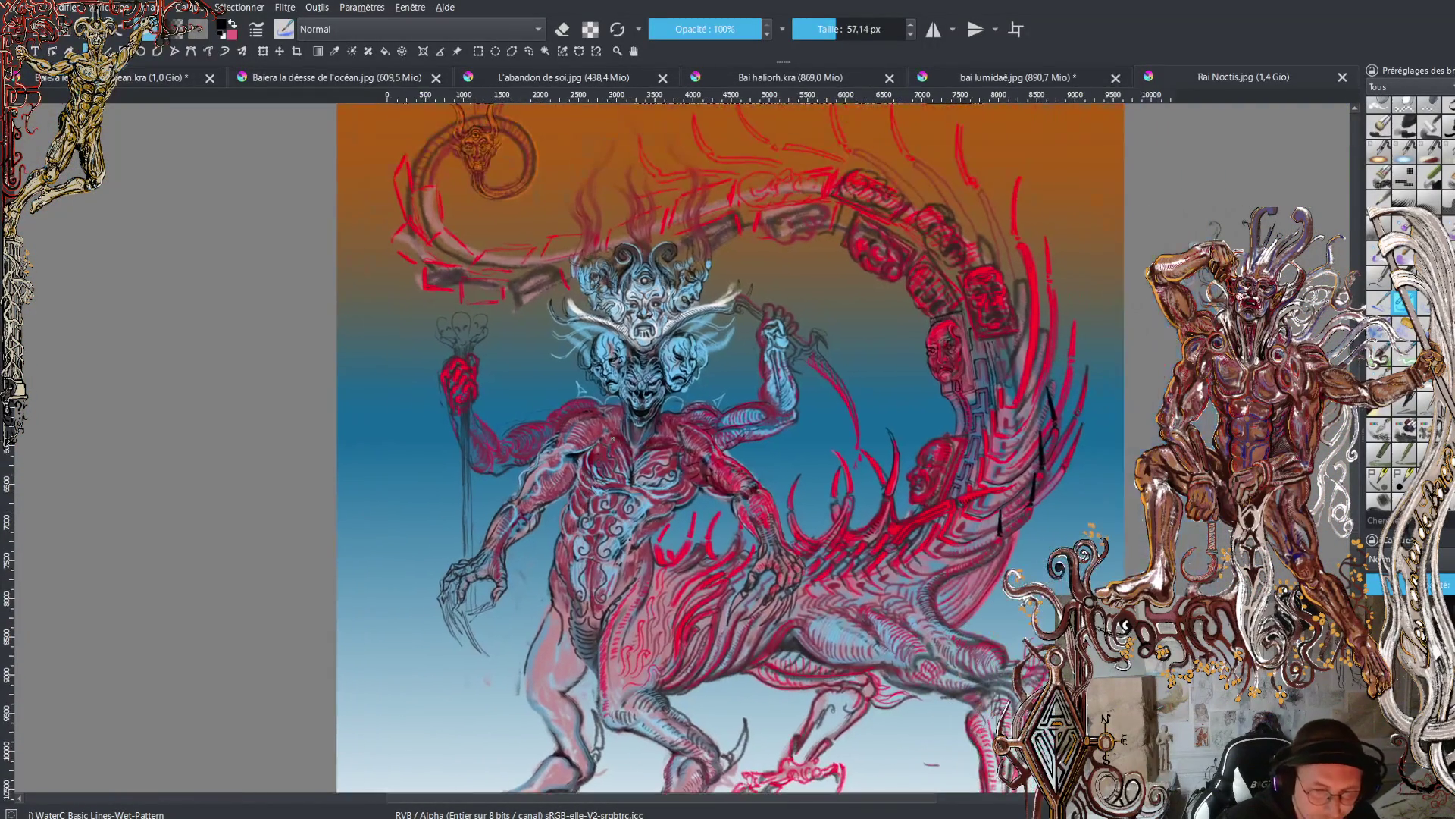
scroll(548, 398, up, 1)
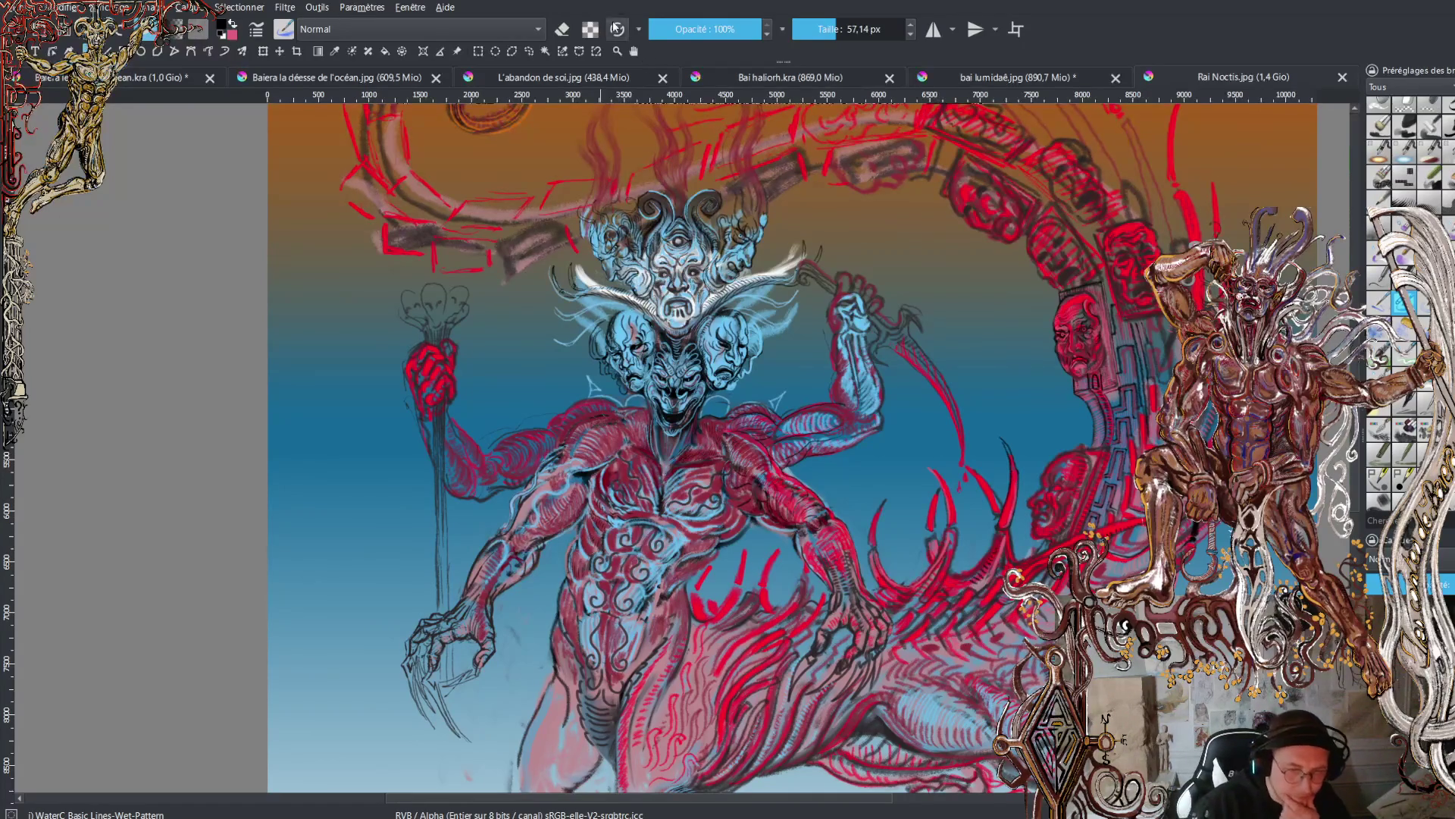
click(995, 78)
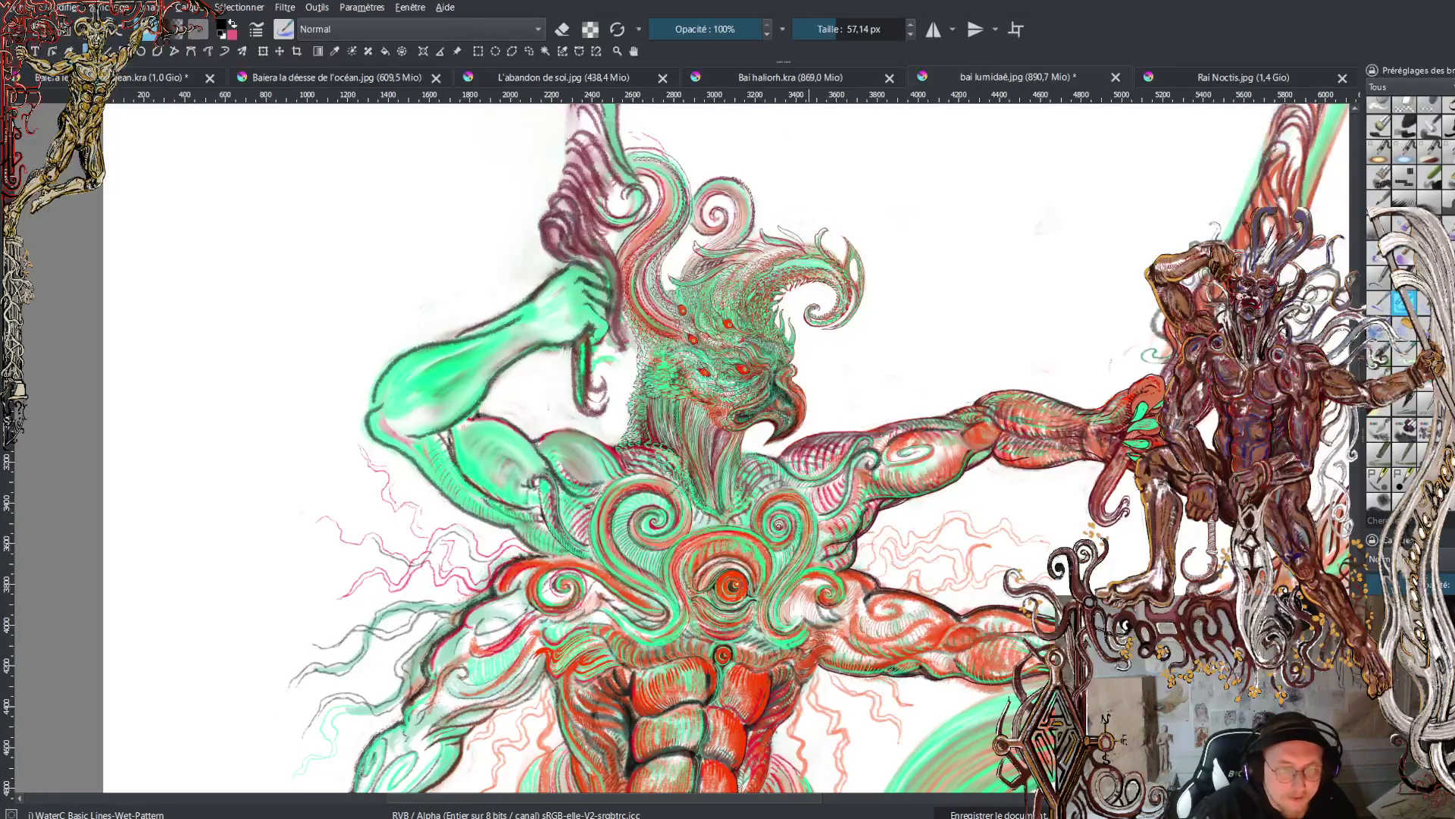
- Close Bai haliorh.kra, L'abandon de soi.jpg and the Baiera ocean-god paintings, confirming the save prompt
click(801, 77)
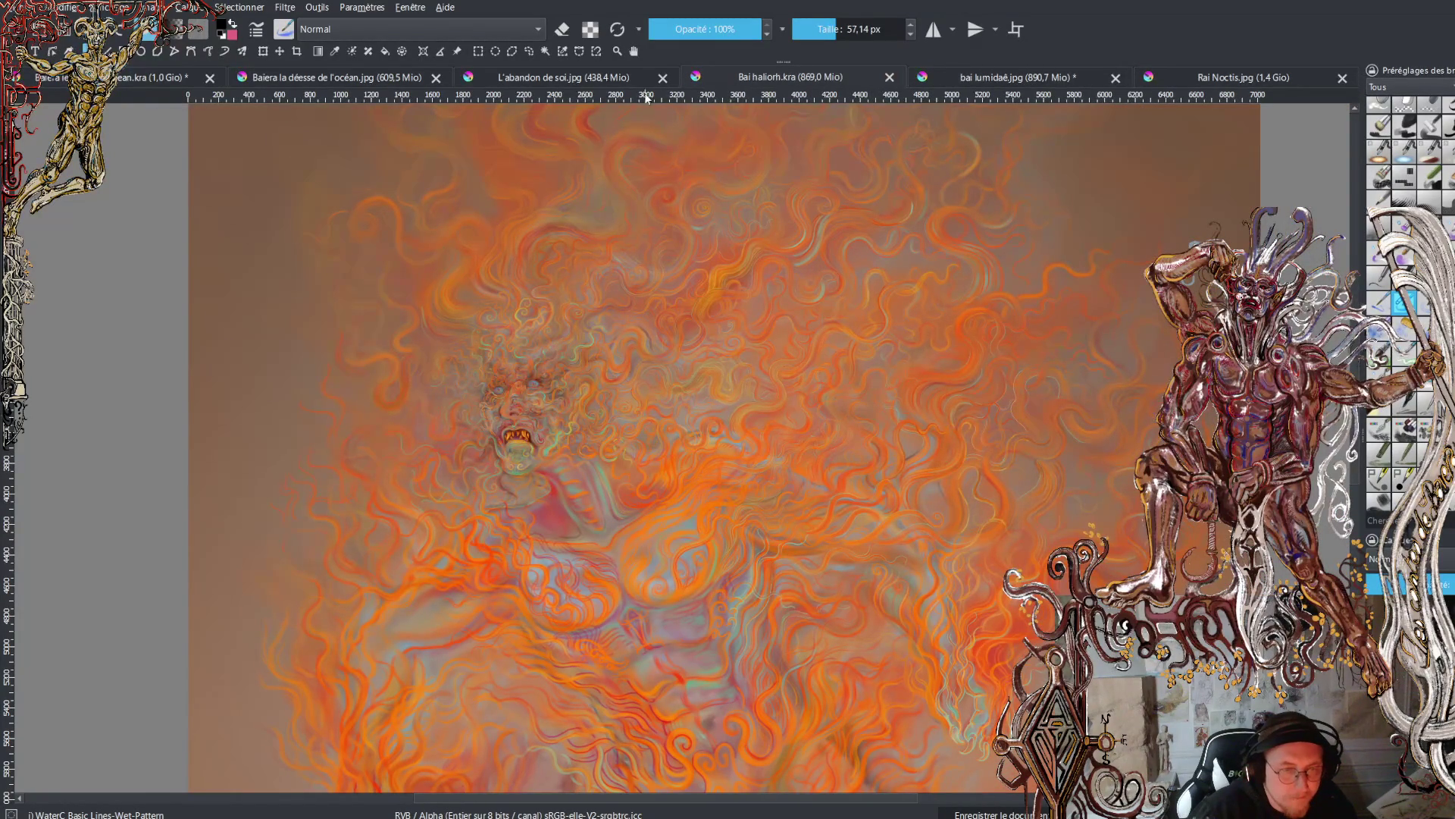
click(890, 78)
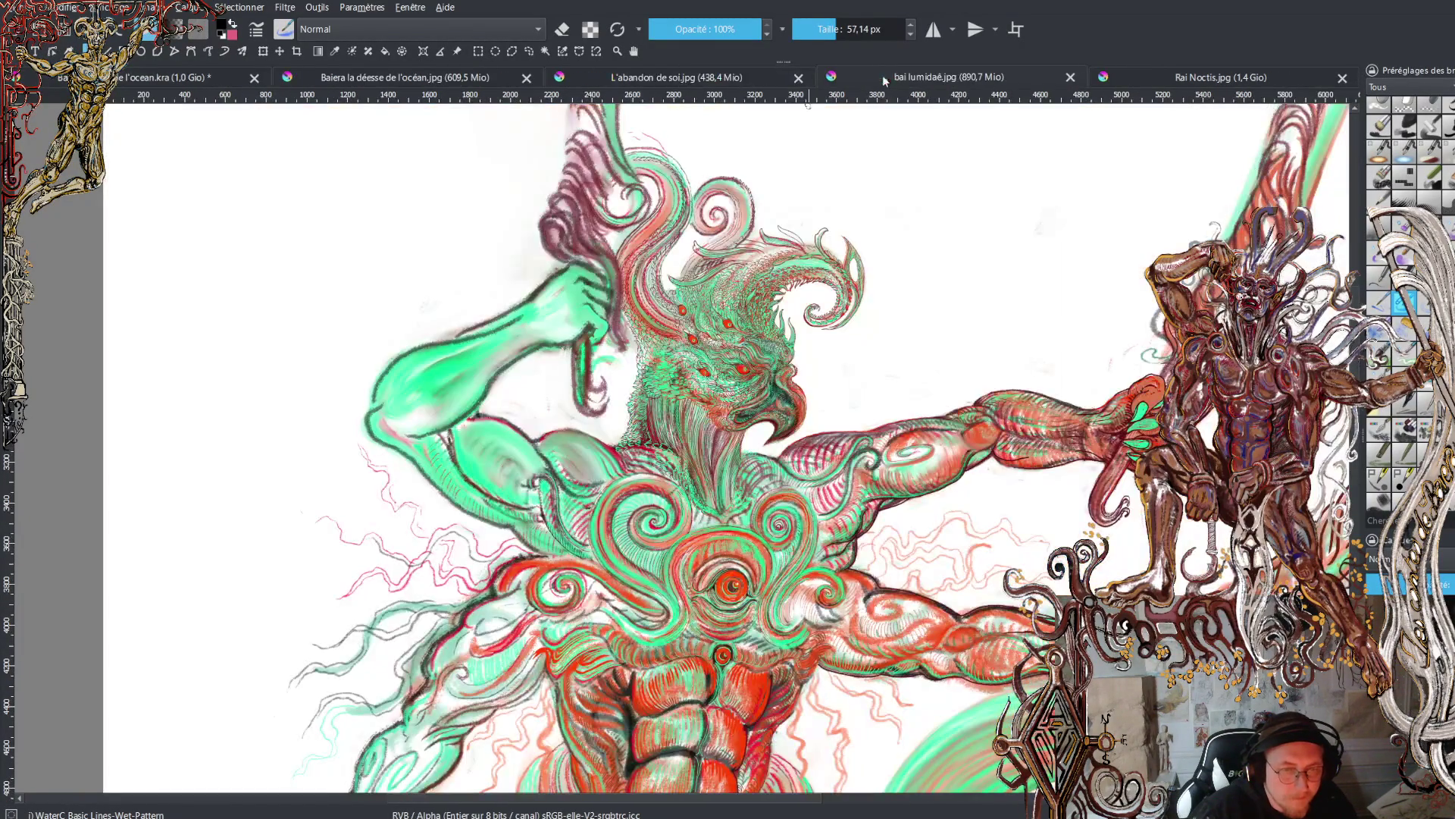
click(799, 78)
click(661, 78)
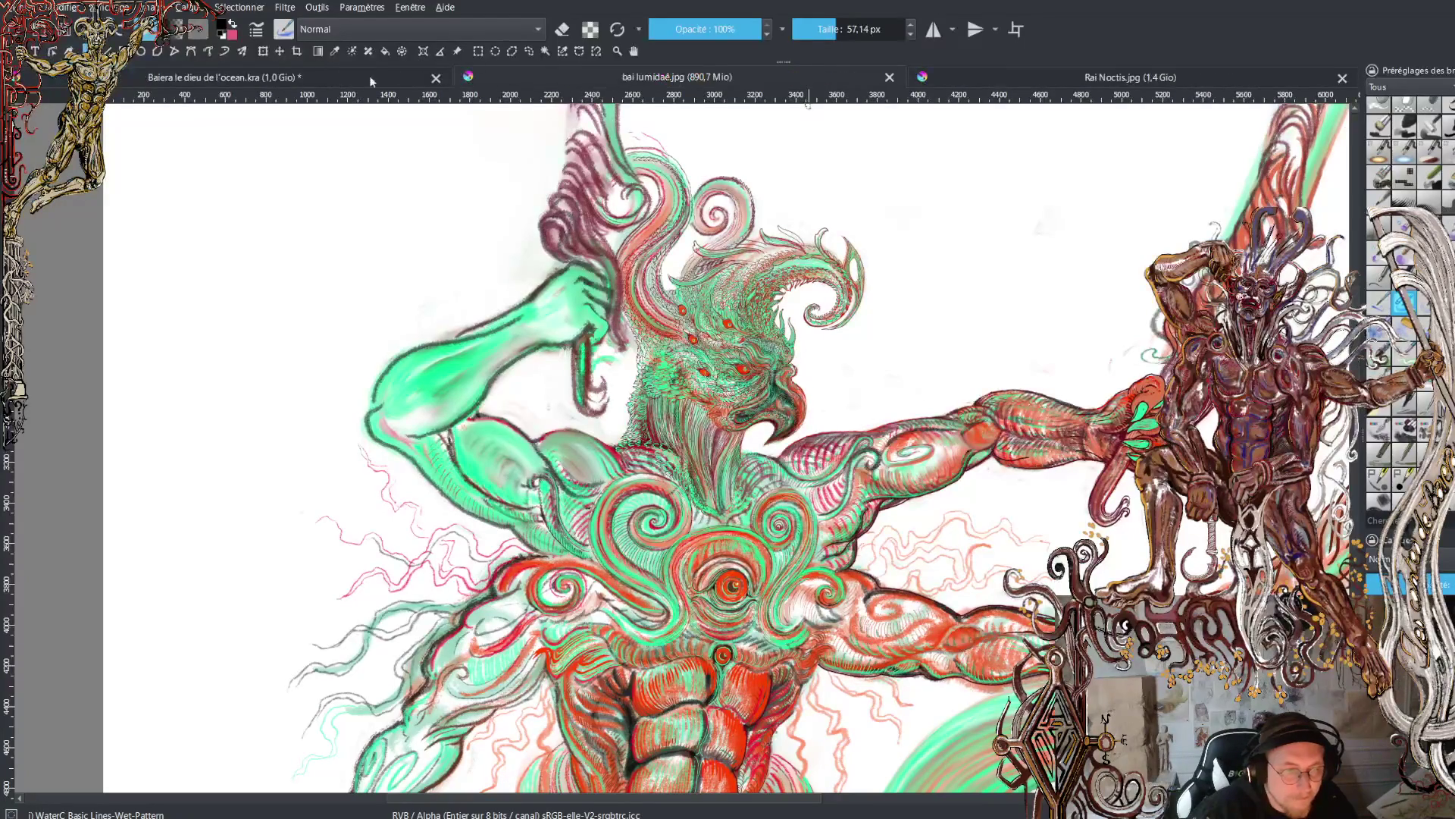
click(436, 78)
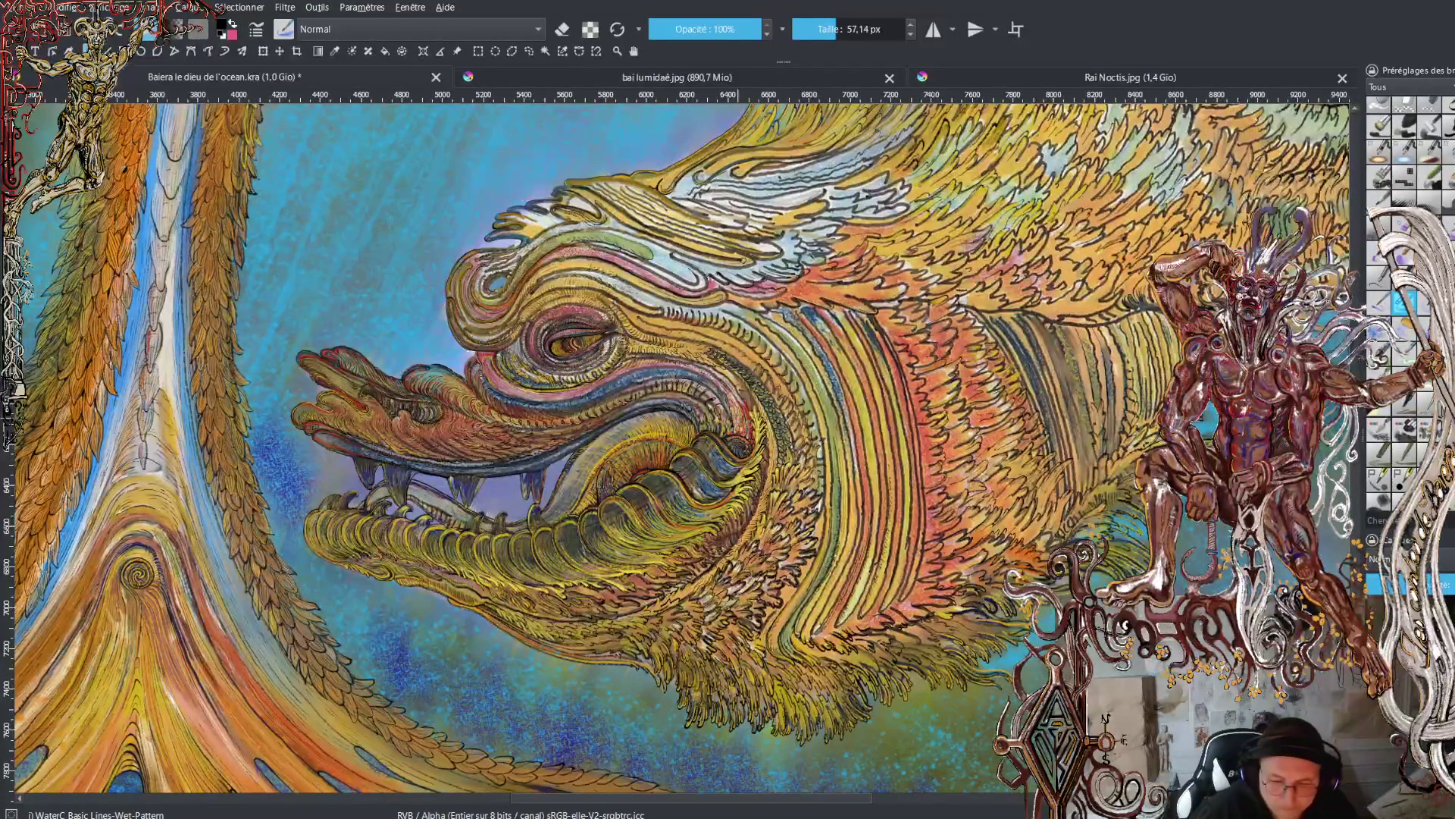
scroll(792, 432, down, 6)
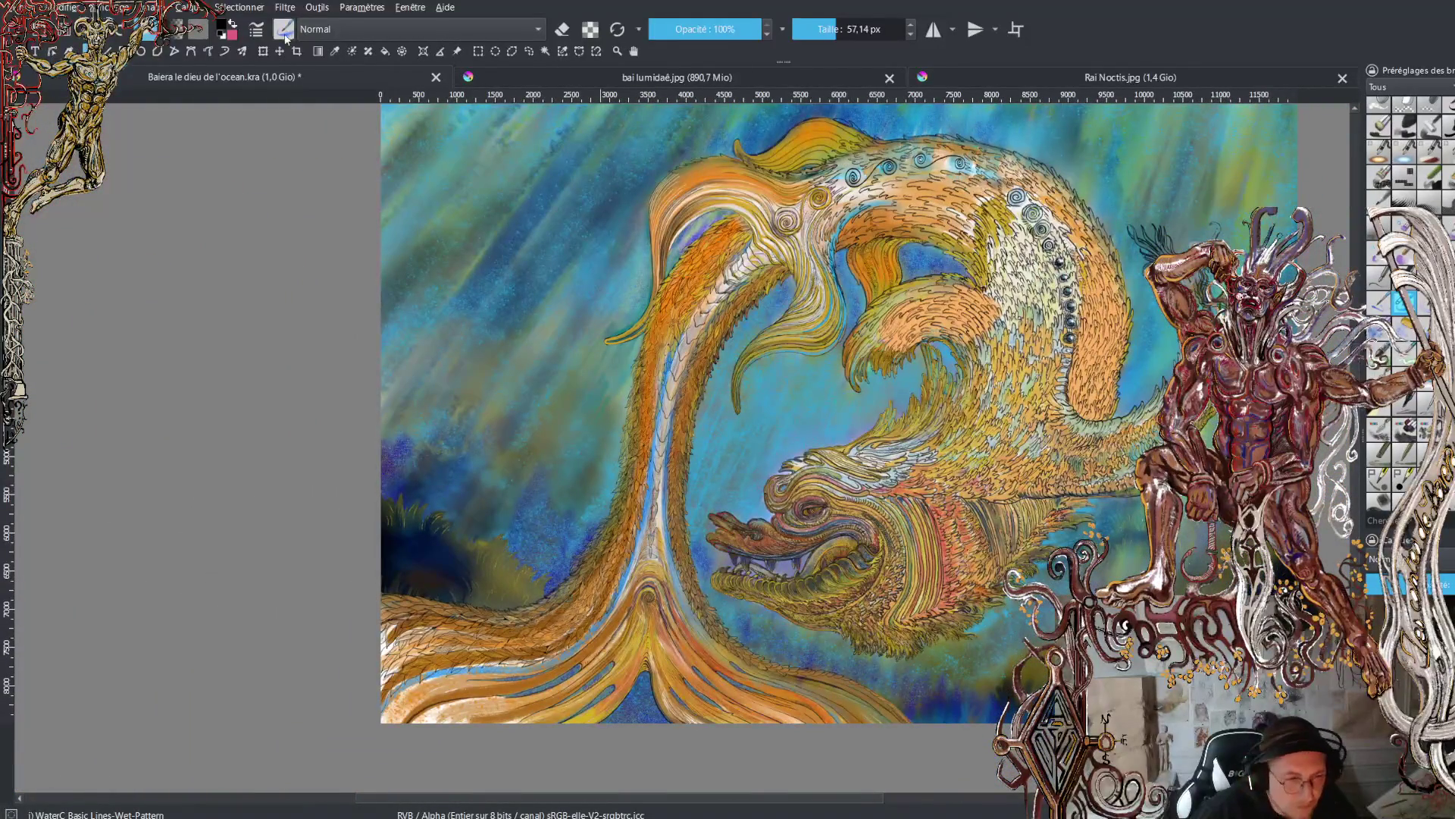
click(435, 77)
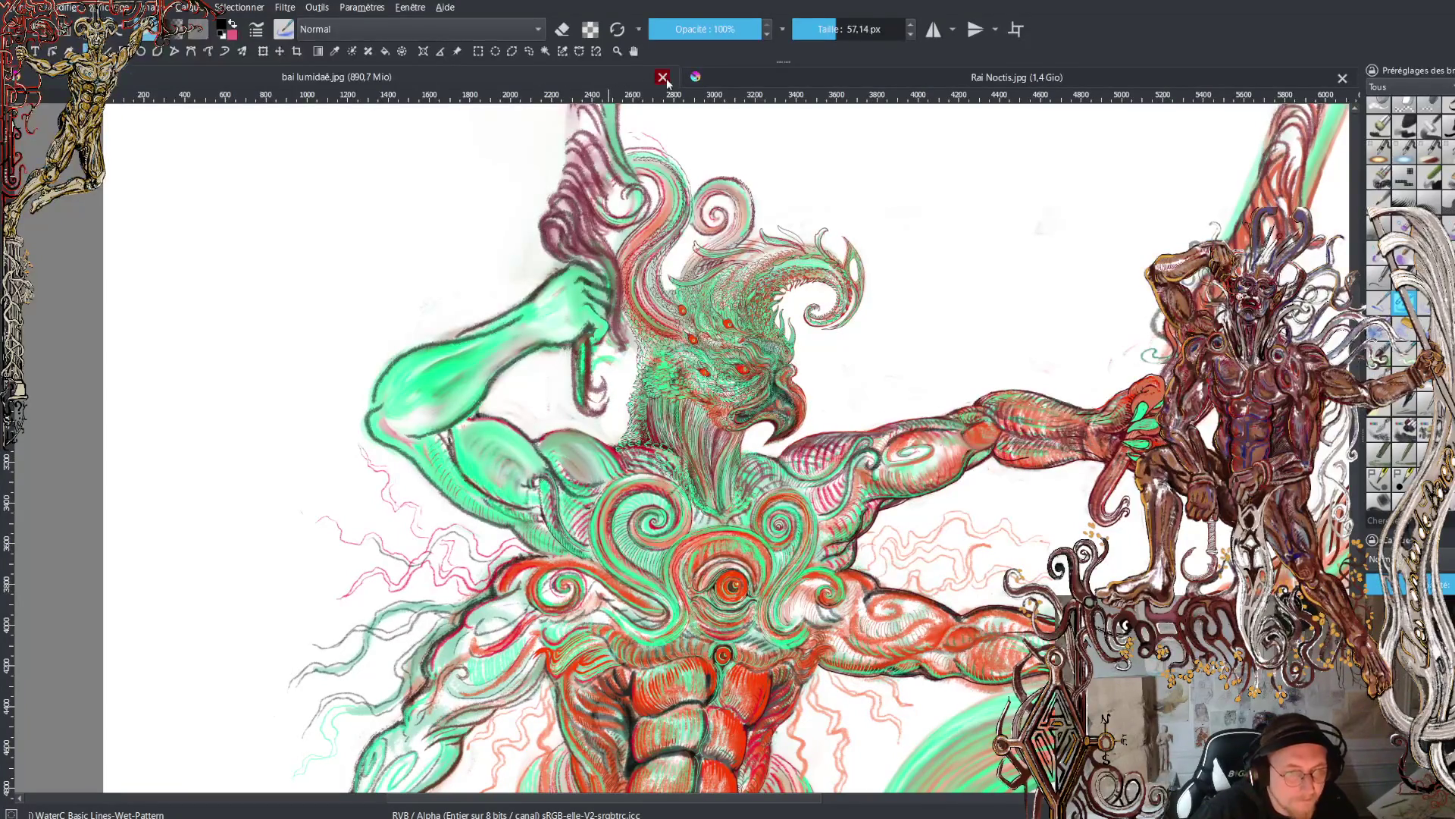
- Inspect the bird head and whole figure, then swap colours so pink is the foreground
scroll(673, 421, up, 5)
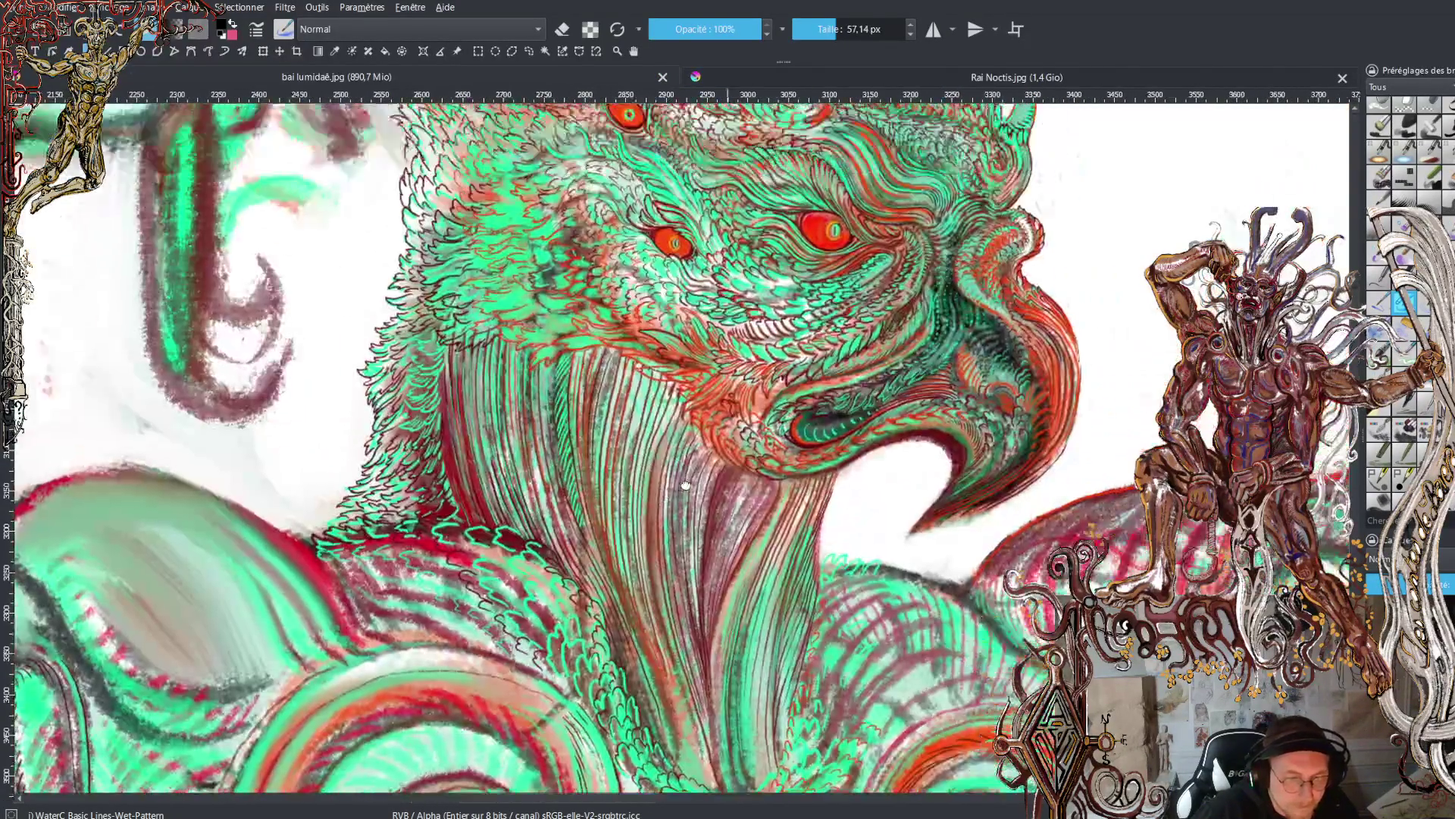
drag(685, 485, 606, 652)
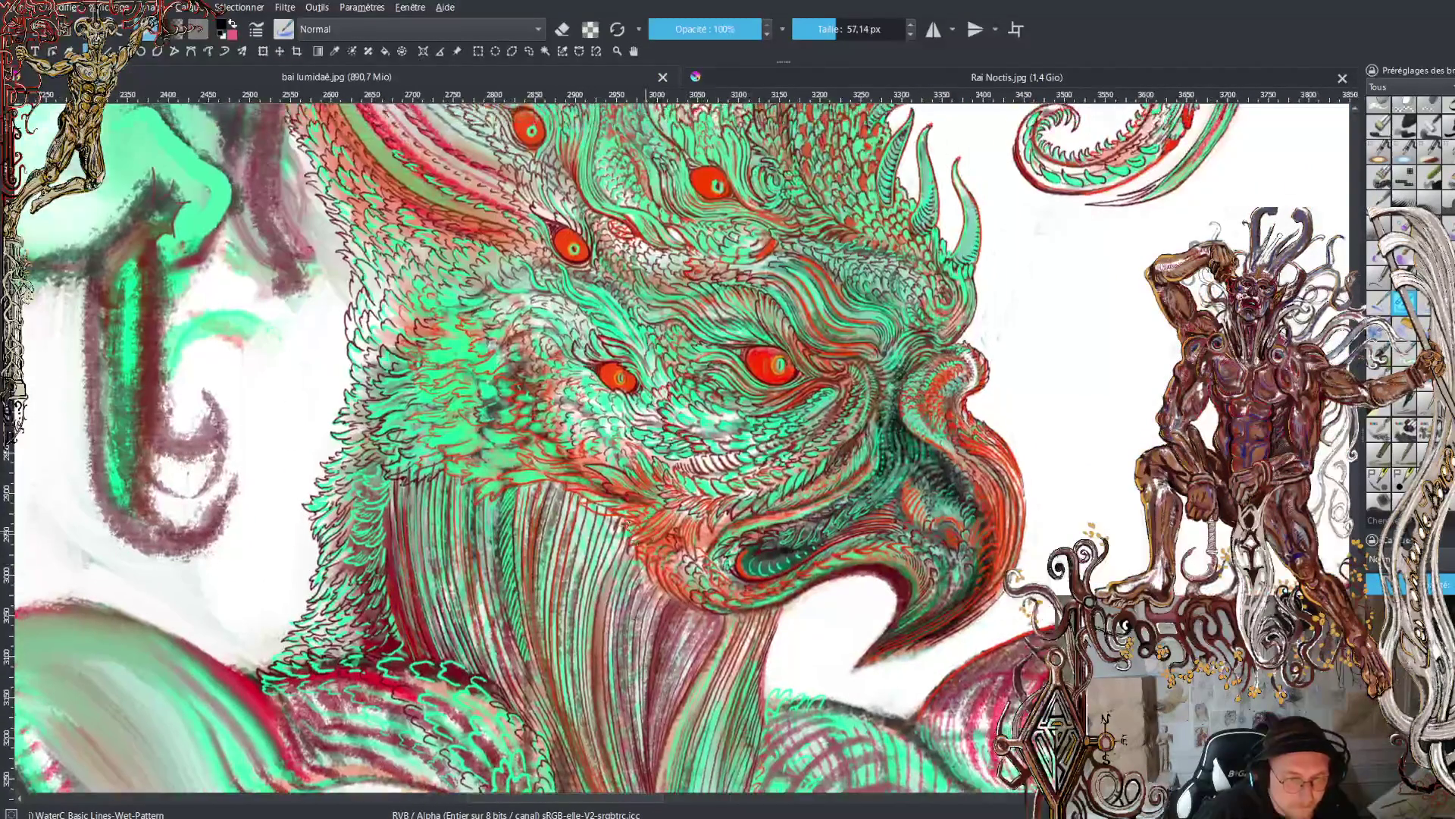
mouse_move(709, 315)
mouse_down()
mouse_move(636, 421)
mouse_move(565, 584)
mouse_up()
scroll(604, 507, down, 6)
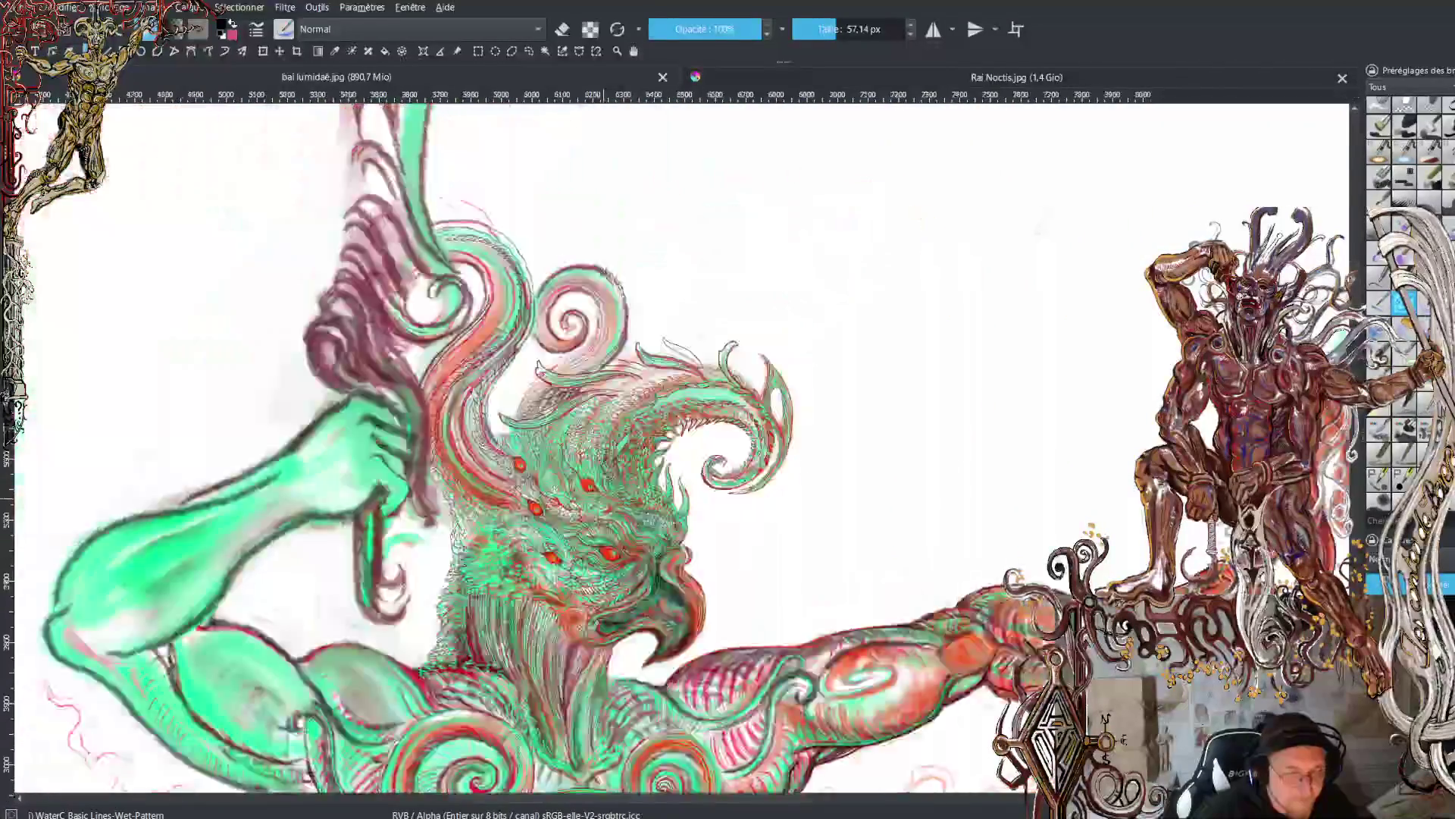
drag(675, 609, 654, 476)
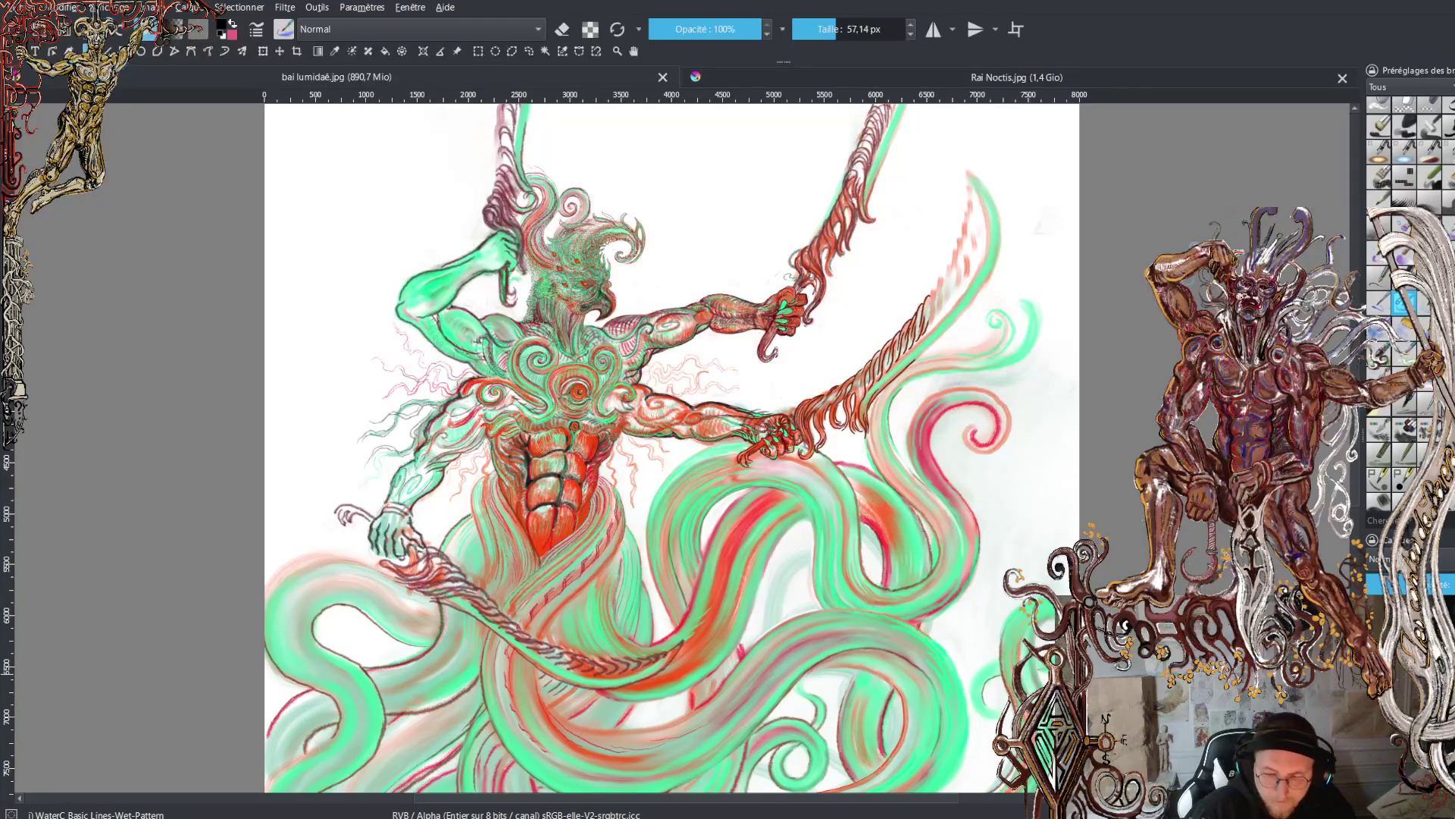
click(893, 502)
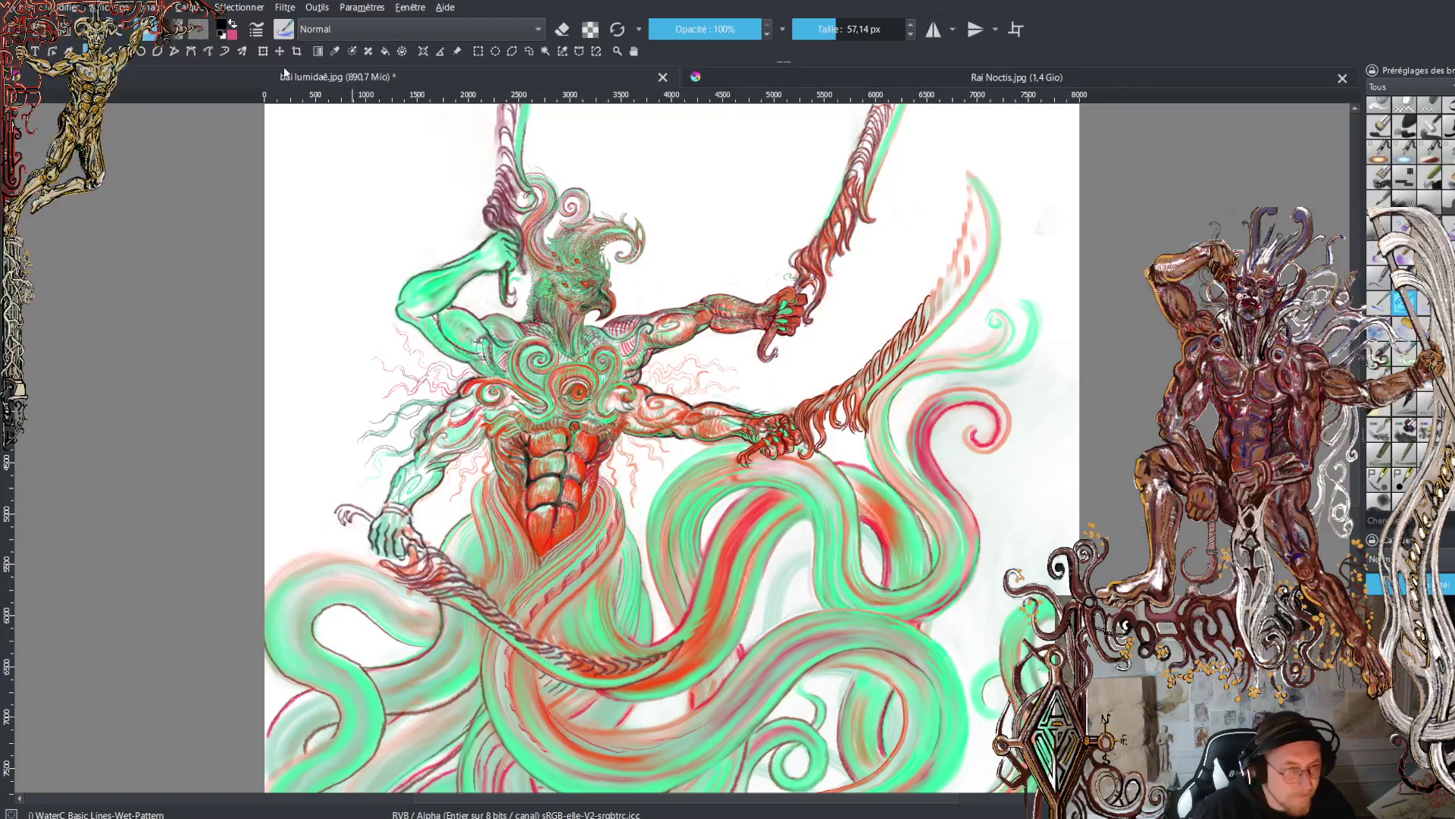
key(x)
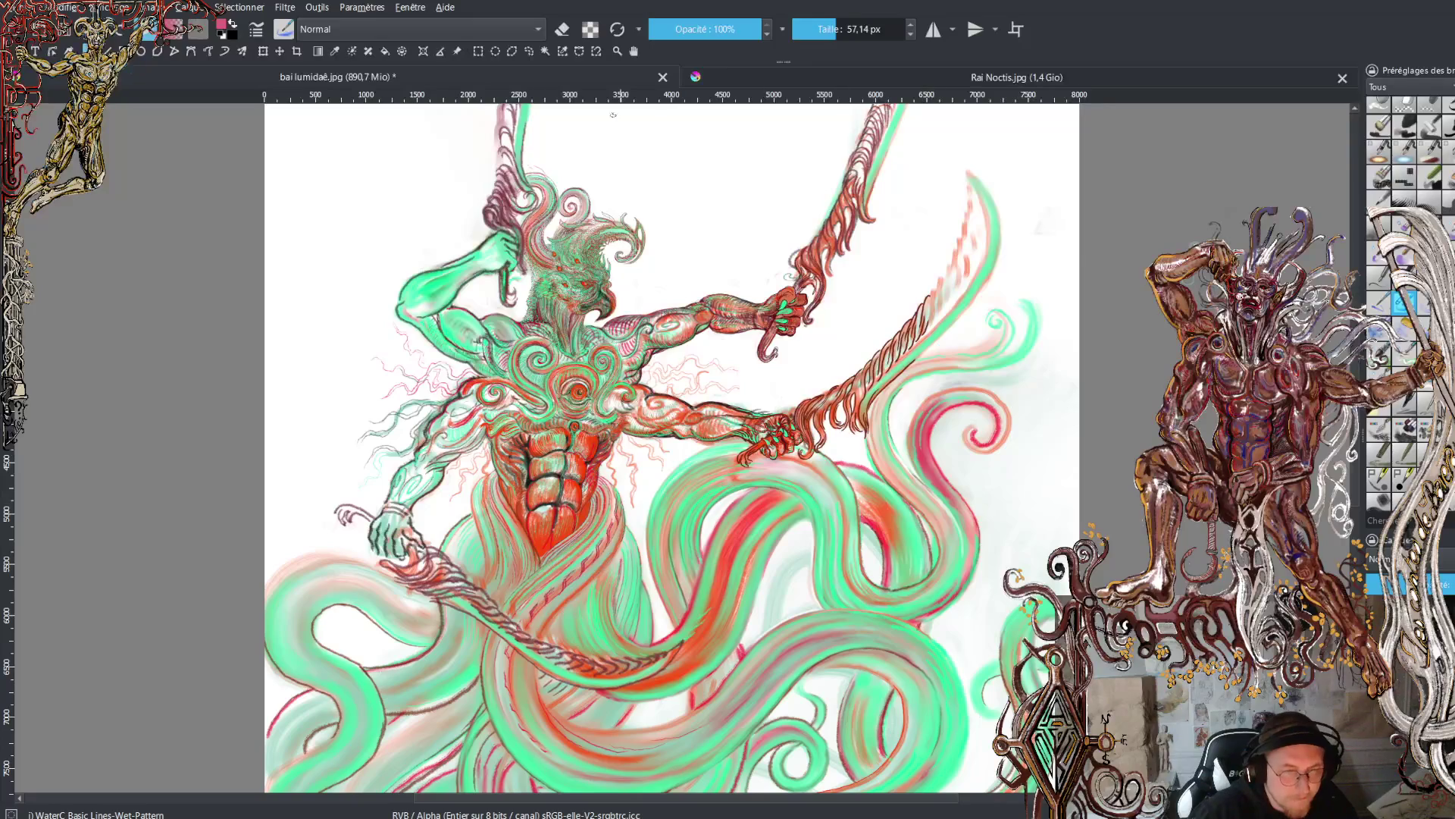
click(317, 51)
scroll(749, 281, down, 3)
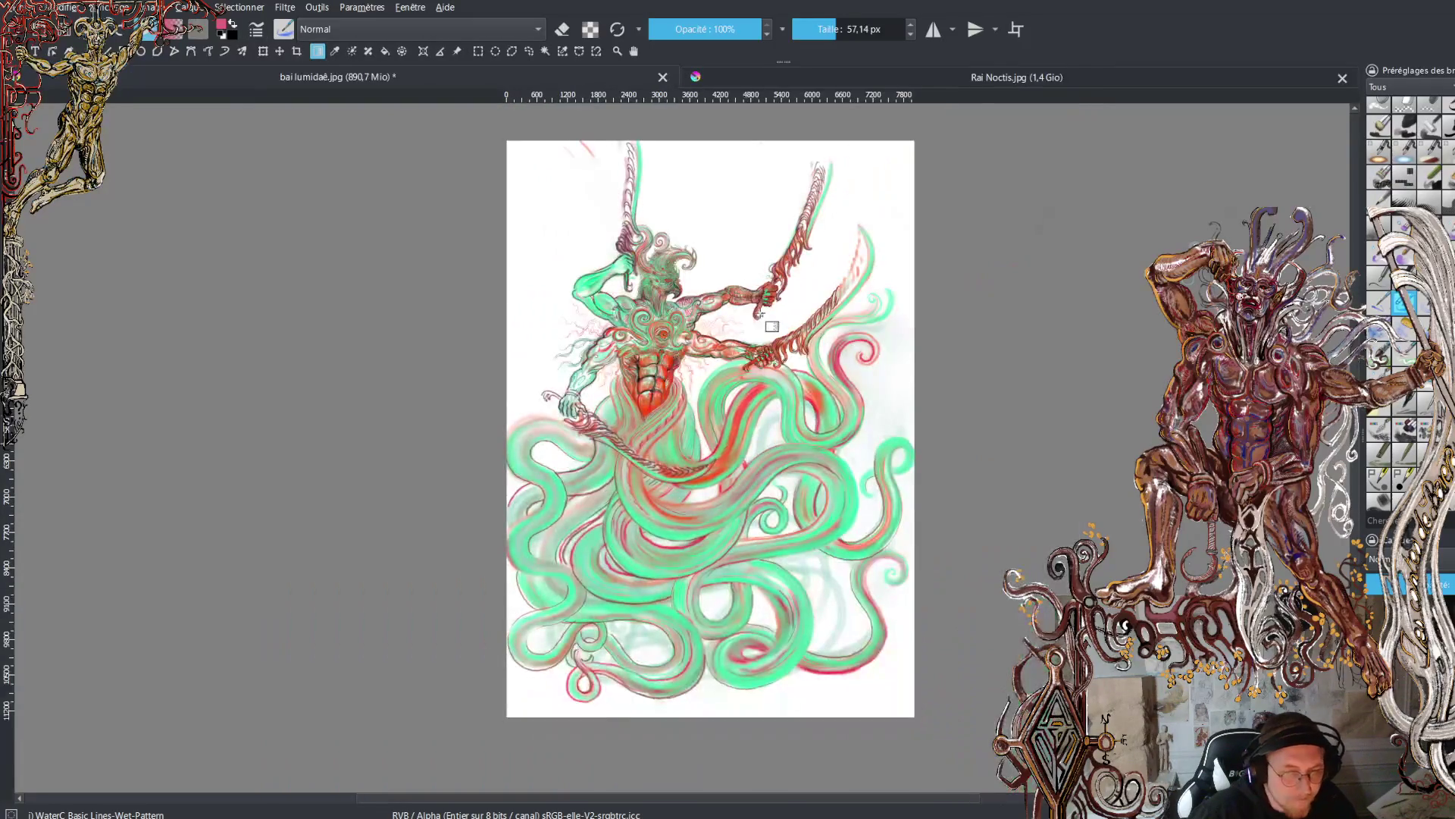
mouse_move(723, 237)
mouse_down()
mouse_move(726, 614)
mouse_move(712, 681)
mouse_up()
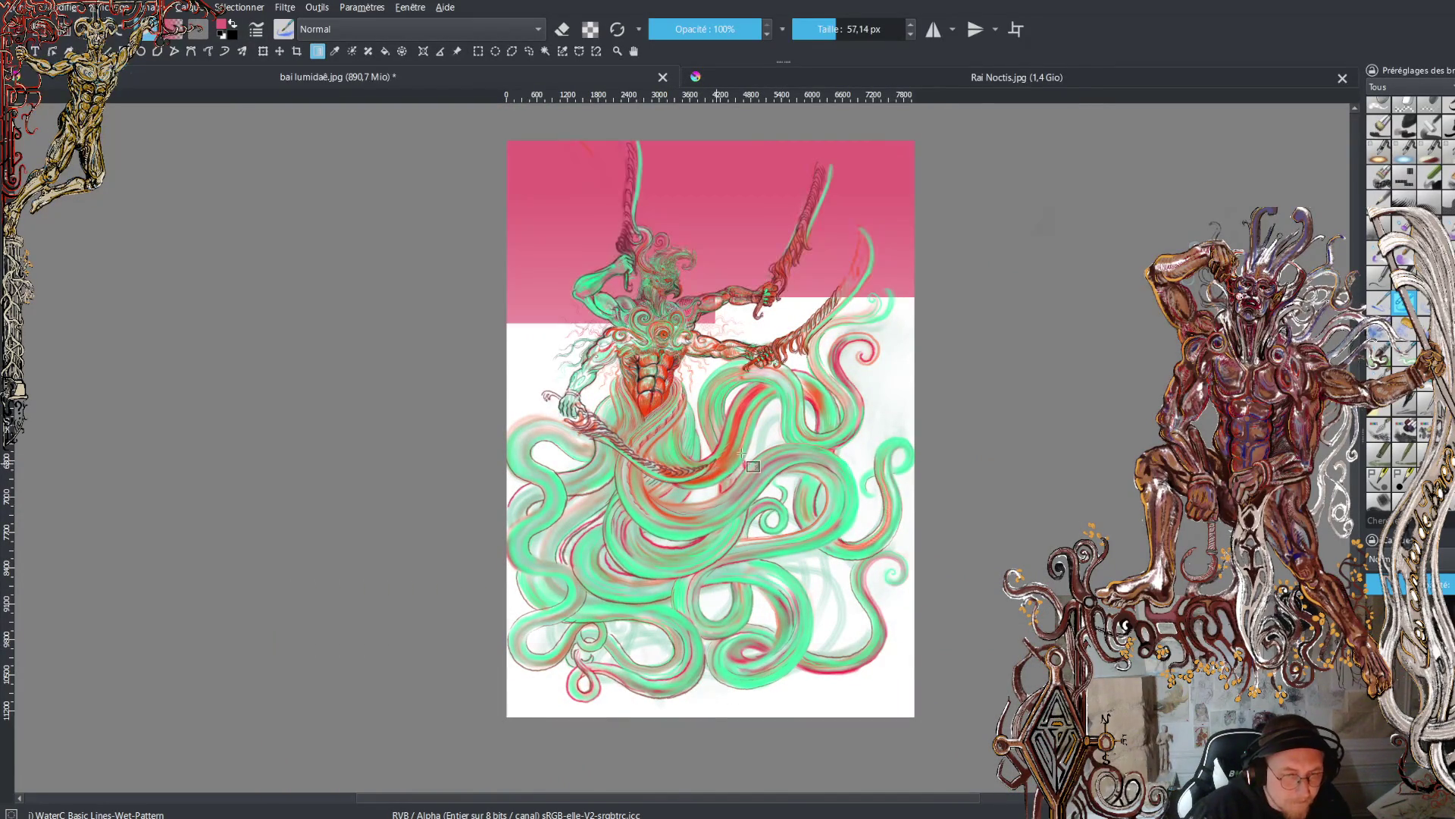
scroll(751, 609, up, 5)
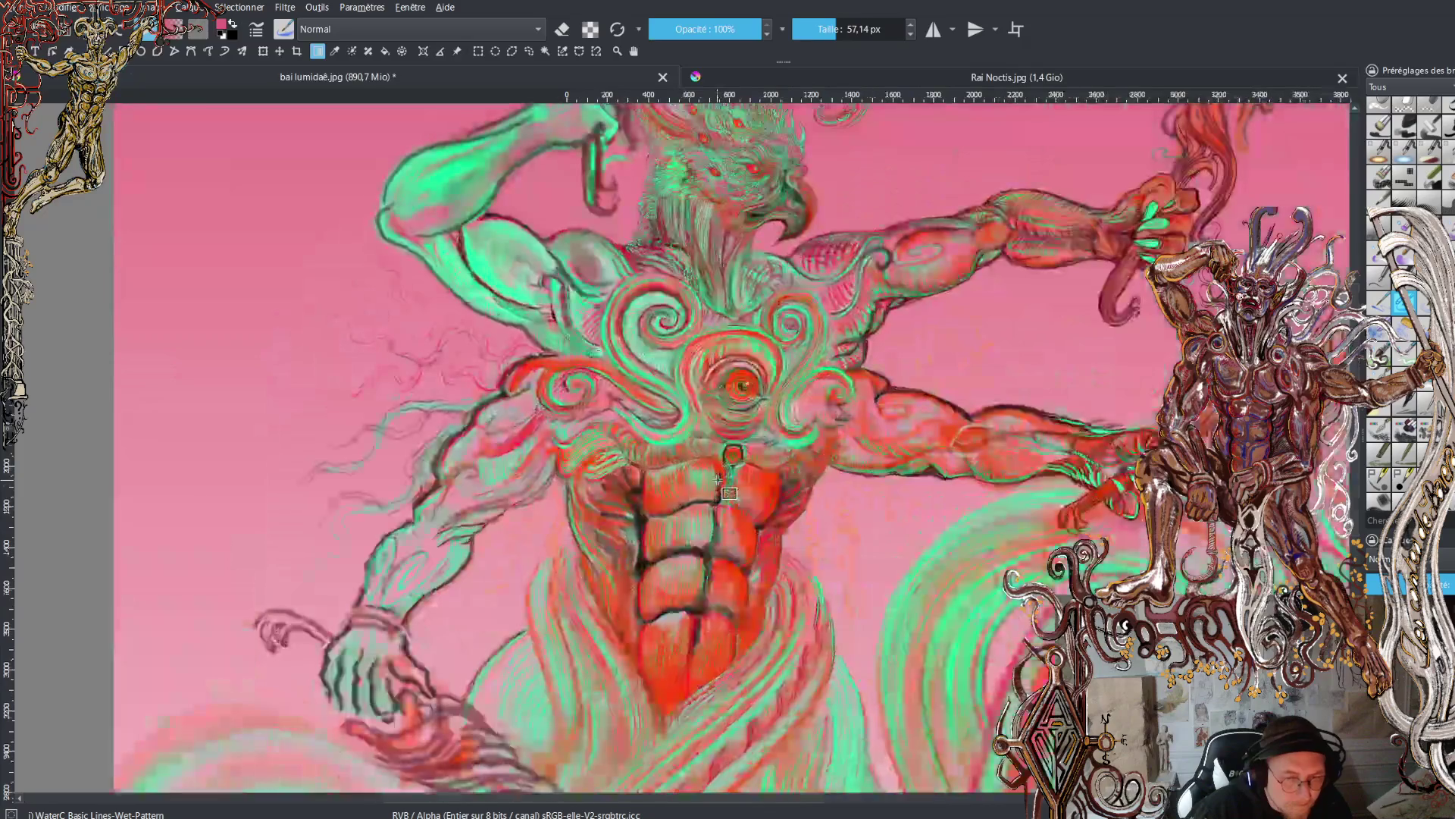
scroll(748, 606, down, 2)
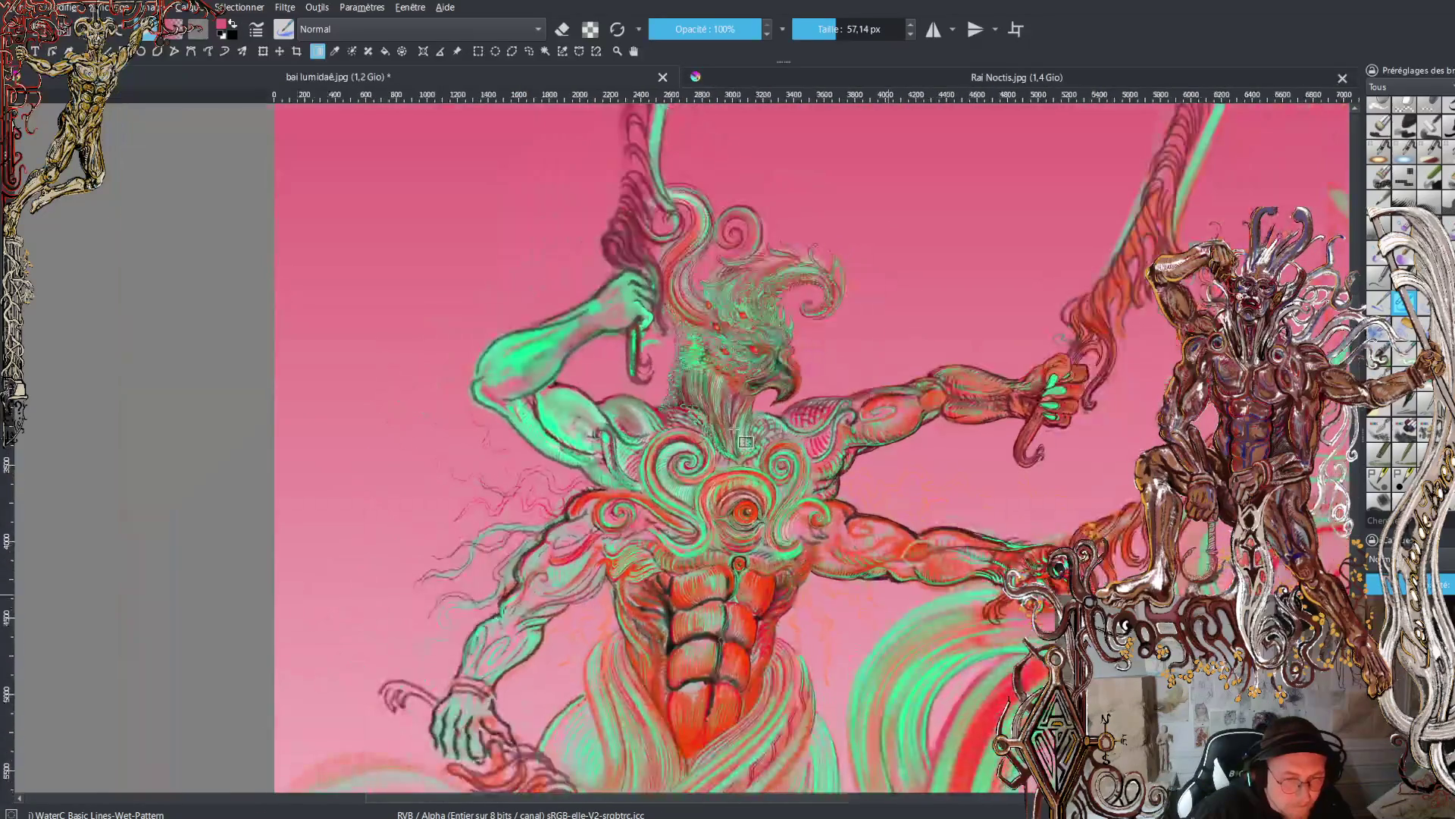
scroll(750, 599, up, 4)
scroll(777, 504, down, 2)
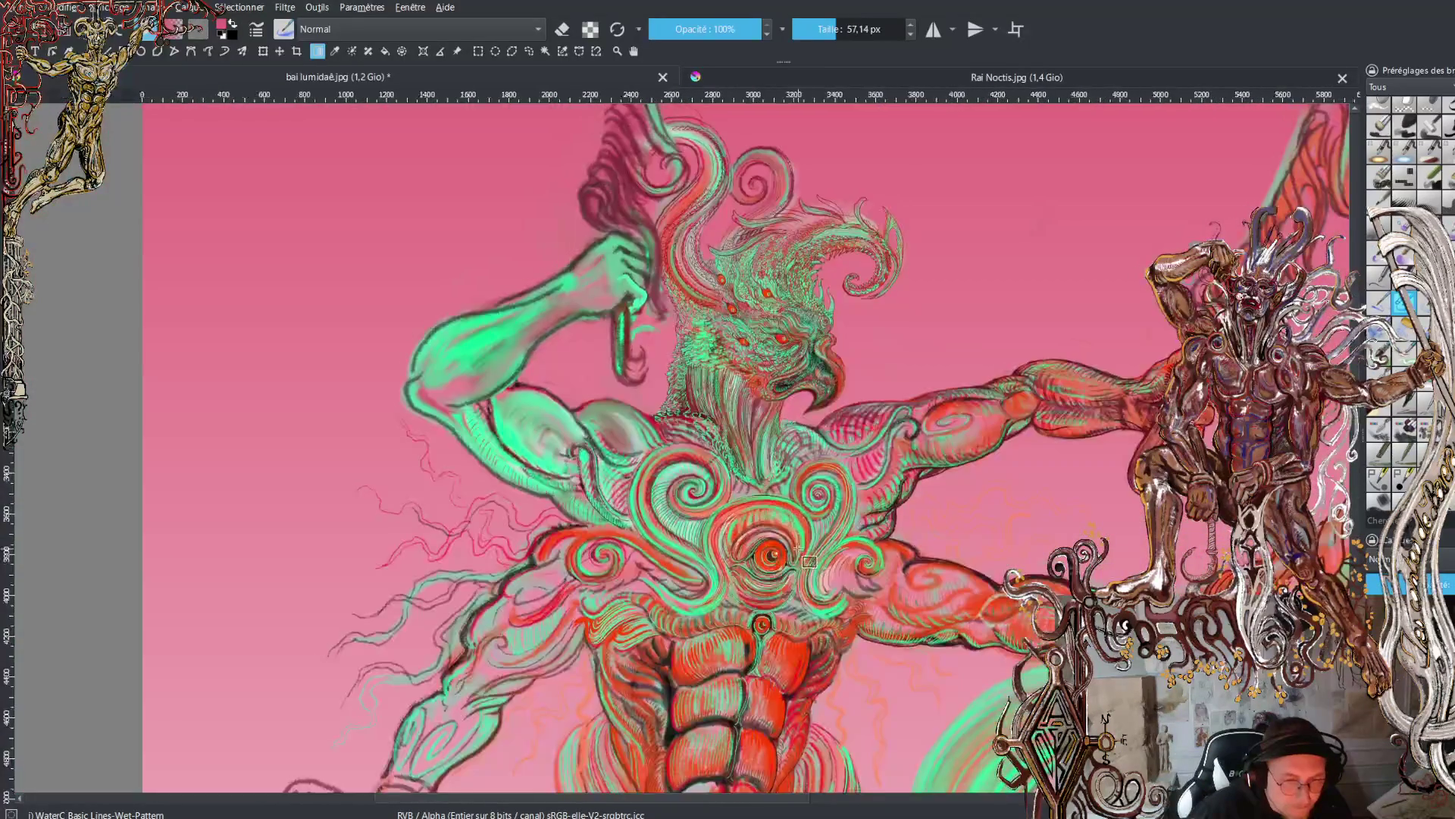
scroll(795, 508, down, 2)
drag(820, 511, 797, 428)
scroll(780, 493, up, 5)
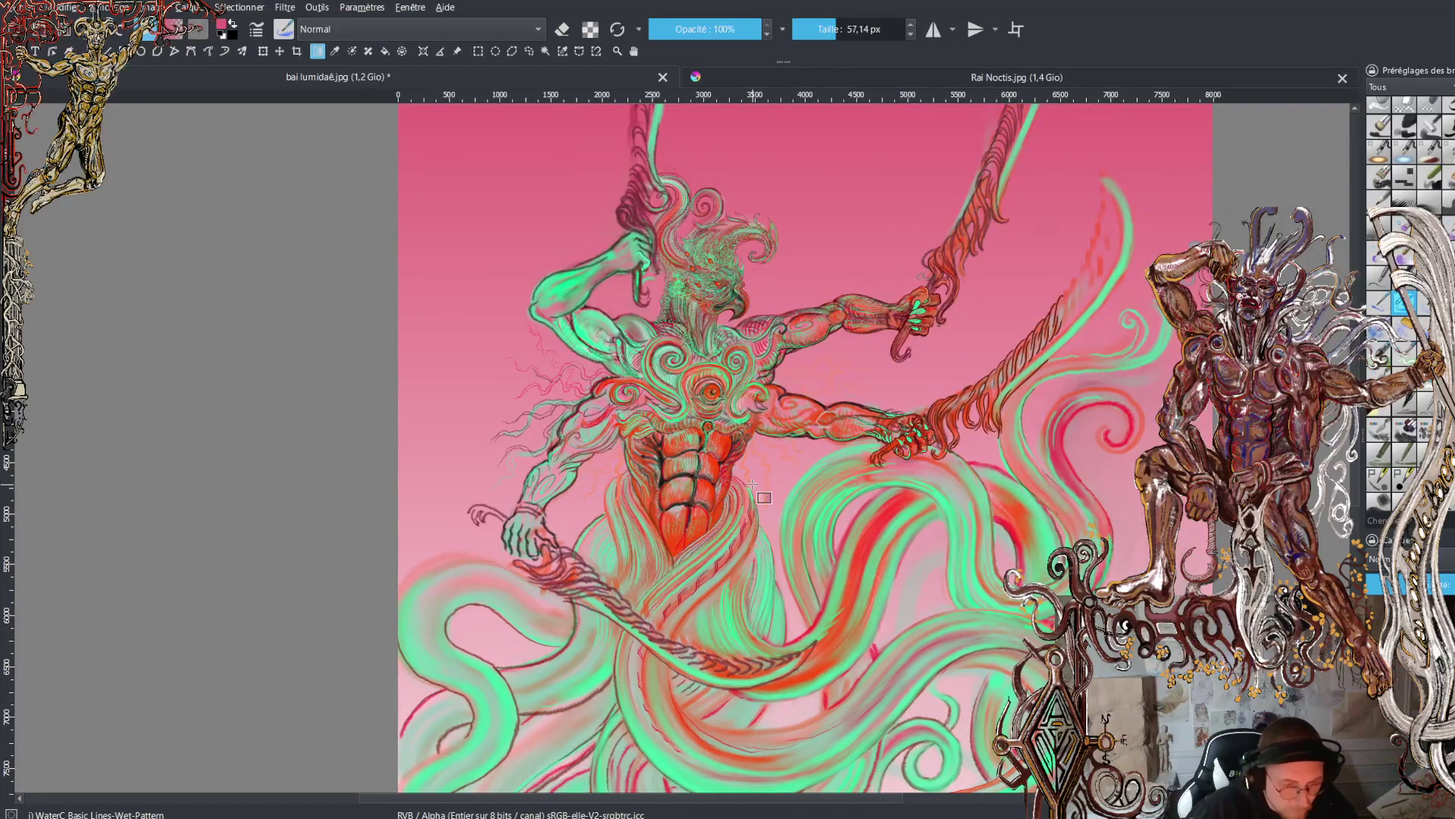
key(ctrl+z)
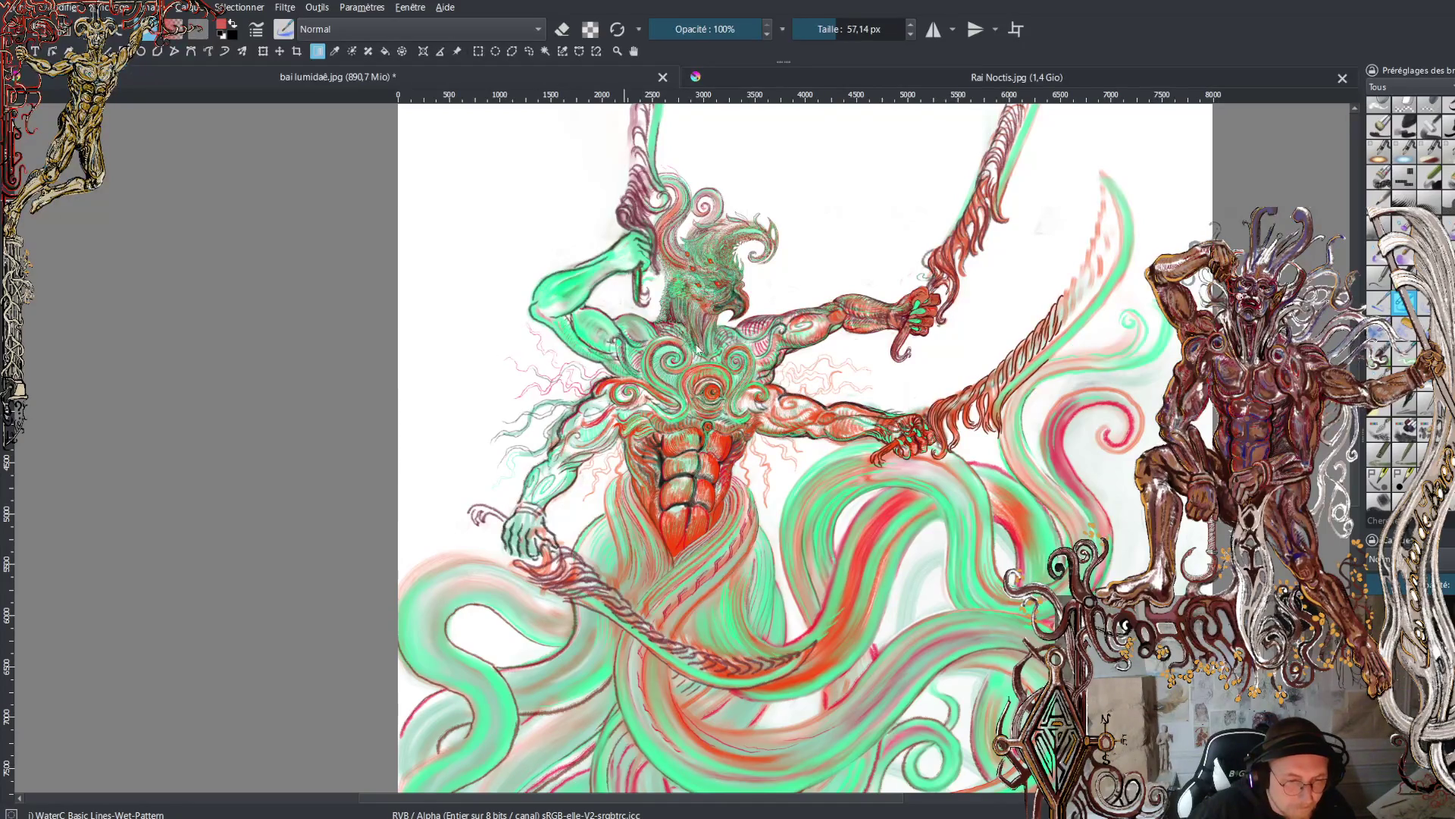
scroll(851, 610, down, 2)
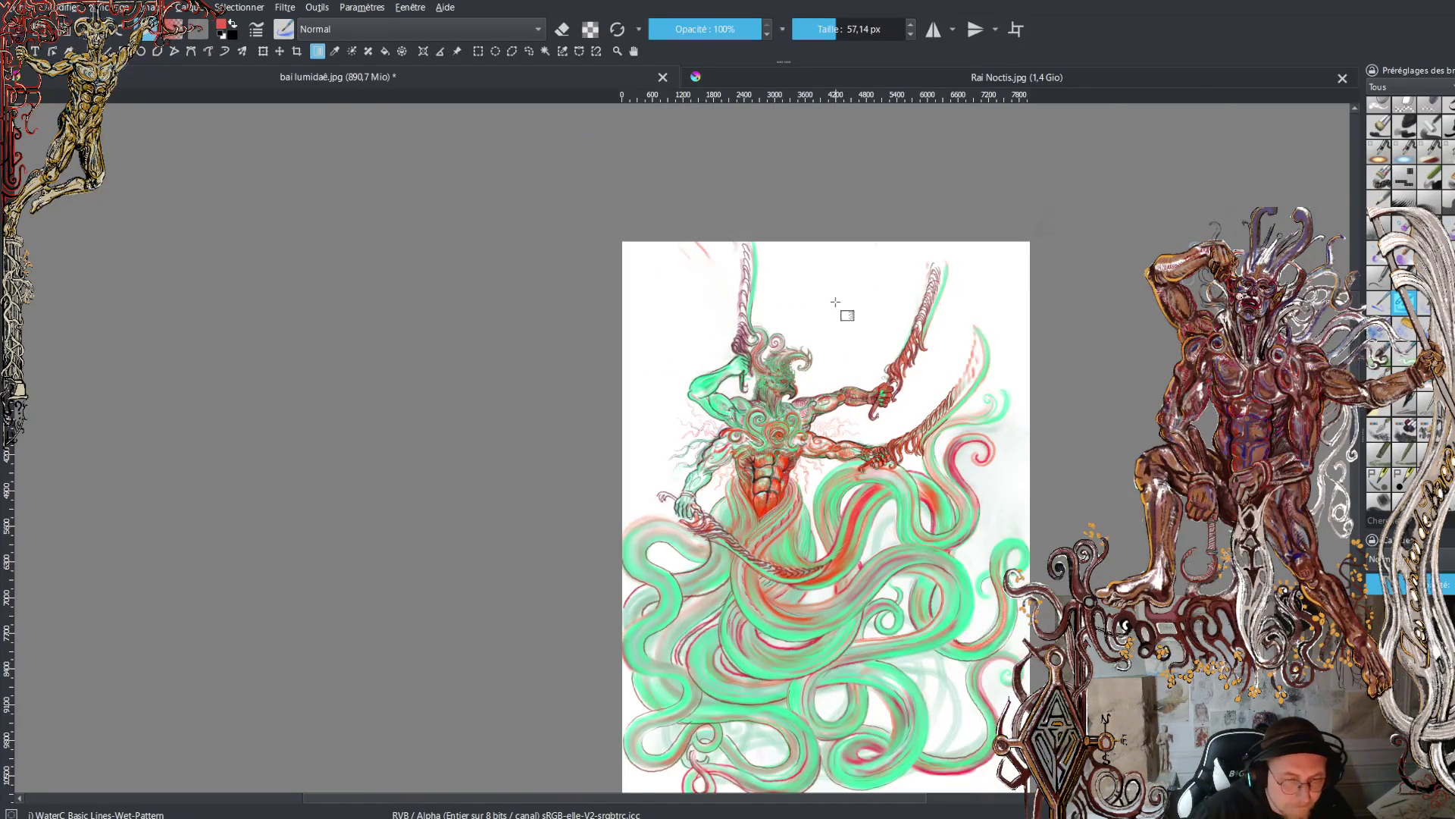
drag(824, 252, 820, 716)
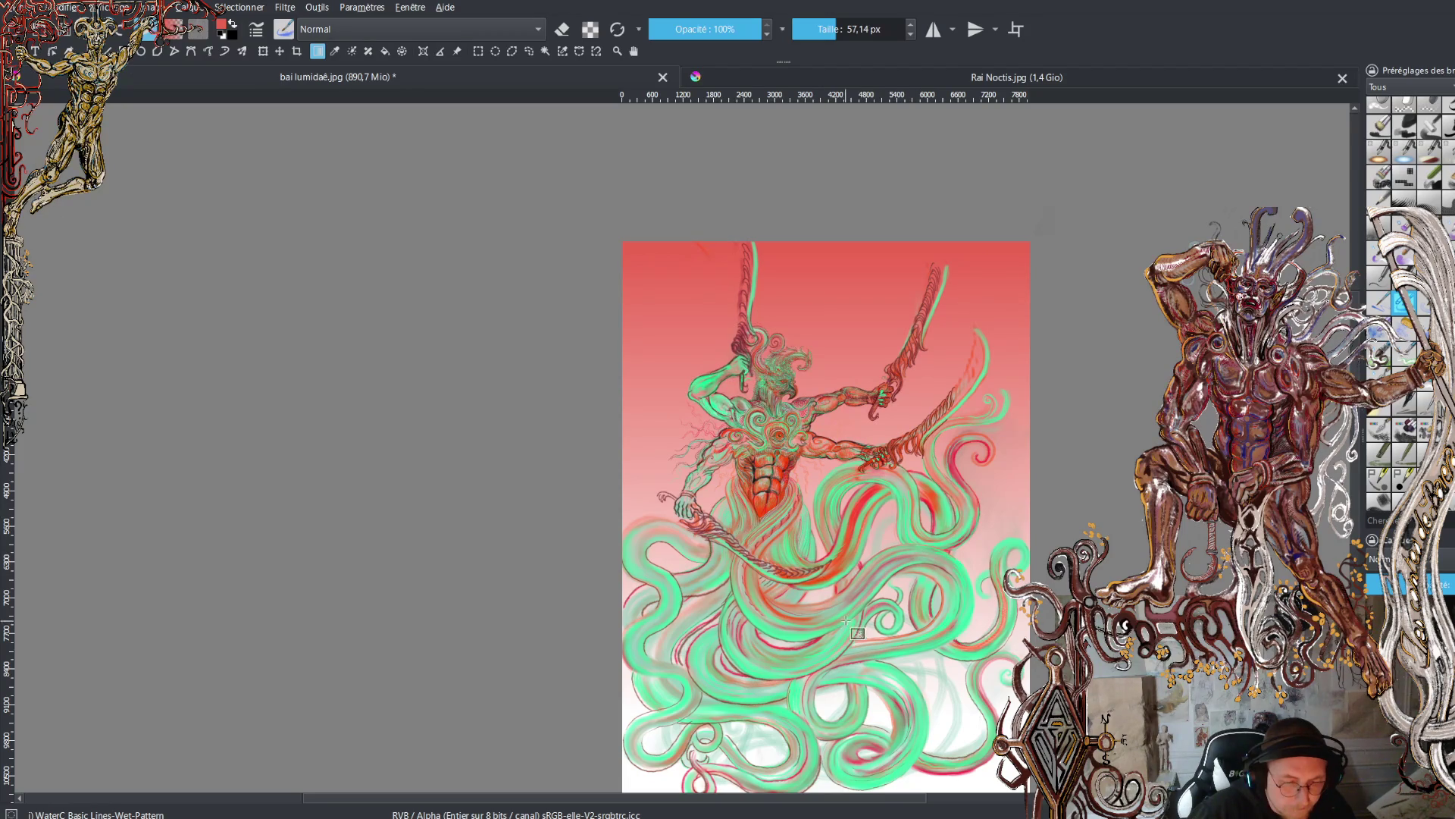
scroll(808, 538, up, 3)
scroll(810, 517, up, 4)
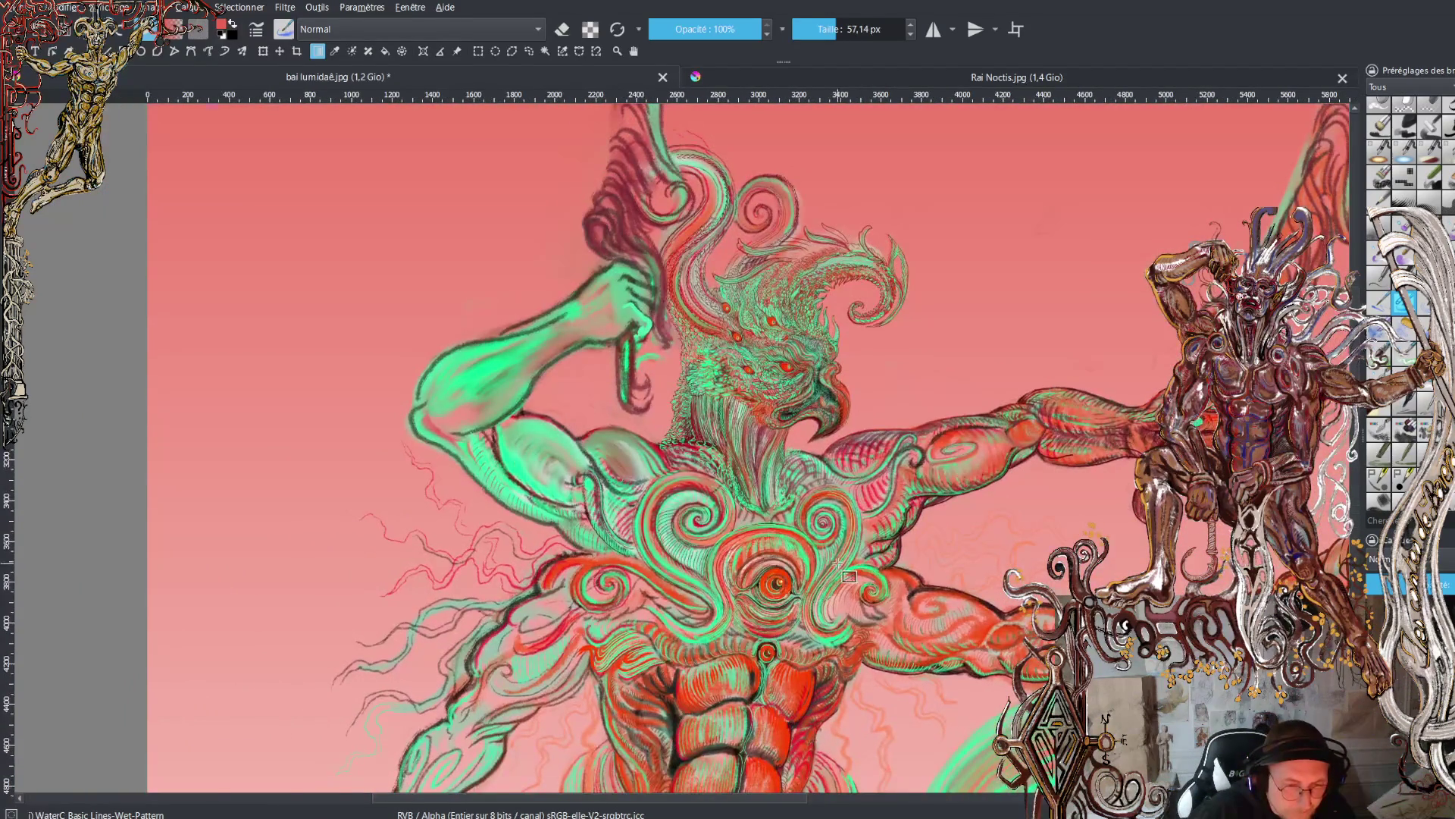
scroll(850, 581, up, 2)
scroll(813, 506, up, 3)
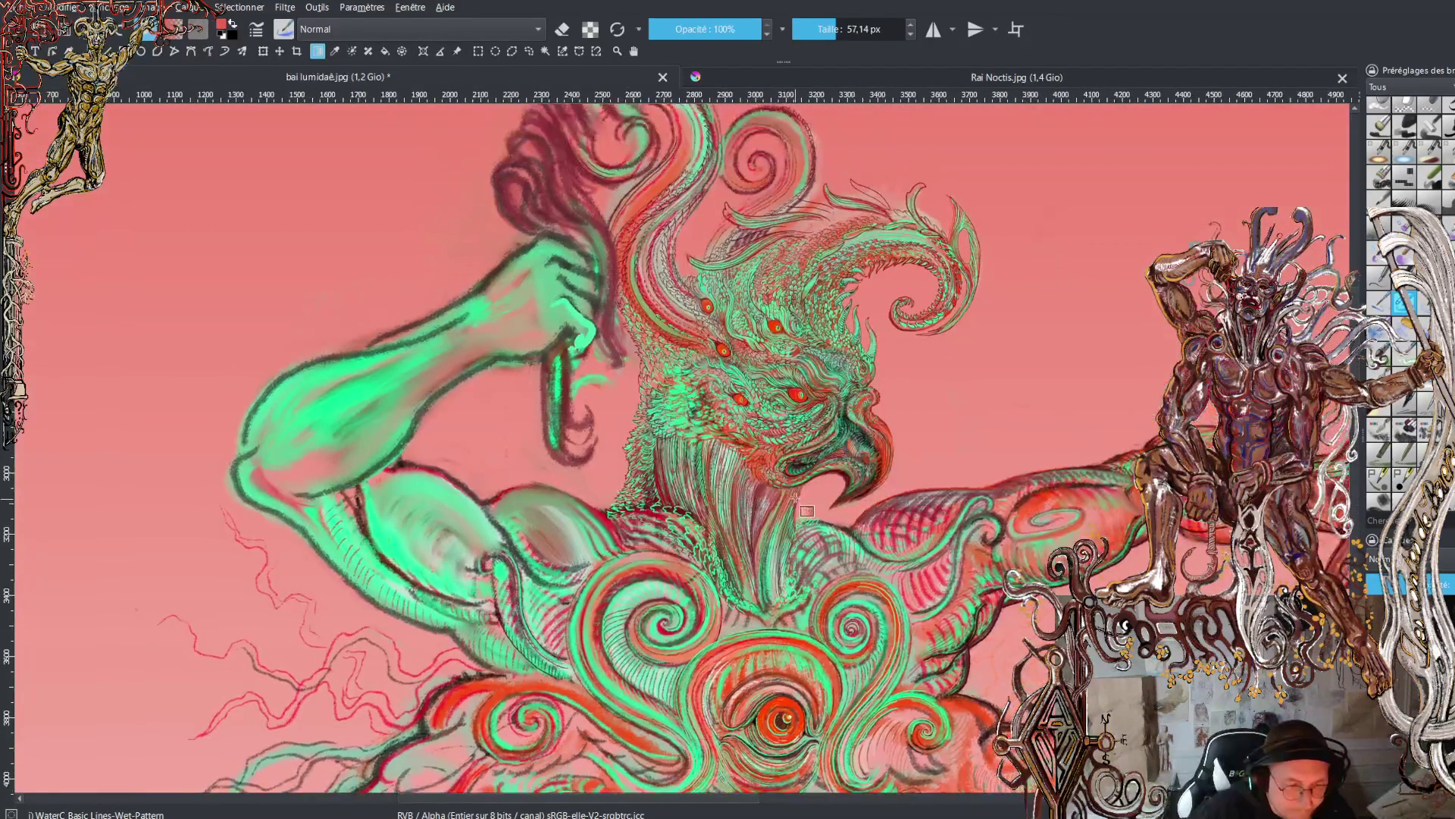
scroll(799, 483, up, 3)
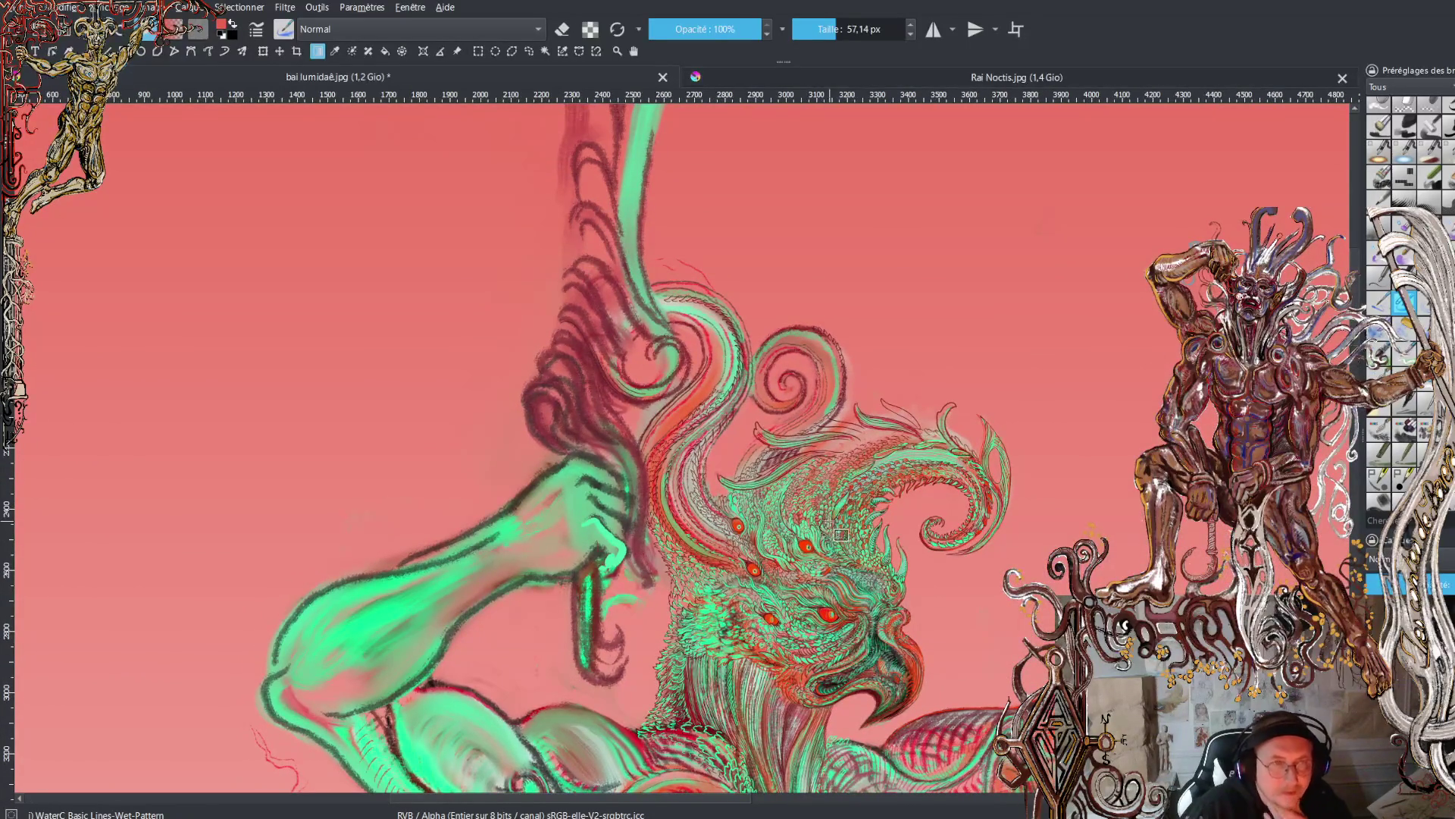
scroll(841, 535, down, 4)
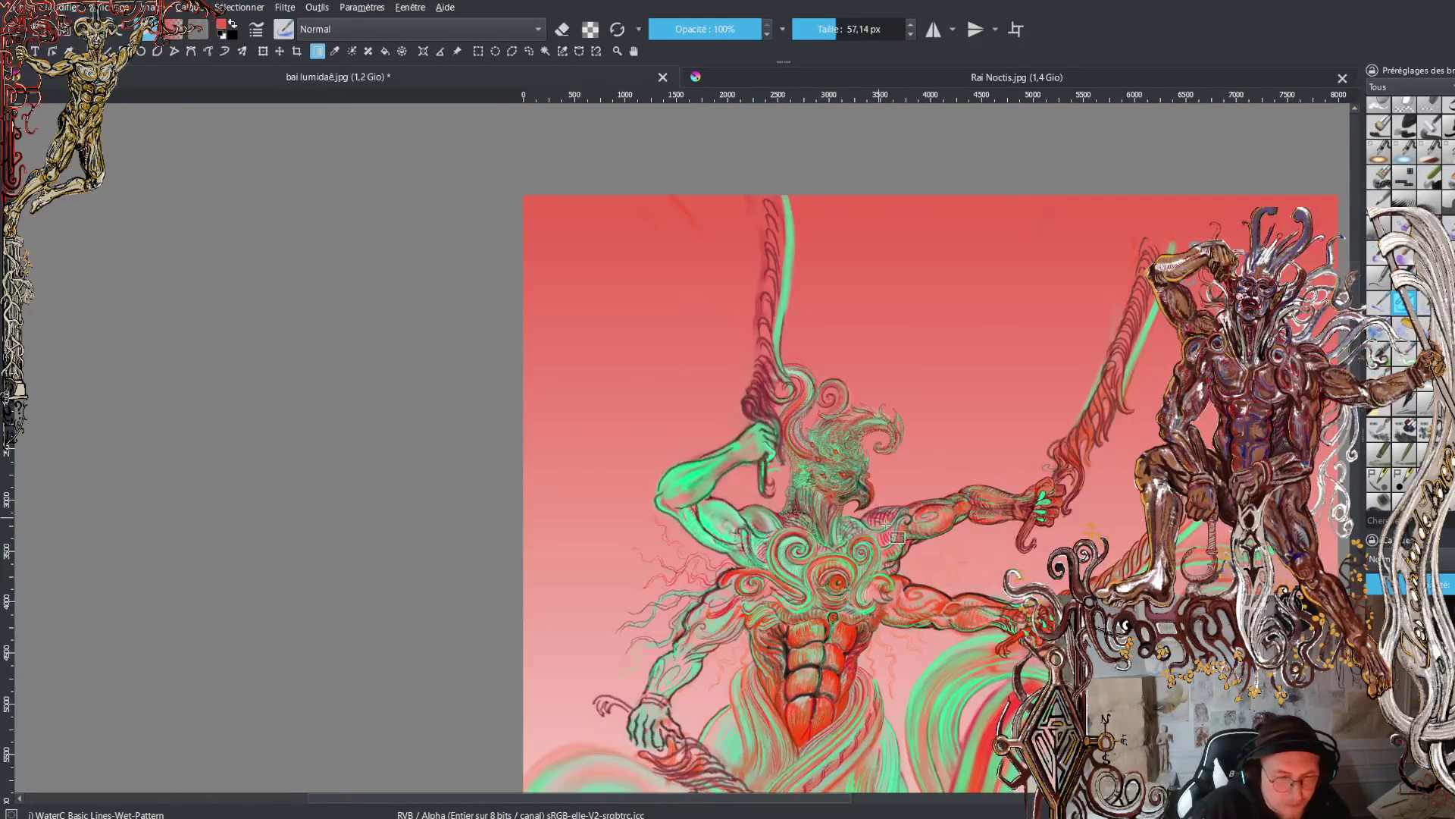
scroll(887, 523, down, 5)
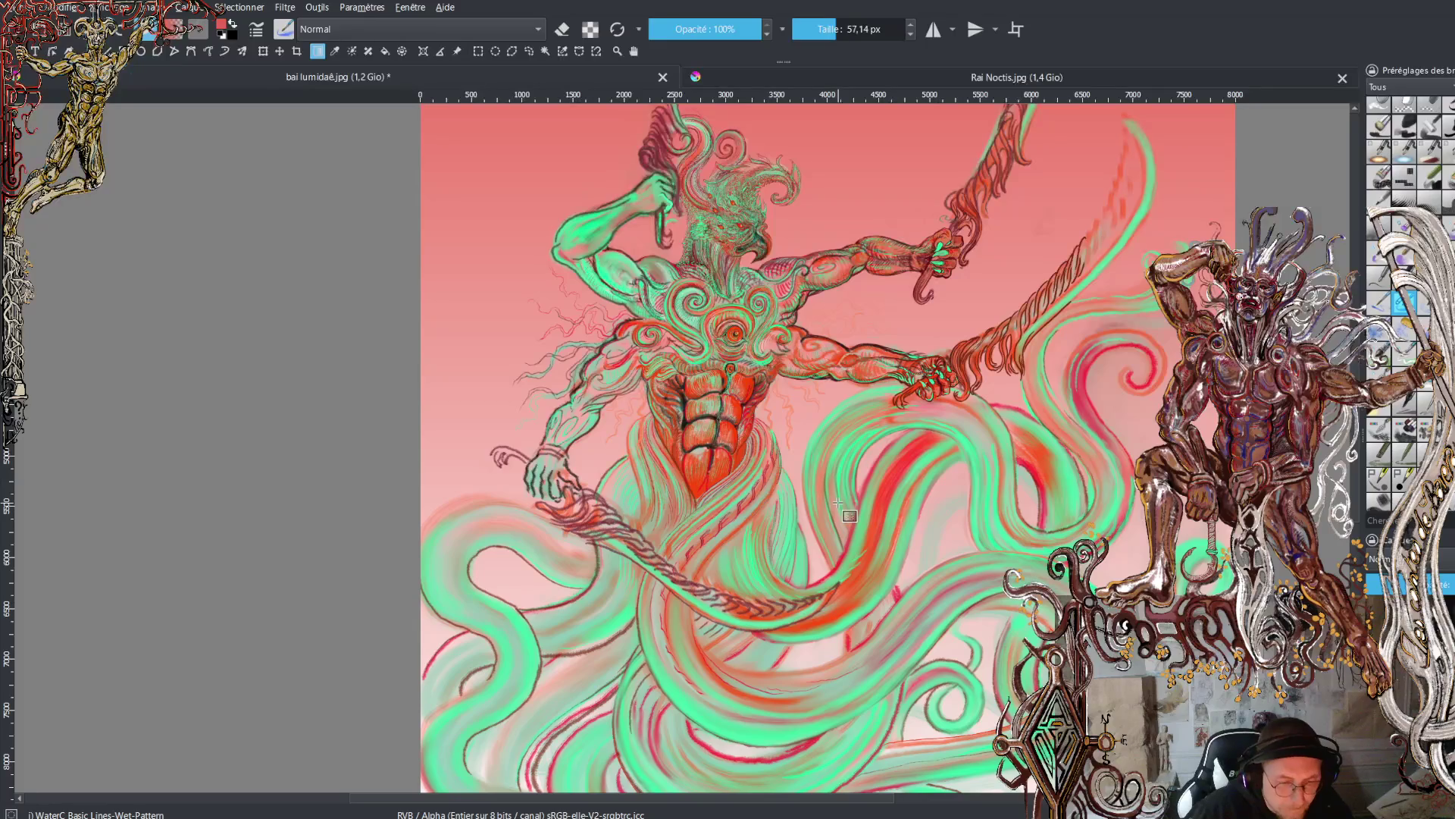
key(ctrl+z)
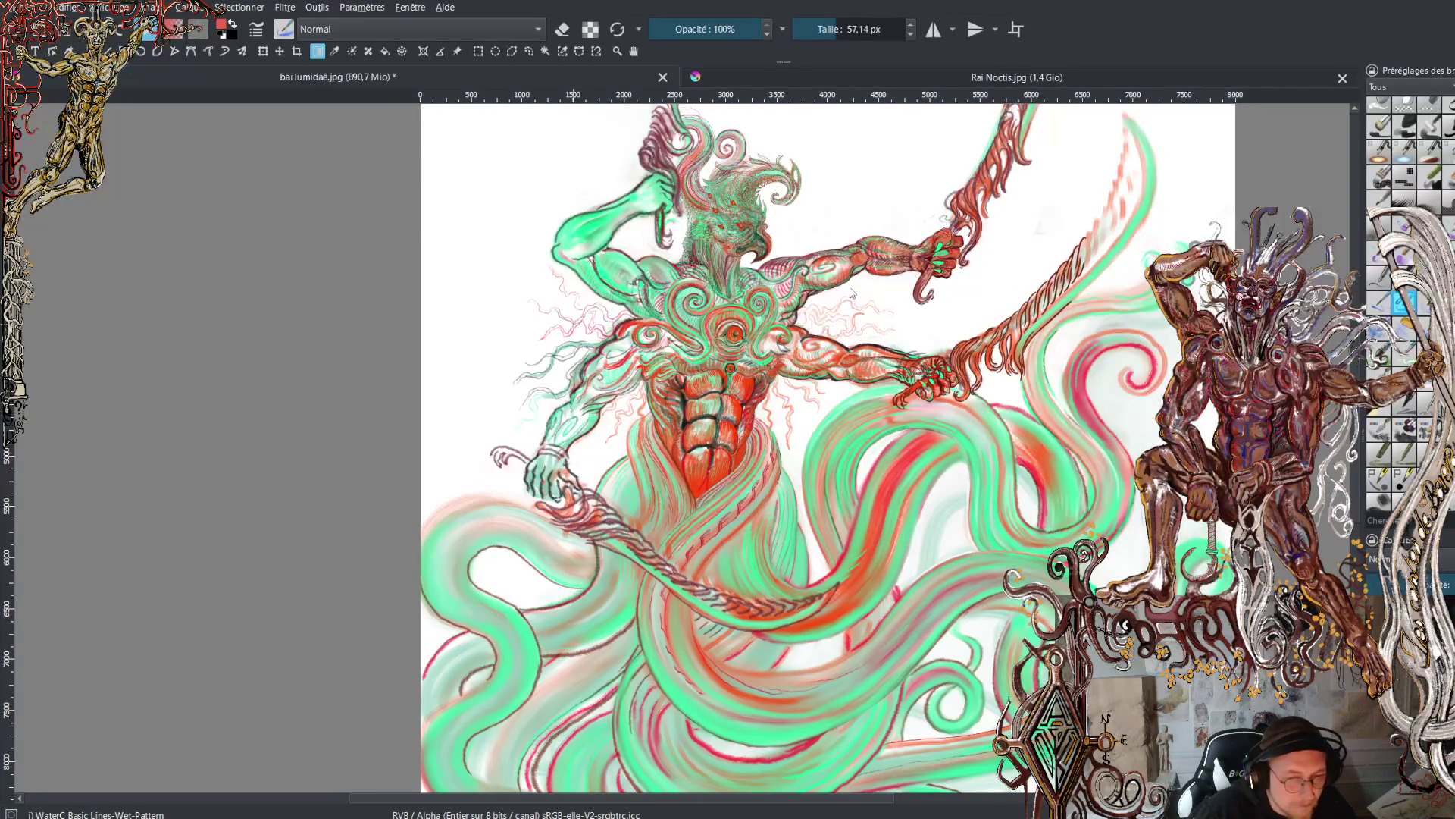
- Fill the background with a top-down light blue gradient
ctrl+click(866, 516)
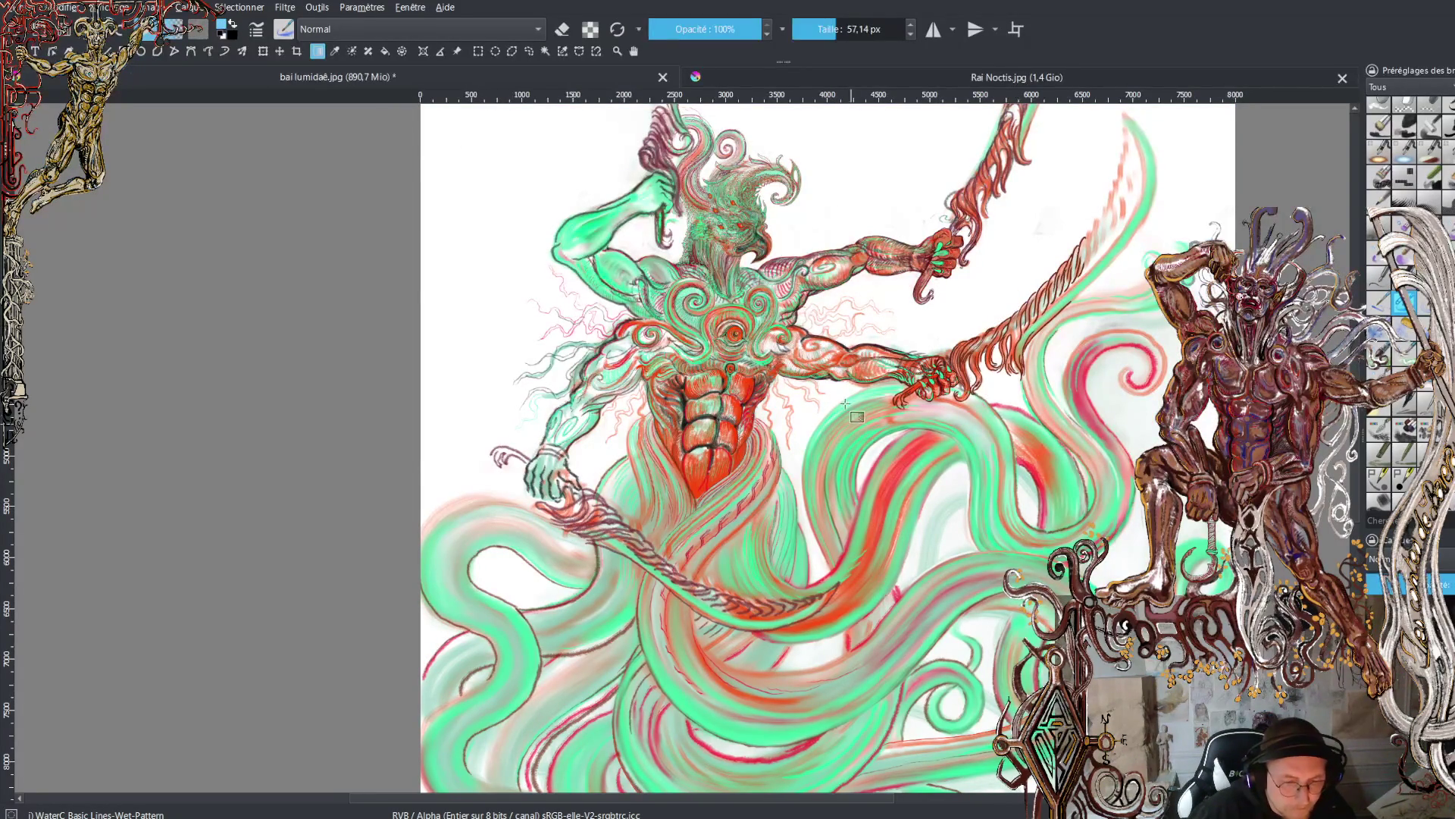
scroll(849, 402, down, 2)
drag(816, 182, 813, 673)
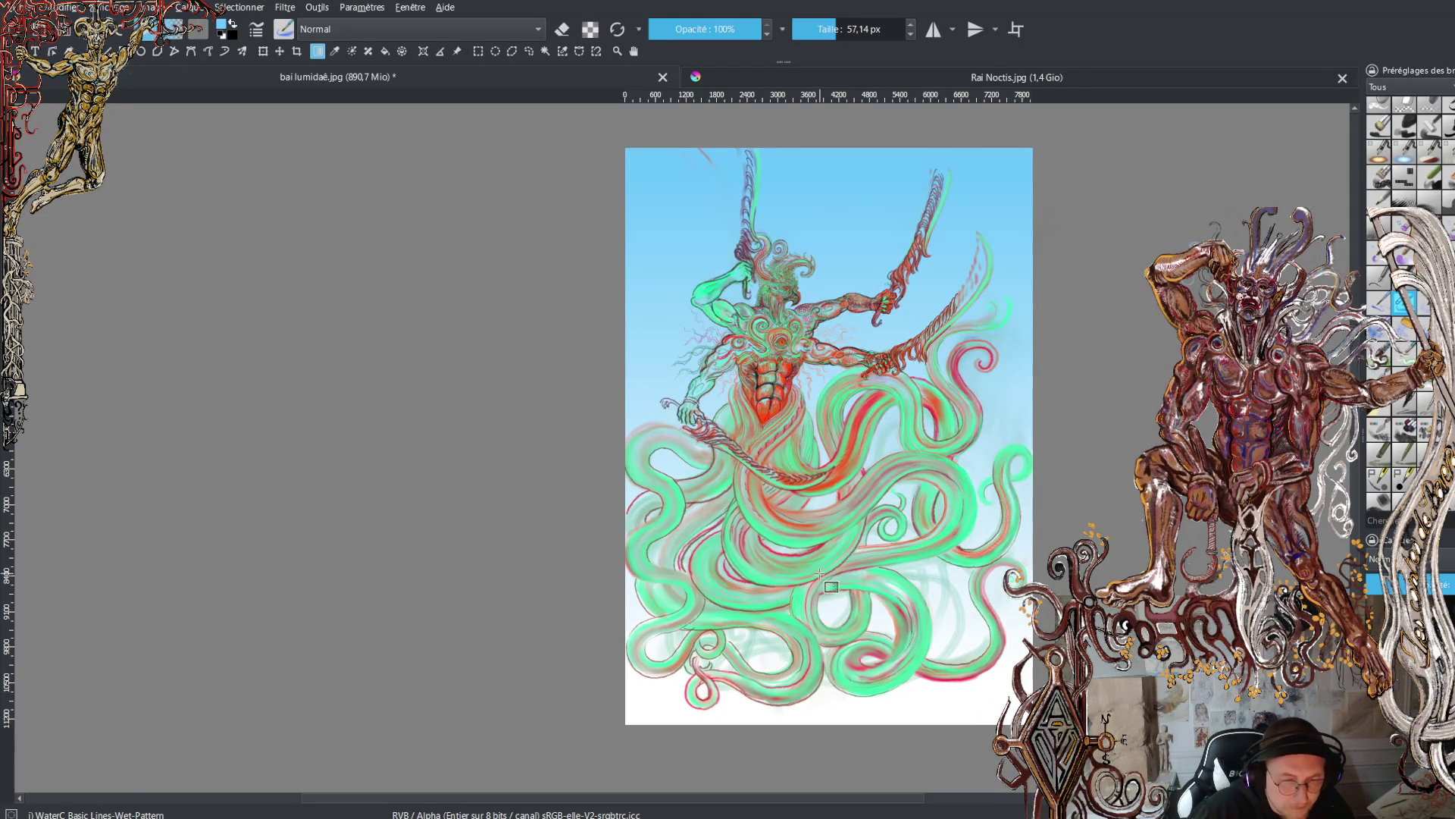
- Zoom around the bird head, then undo the light blue background fill
scroll(814, 416, up, 4)
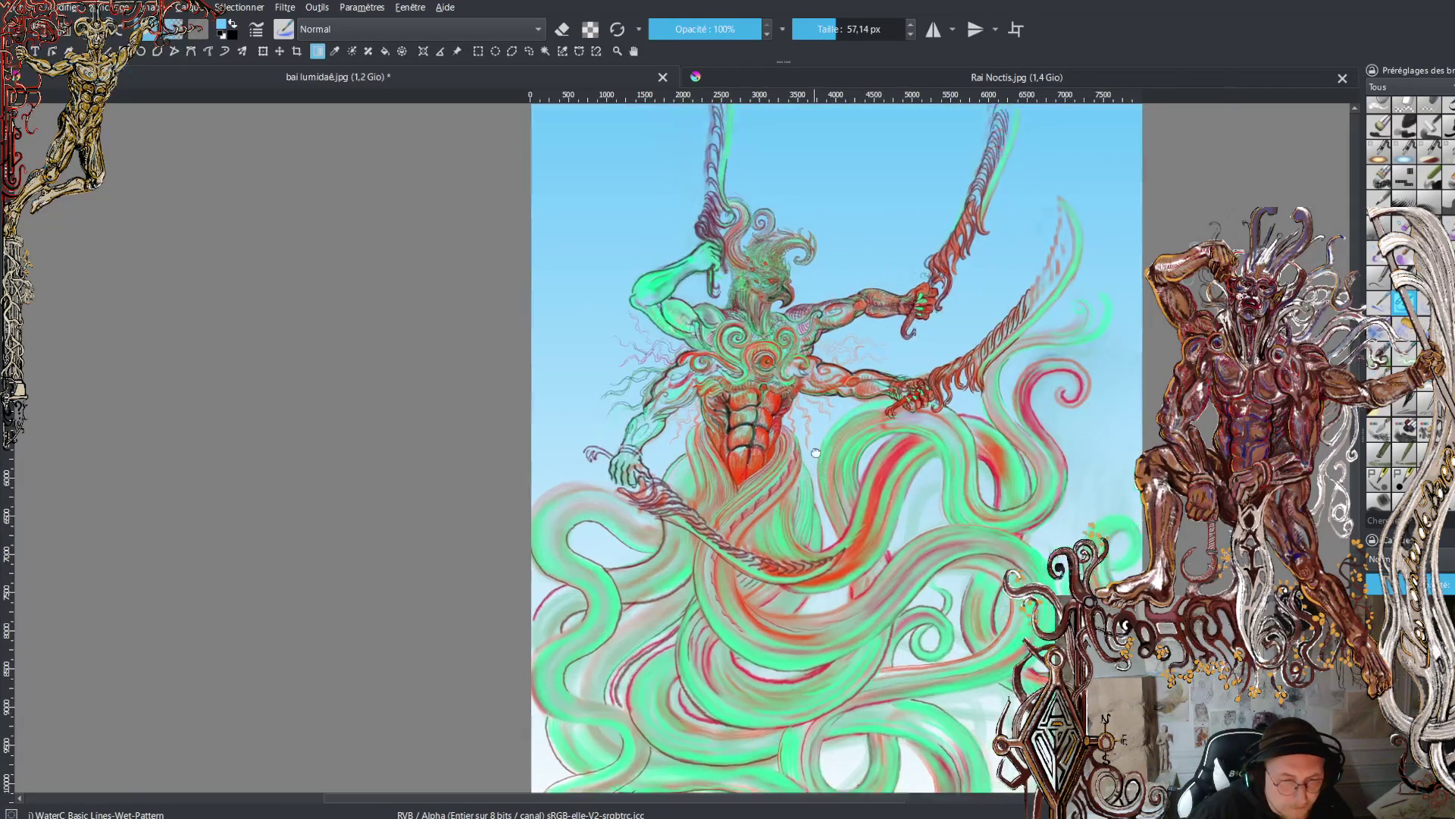
scroll(807, 495, up, 5)
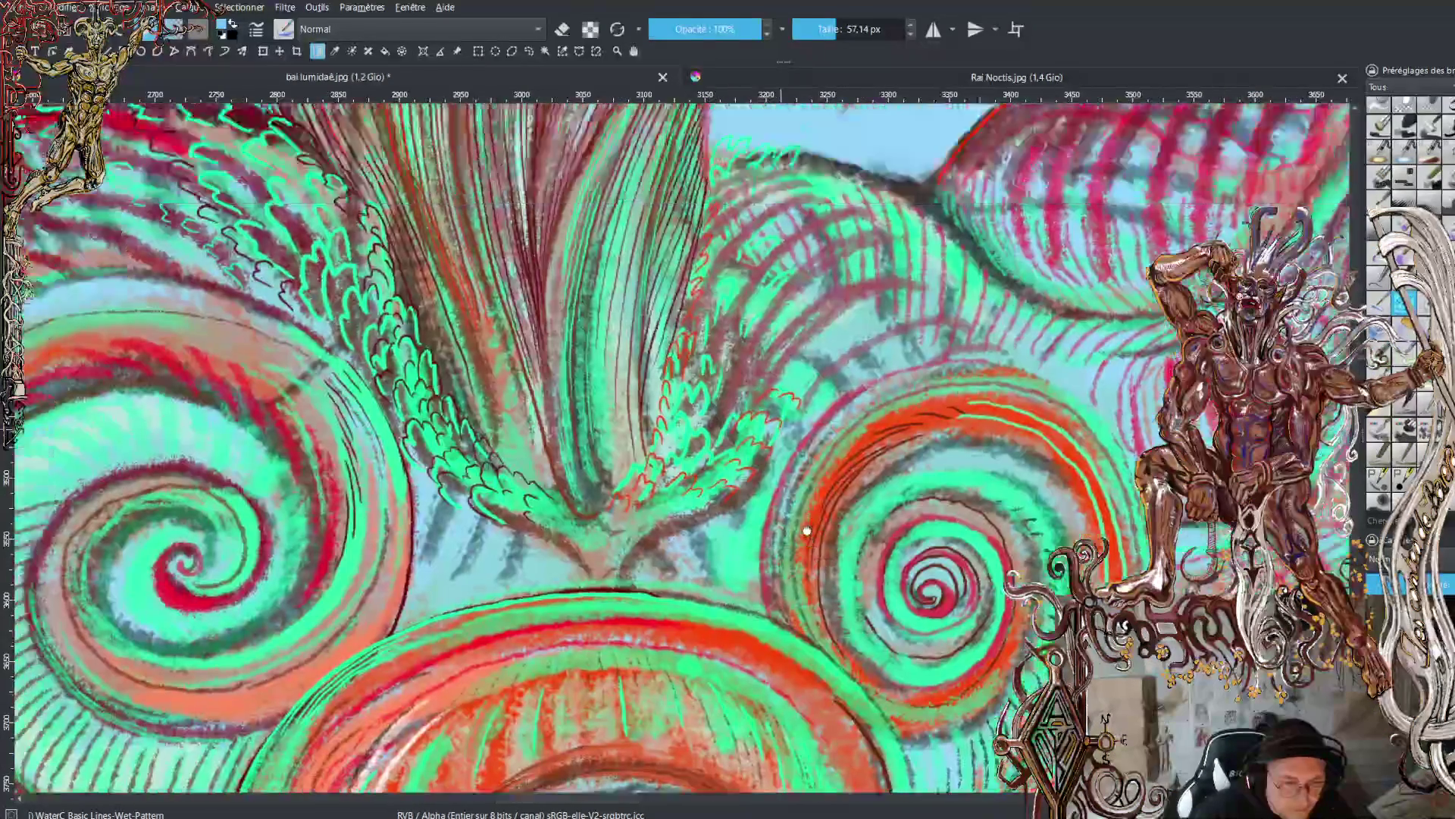
scroll(801, 497, down, 4)
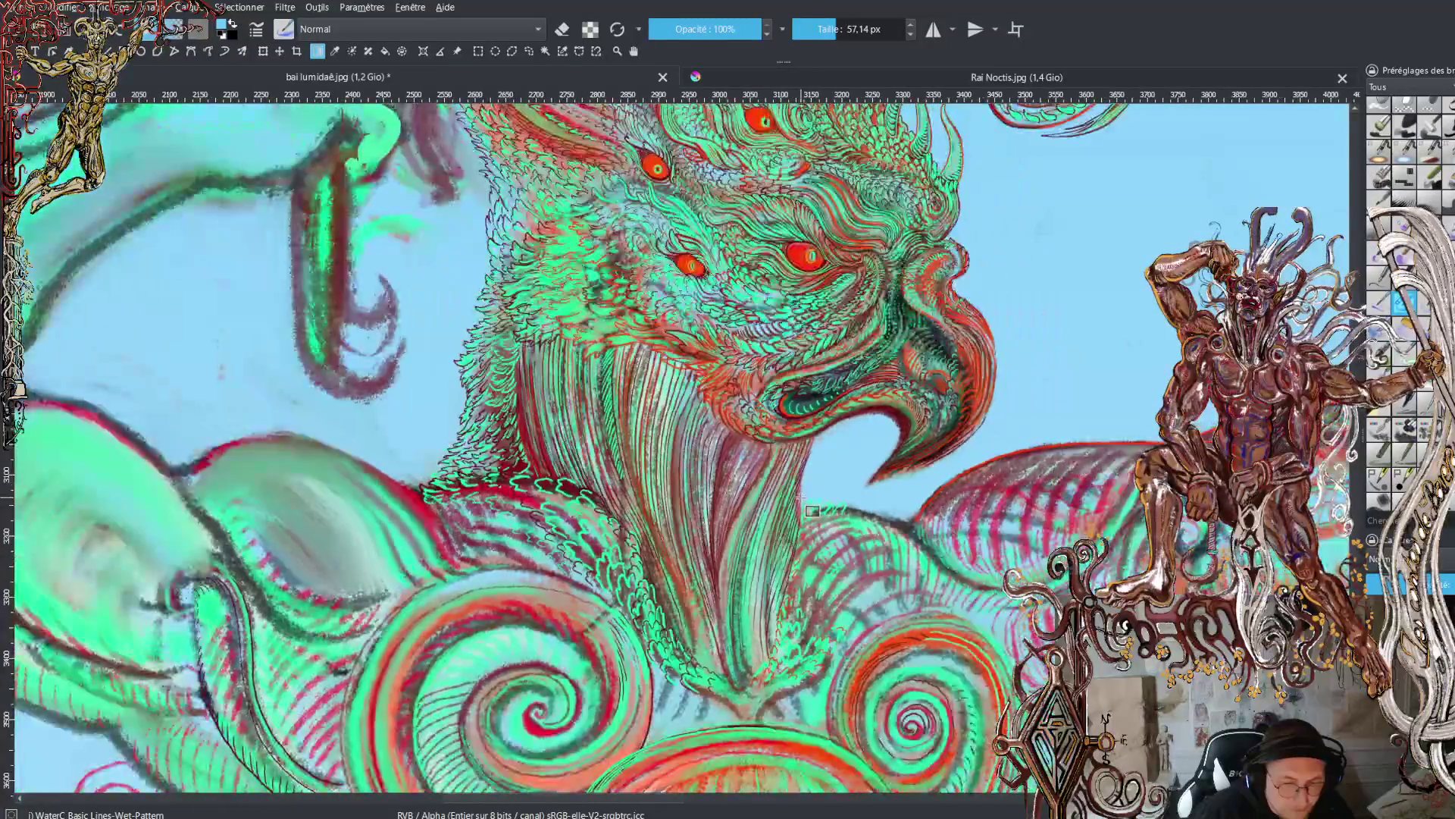
scroll(815, 409, up, 2)
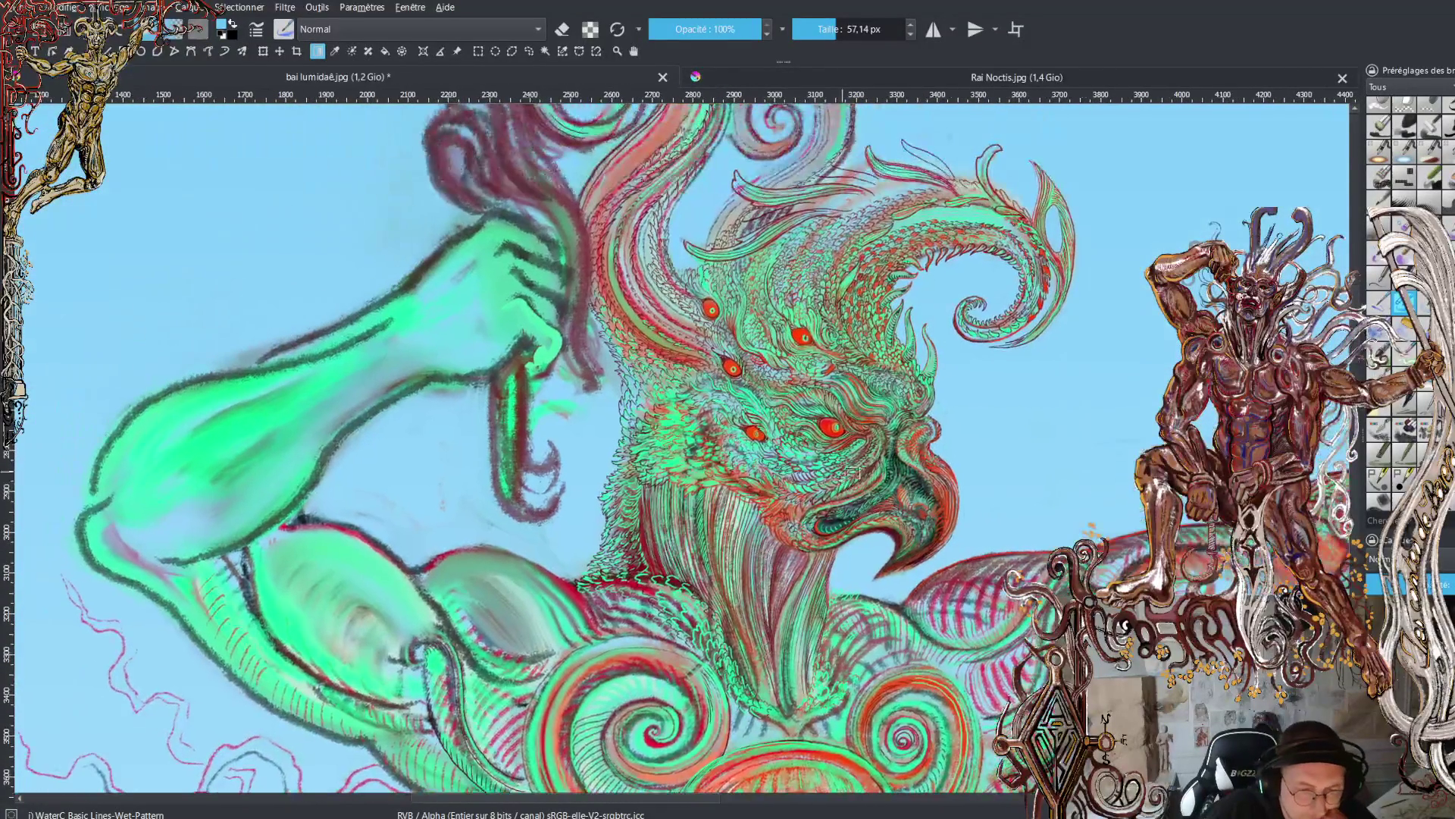
scroll(791, 462, up, 3)
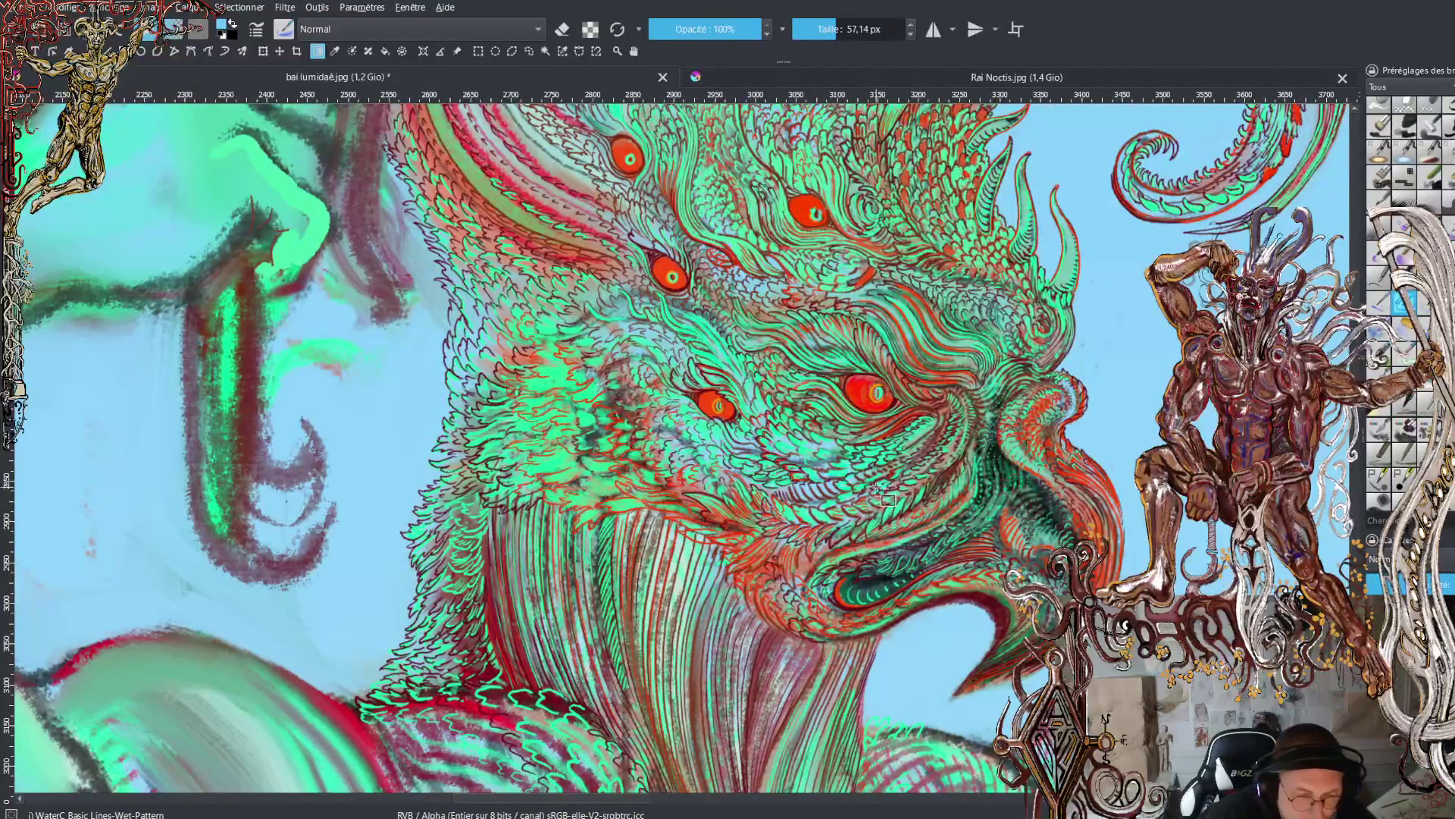
scroll(891, 584, up, 2)
scroll(891, 583, down, 3)
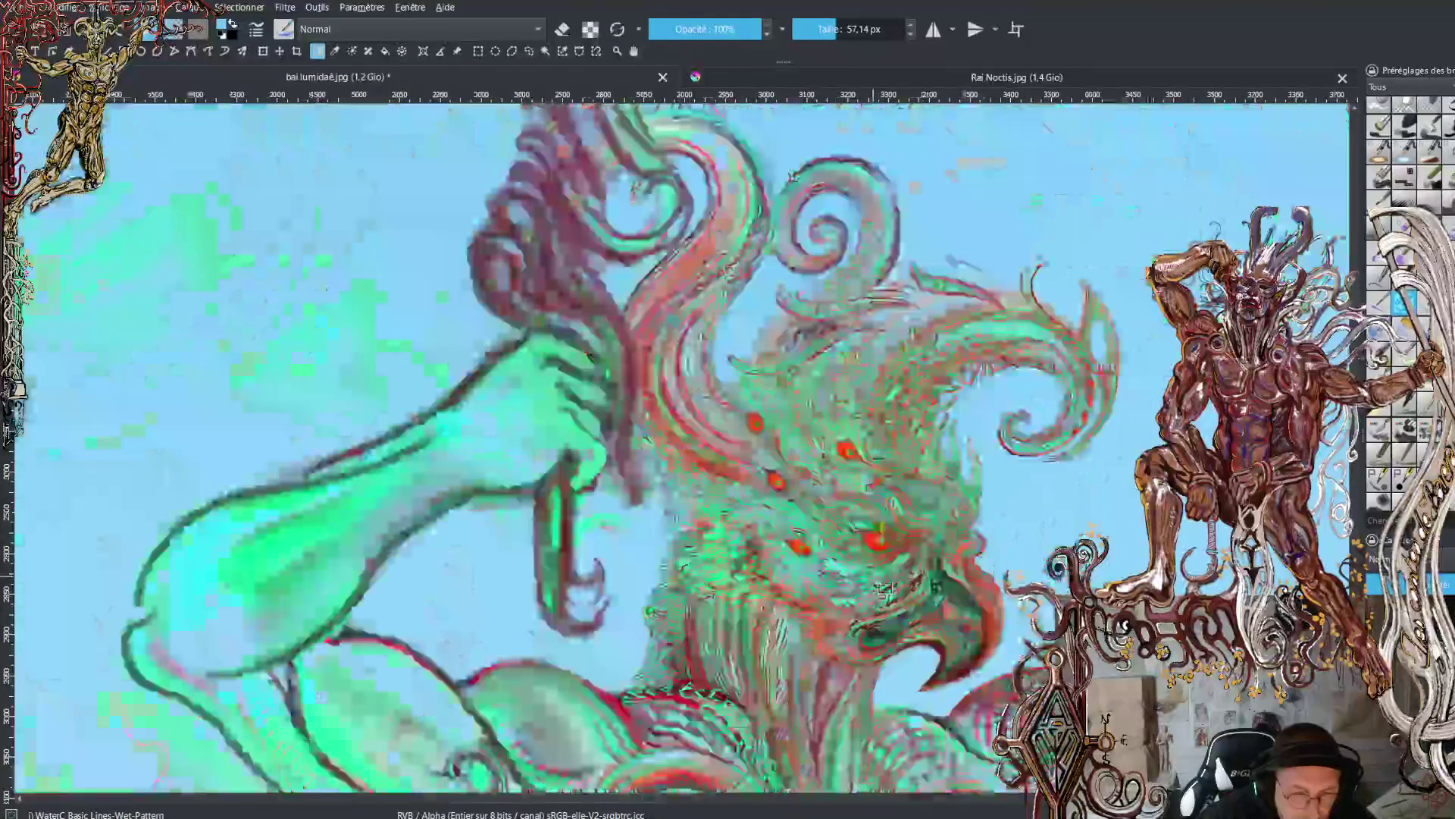
scroll(885, 592, down, 4)
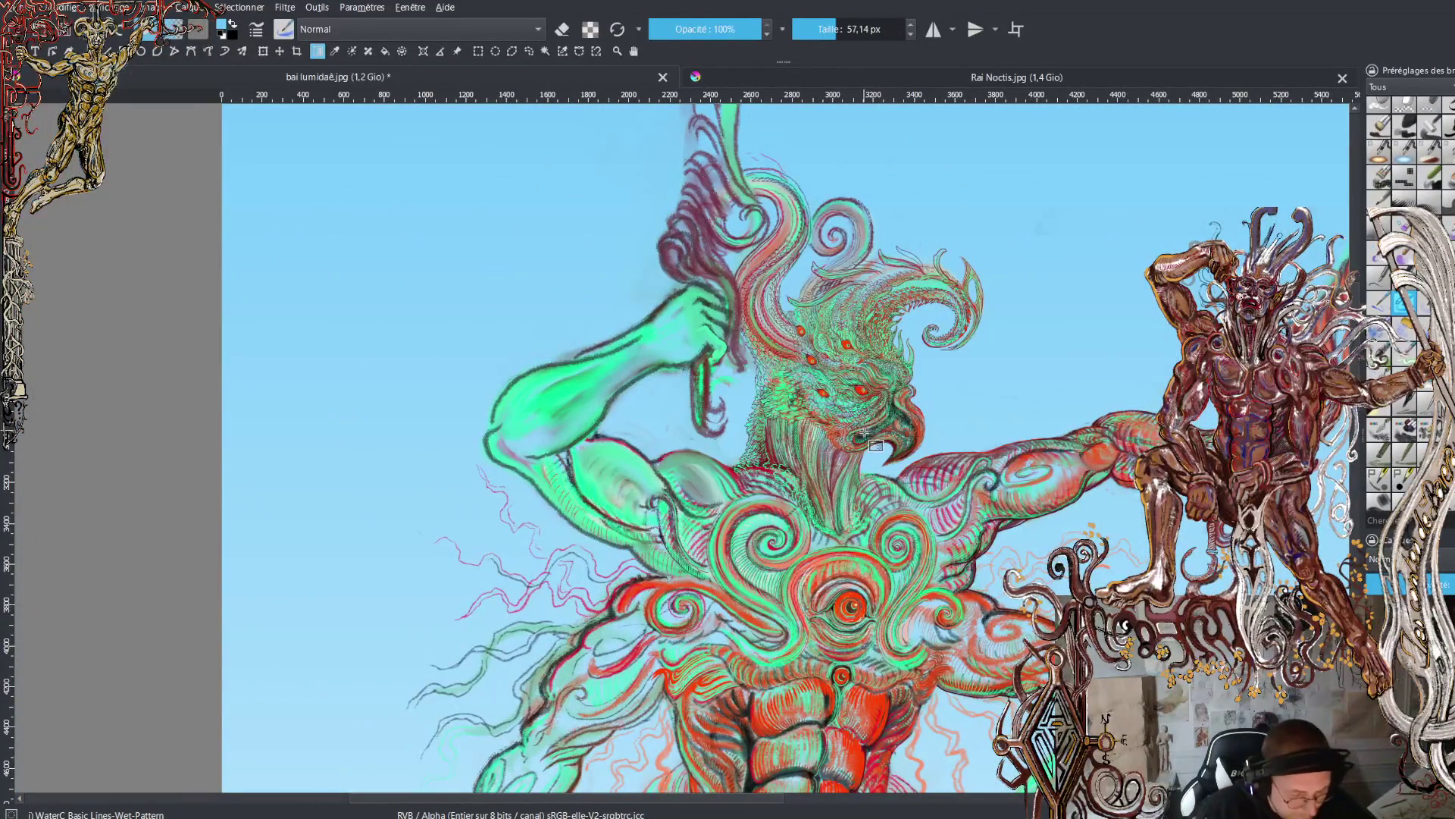
key(Delete)
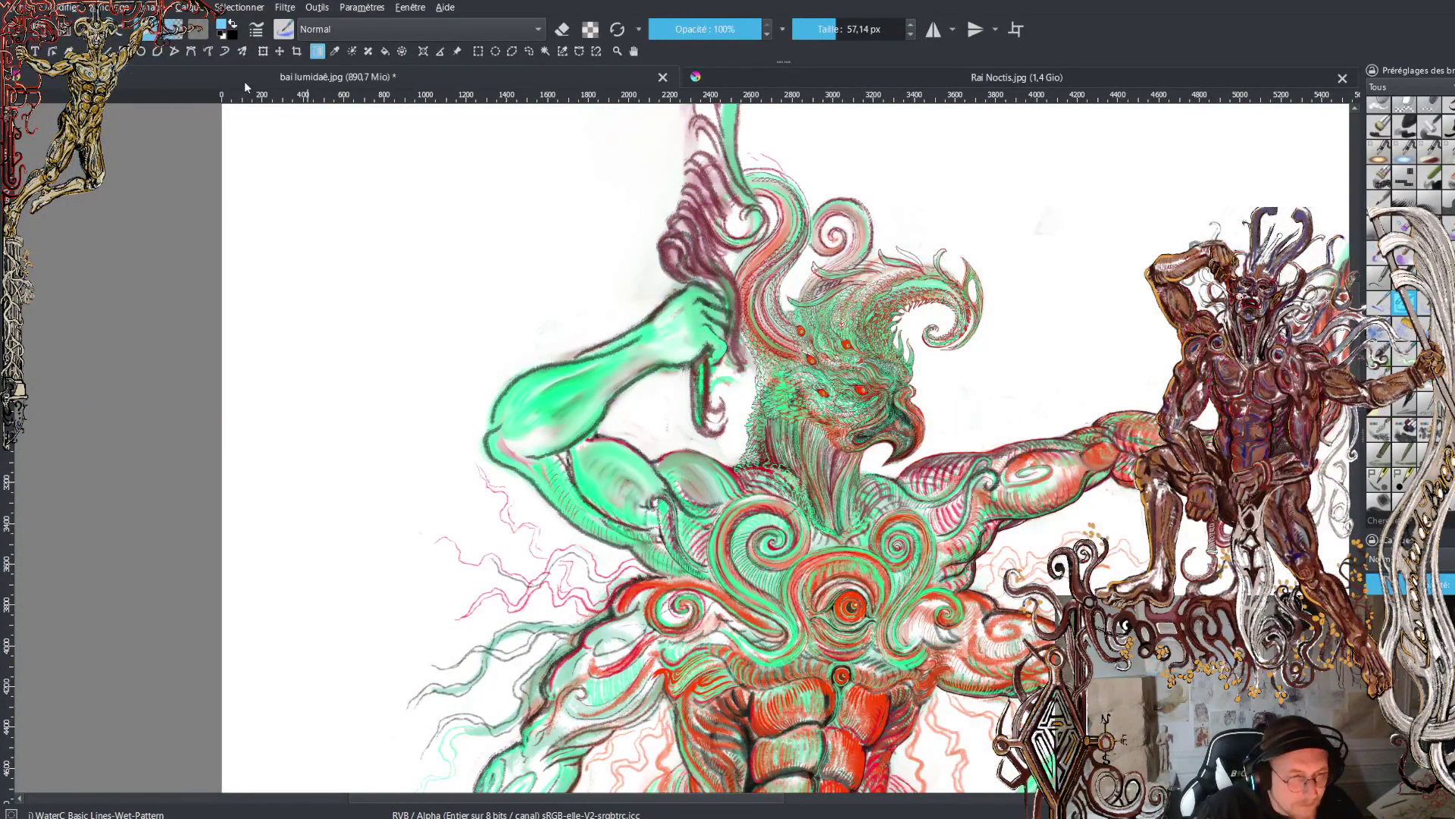
- Pick a dark teal colour and lay a top-to-bottom gradient across the background
ctrl+click(698, 315)
scroll(873, 582, down, 3)
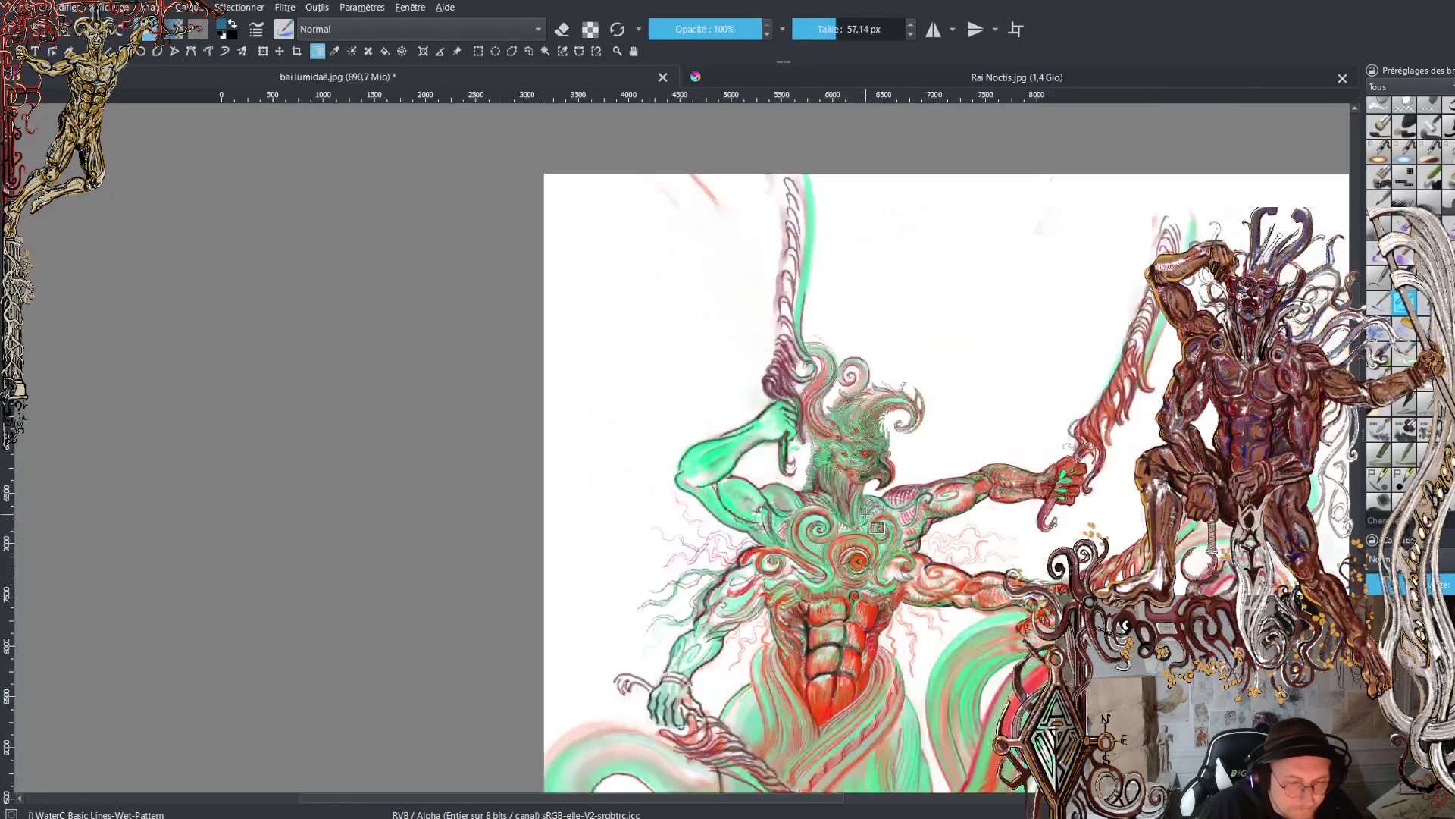
mouse_move(905, 293)
mouse_down()
mouse_move(849, 182)
mouse_move(864, 144)
mouse_move(873, 754)
mouse_up()
scroll(873, 751, down, 5)
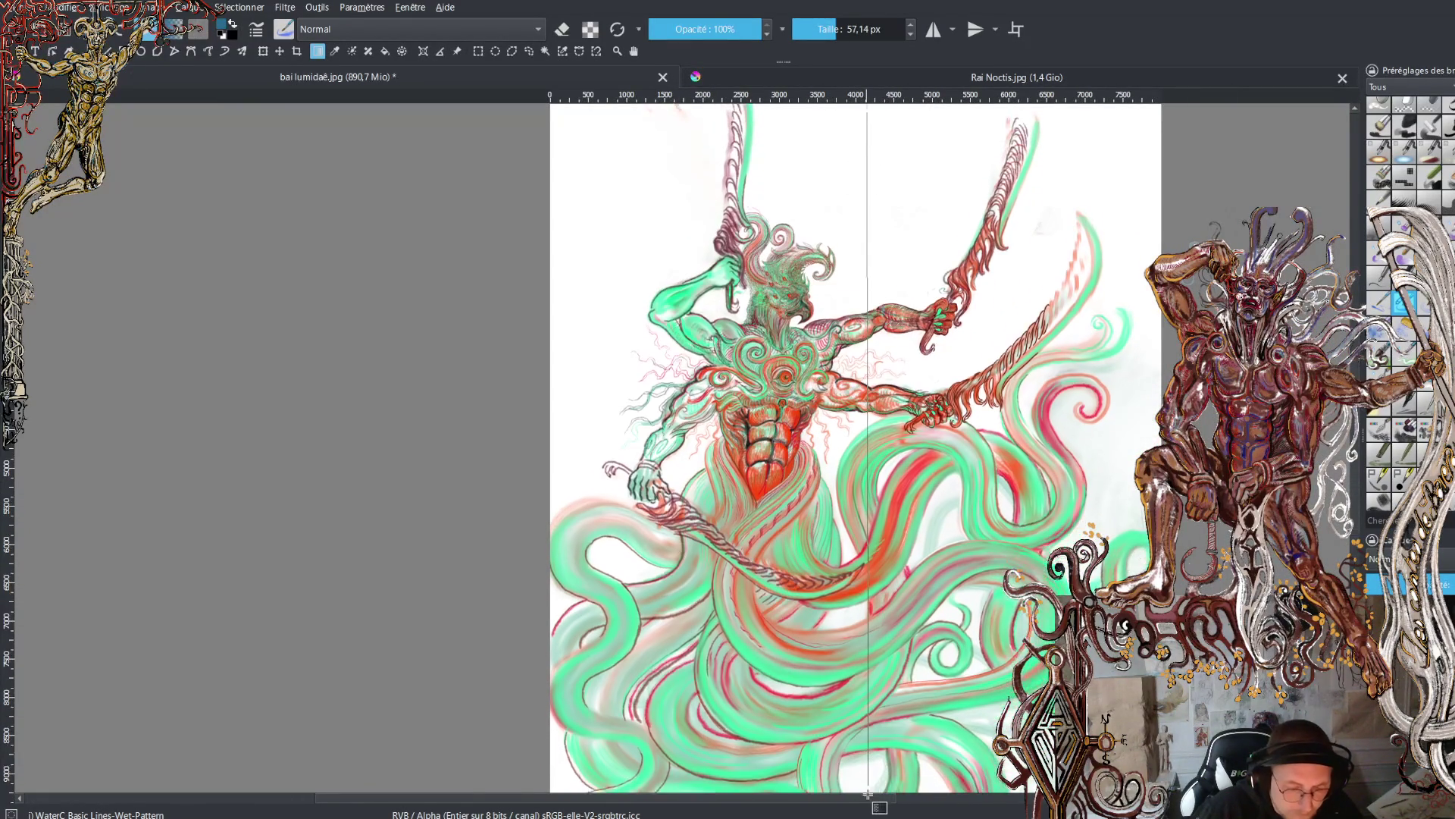
drag(873, 604, 864, 586)
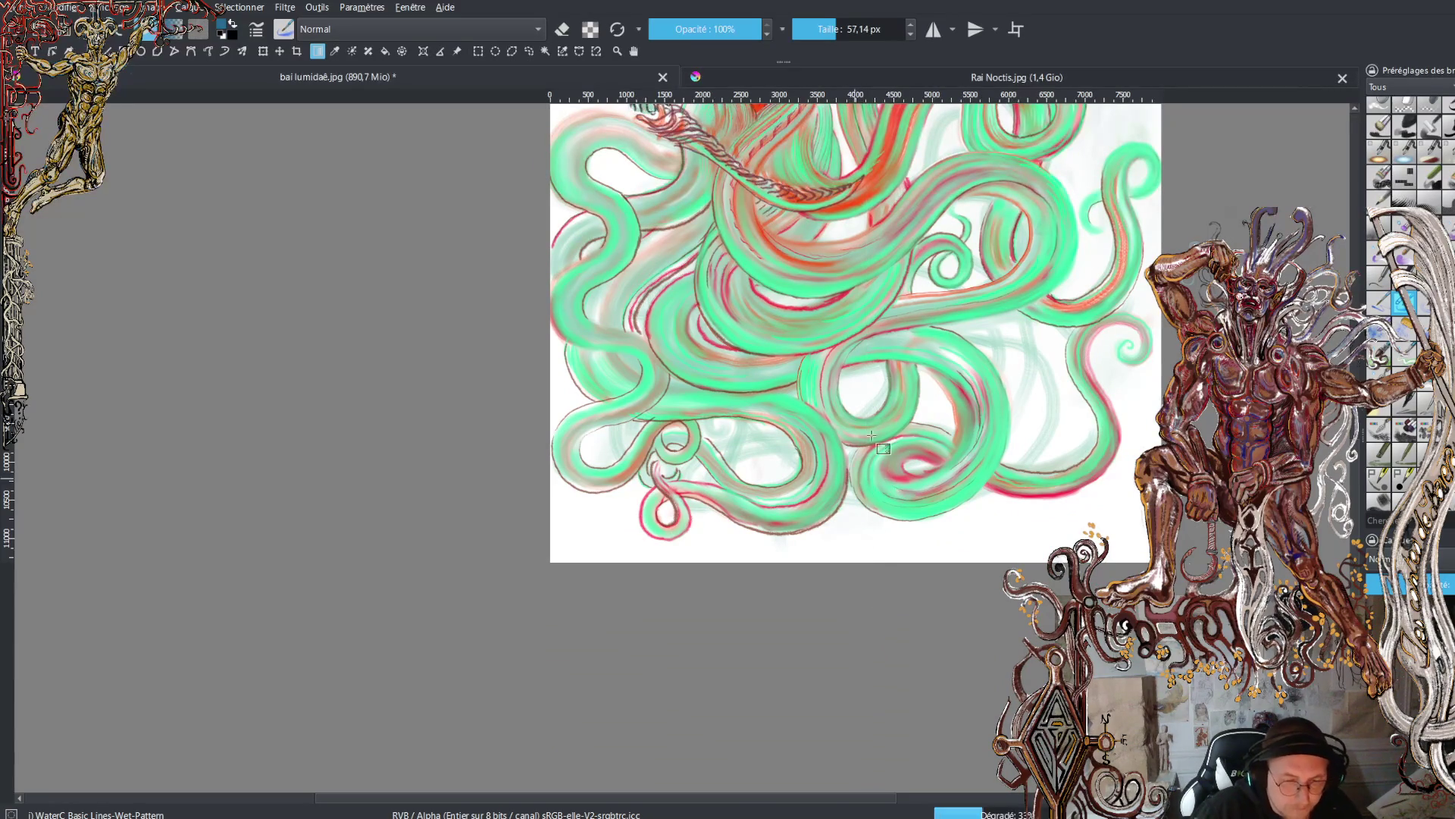
scroll(907, 395, up, 6)
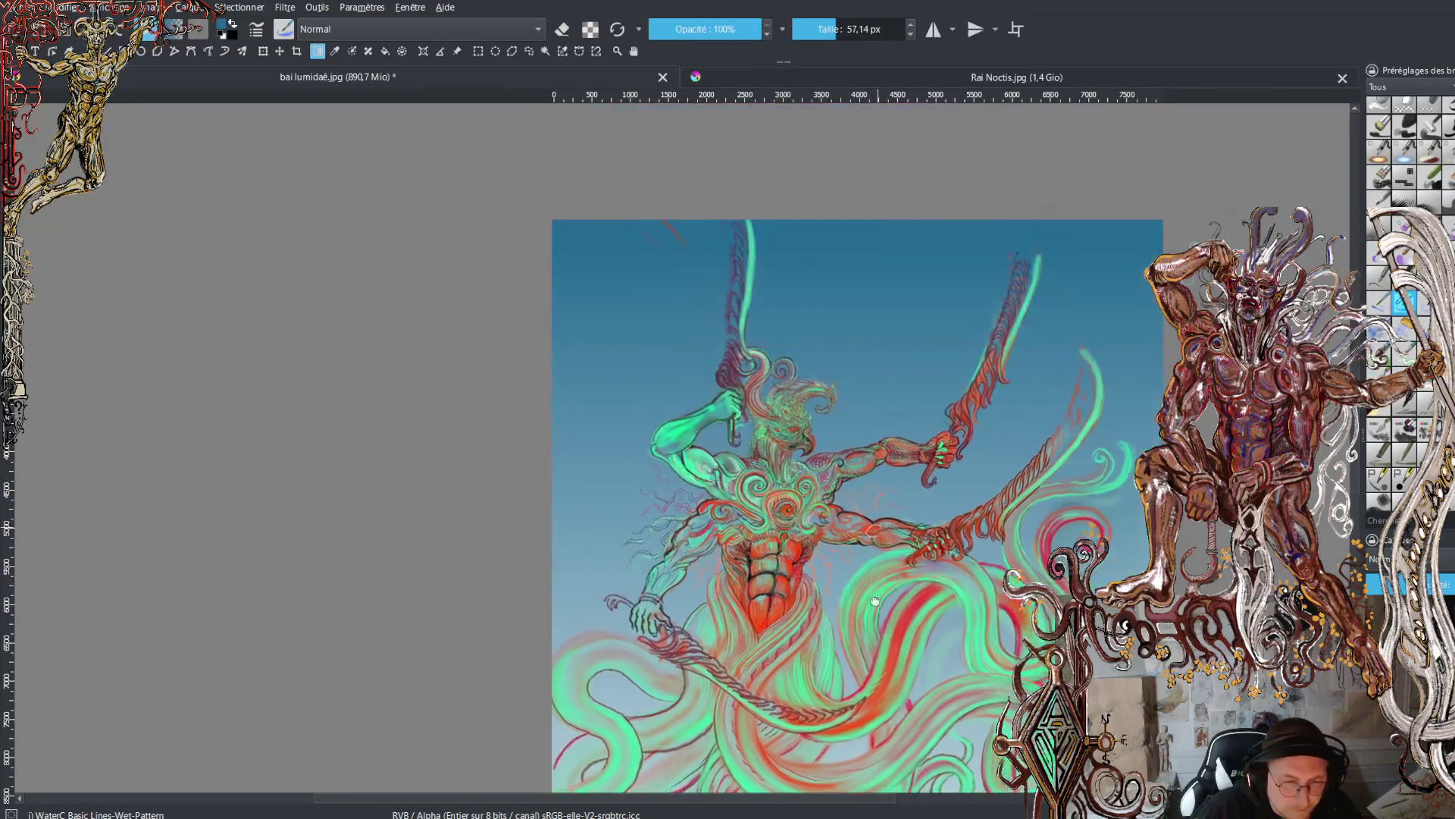
scroll(739, 454, up, 5)
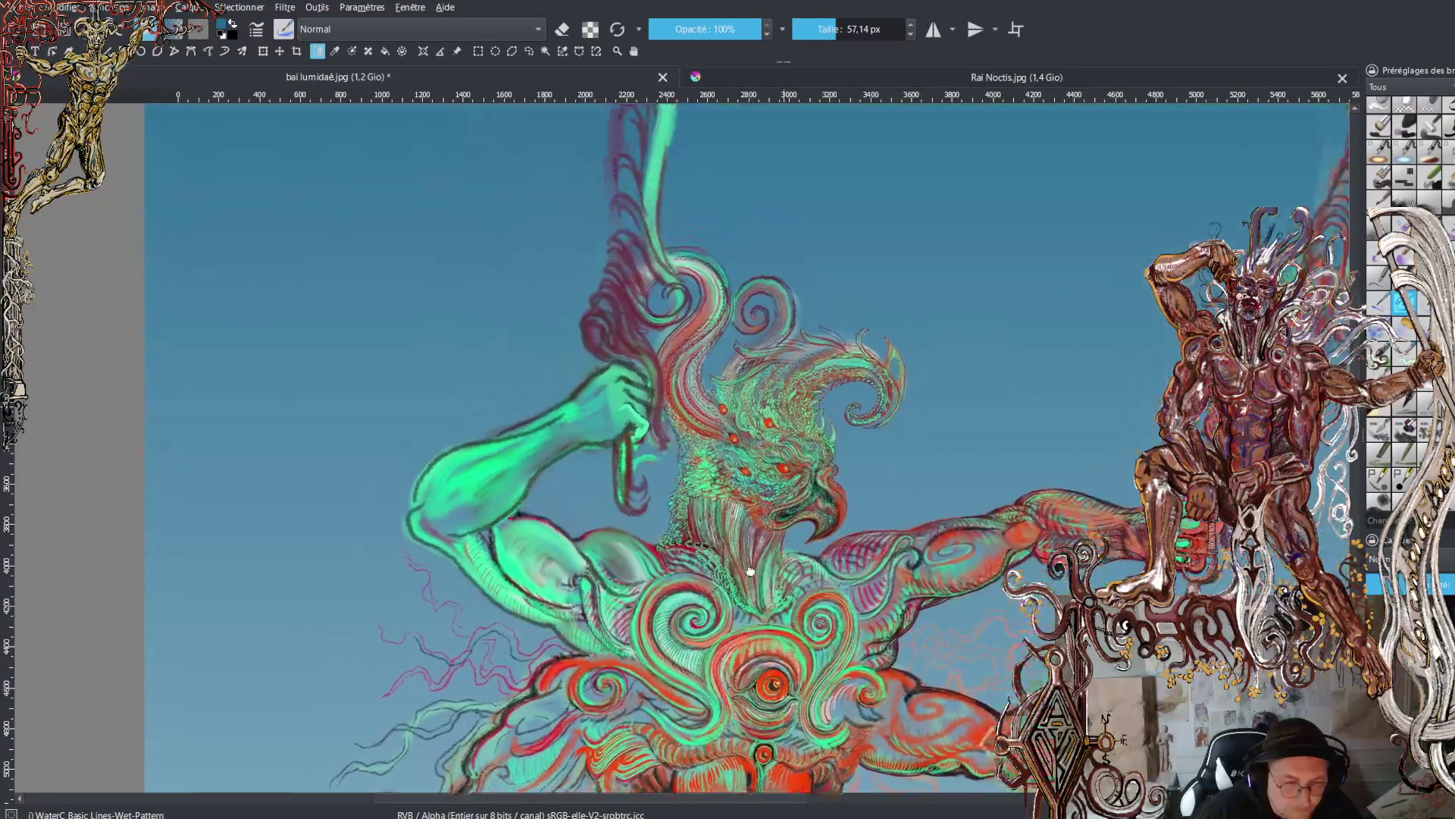
scroll(767, 519, up, 5)
scroll(802, 498, down, 5)
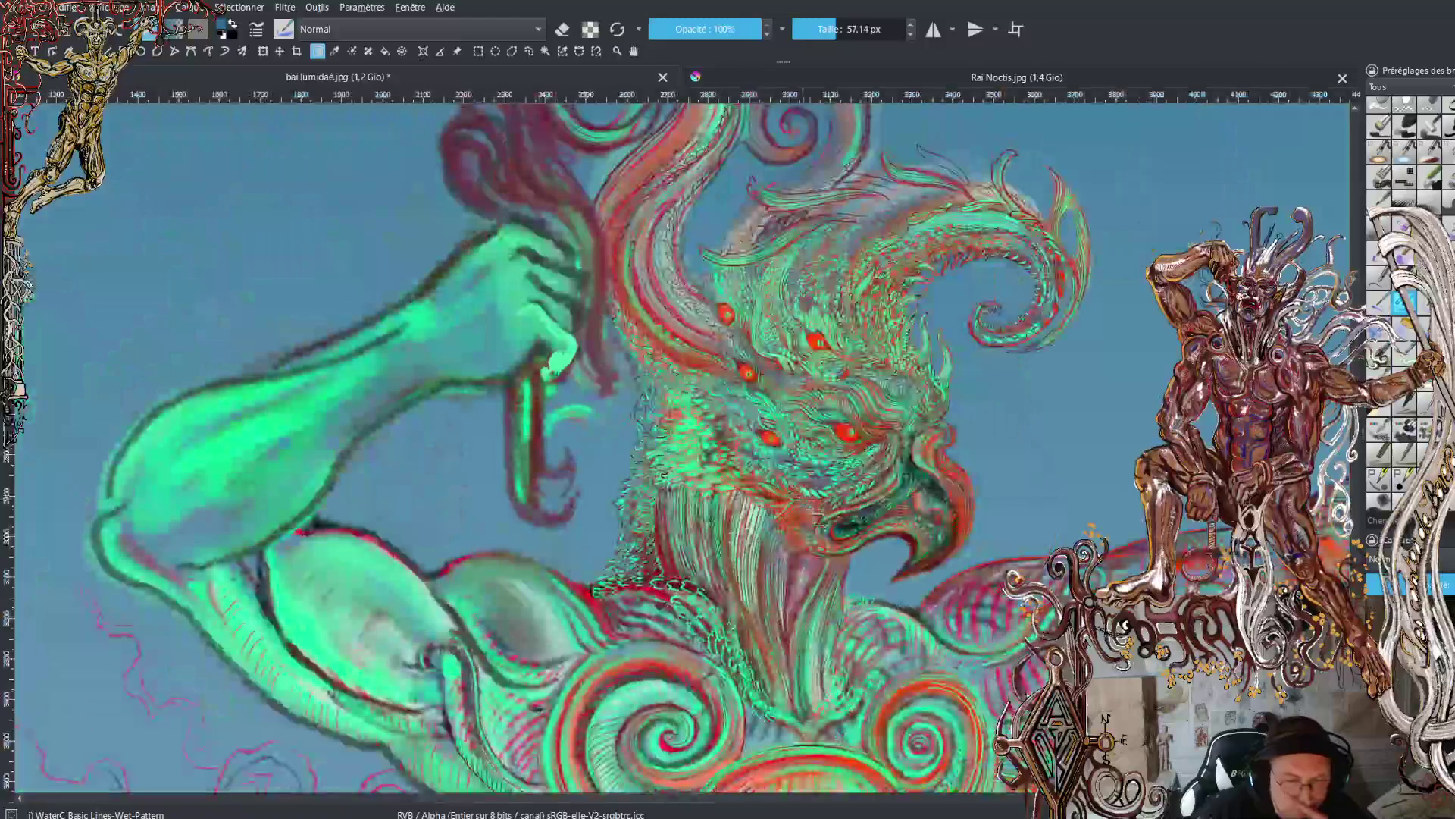
- Redraw the blue gradient upward from the bottom tentacles and apply it
drag(925, 608, 805, 508)
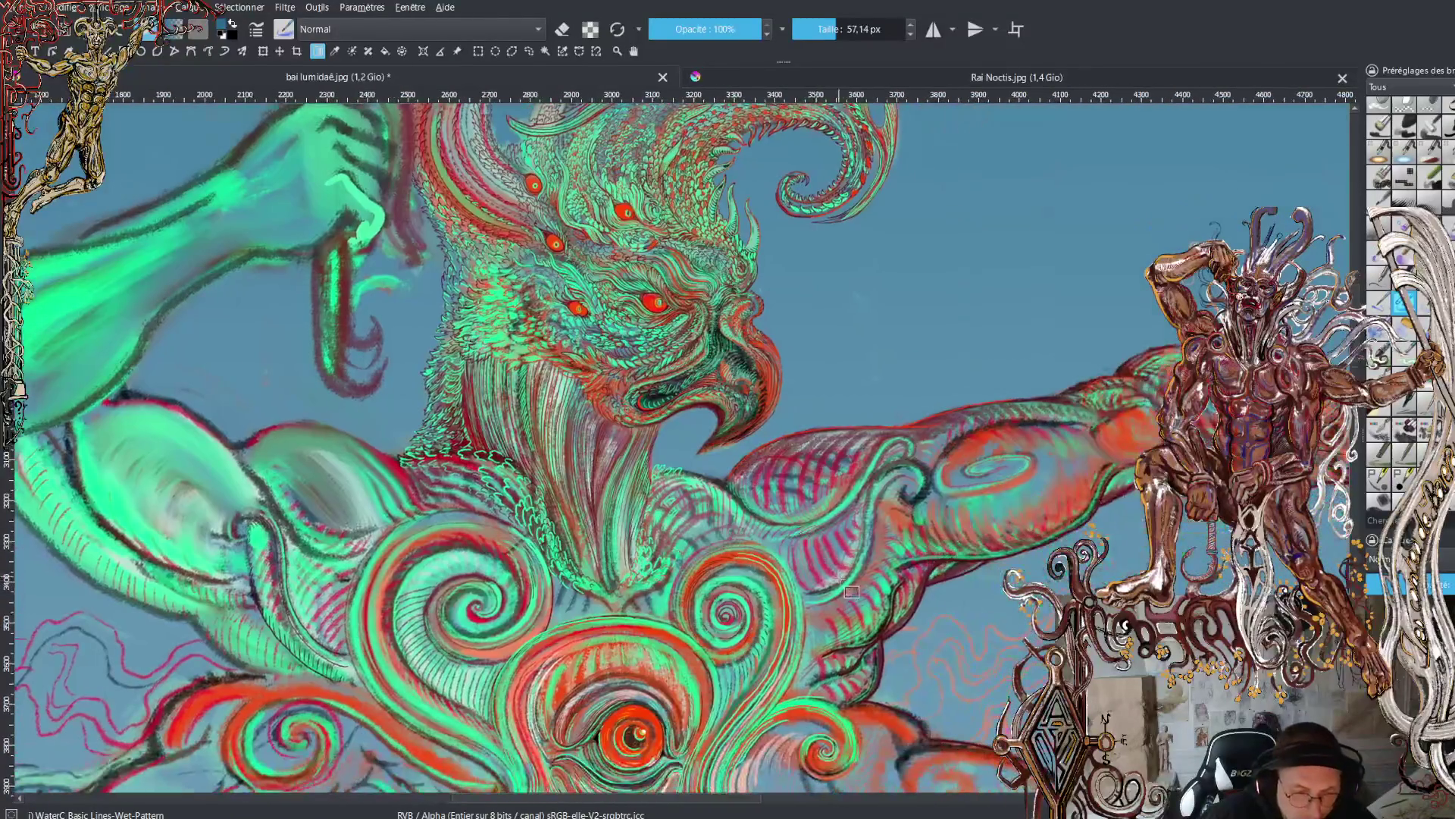
scroll(805, 508, down, 2)
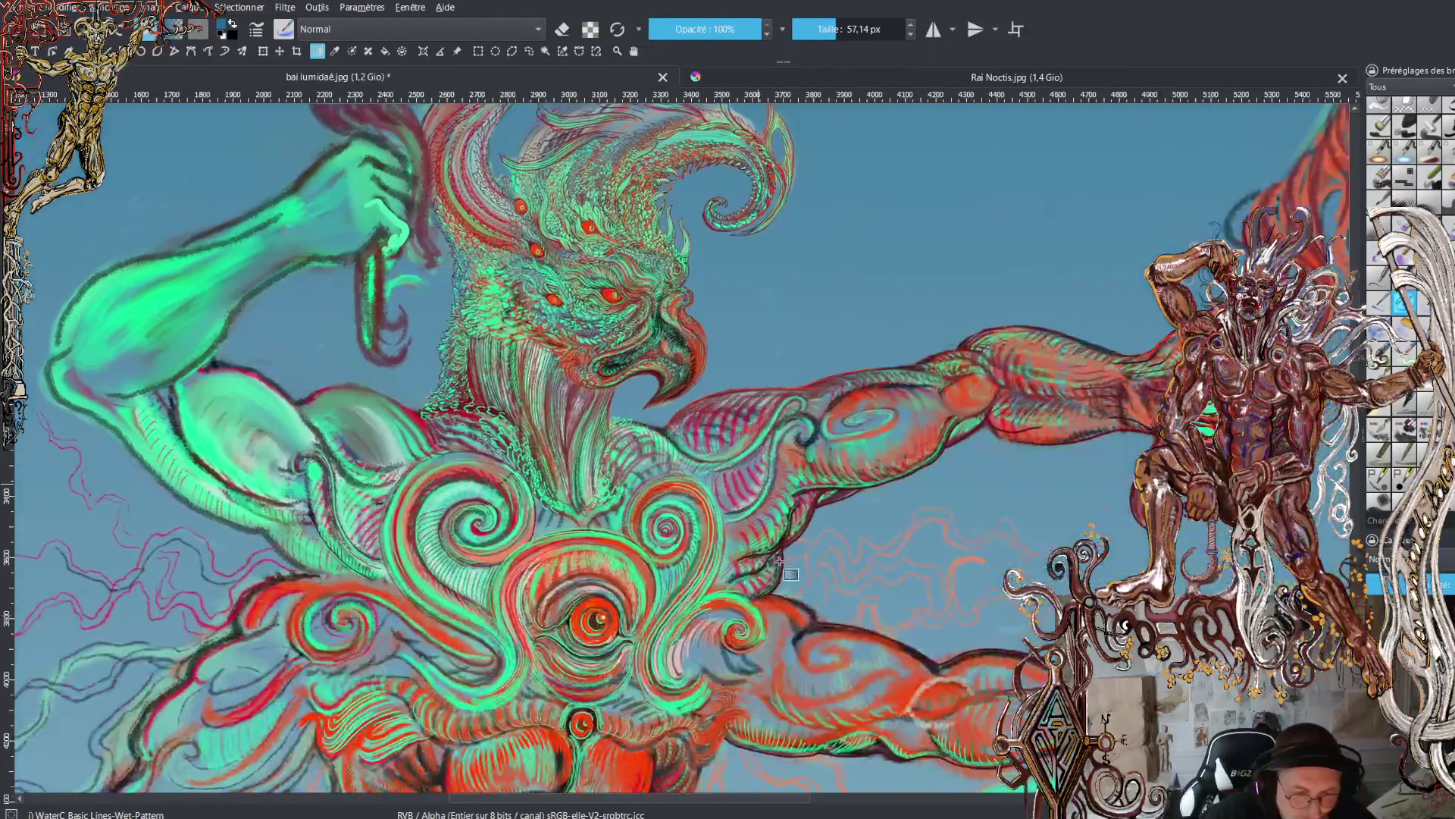
scroll(780, 561, down, 5)
drag(864, 700, 847, 528)
scroll(846, 528, down, 3)
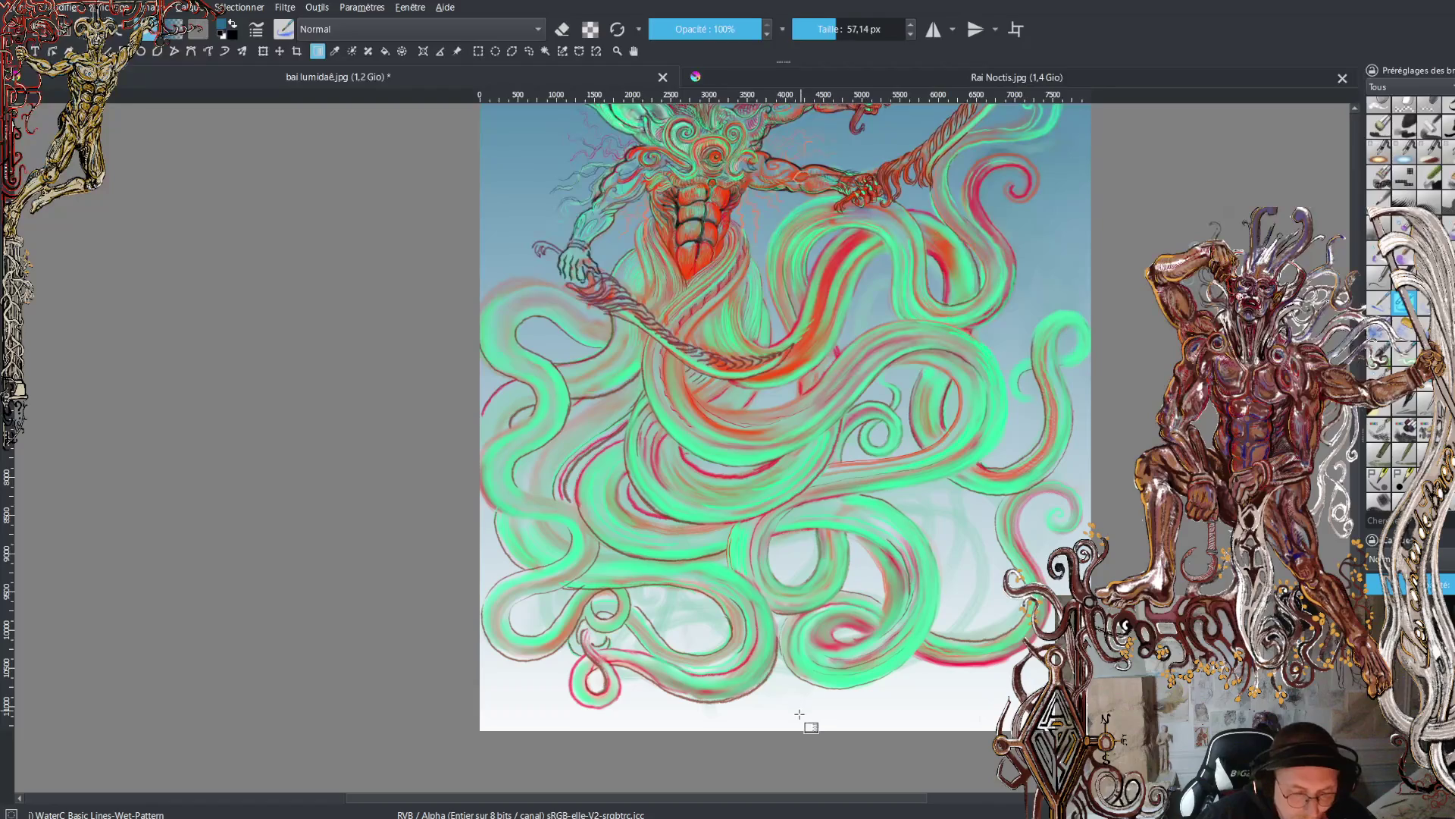
drag(799, 714, 796, 414)
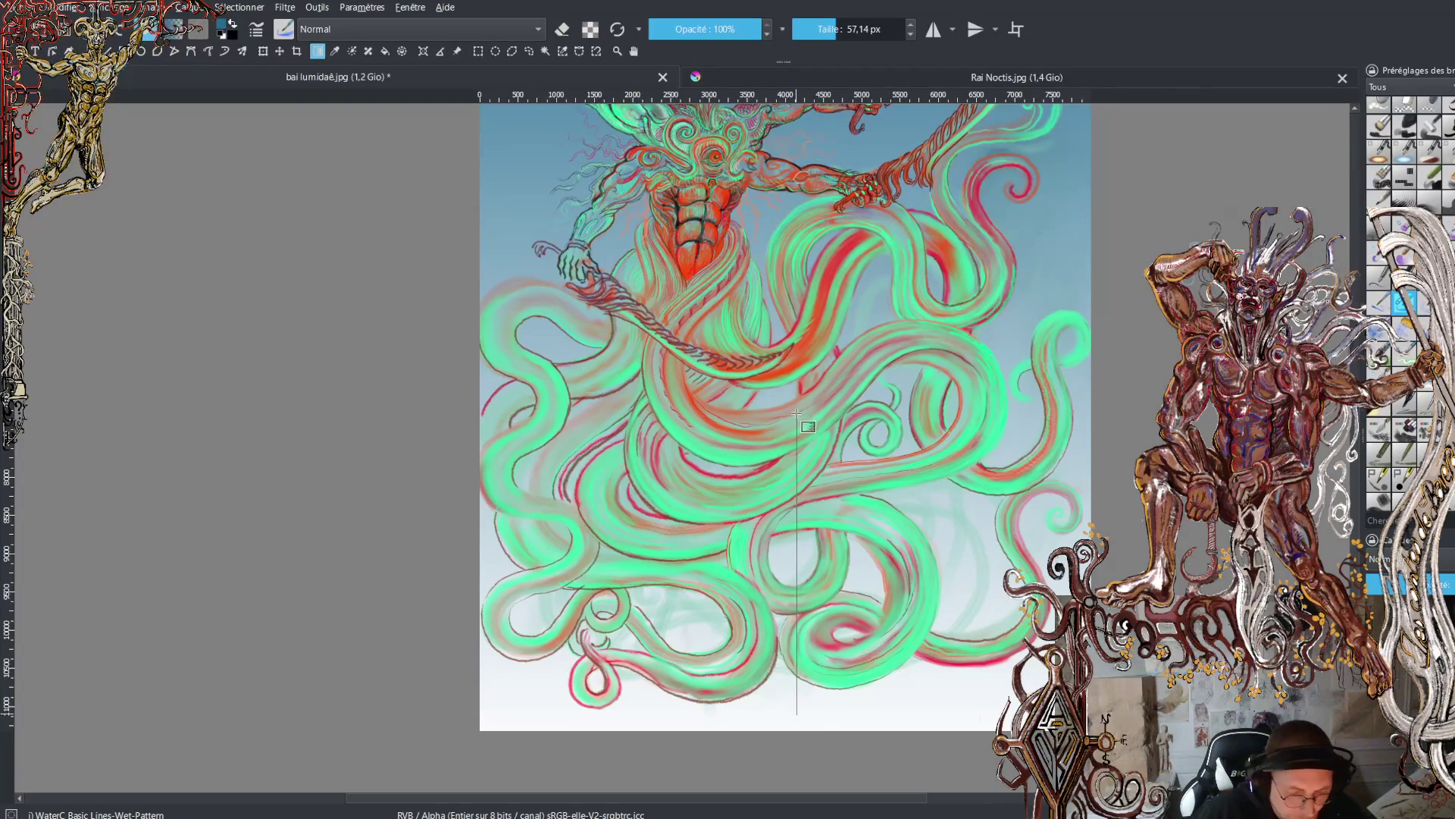
key(Escape)
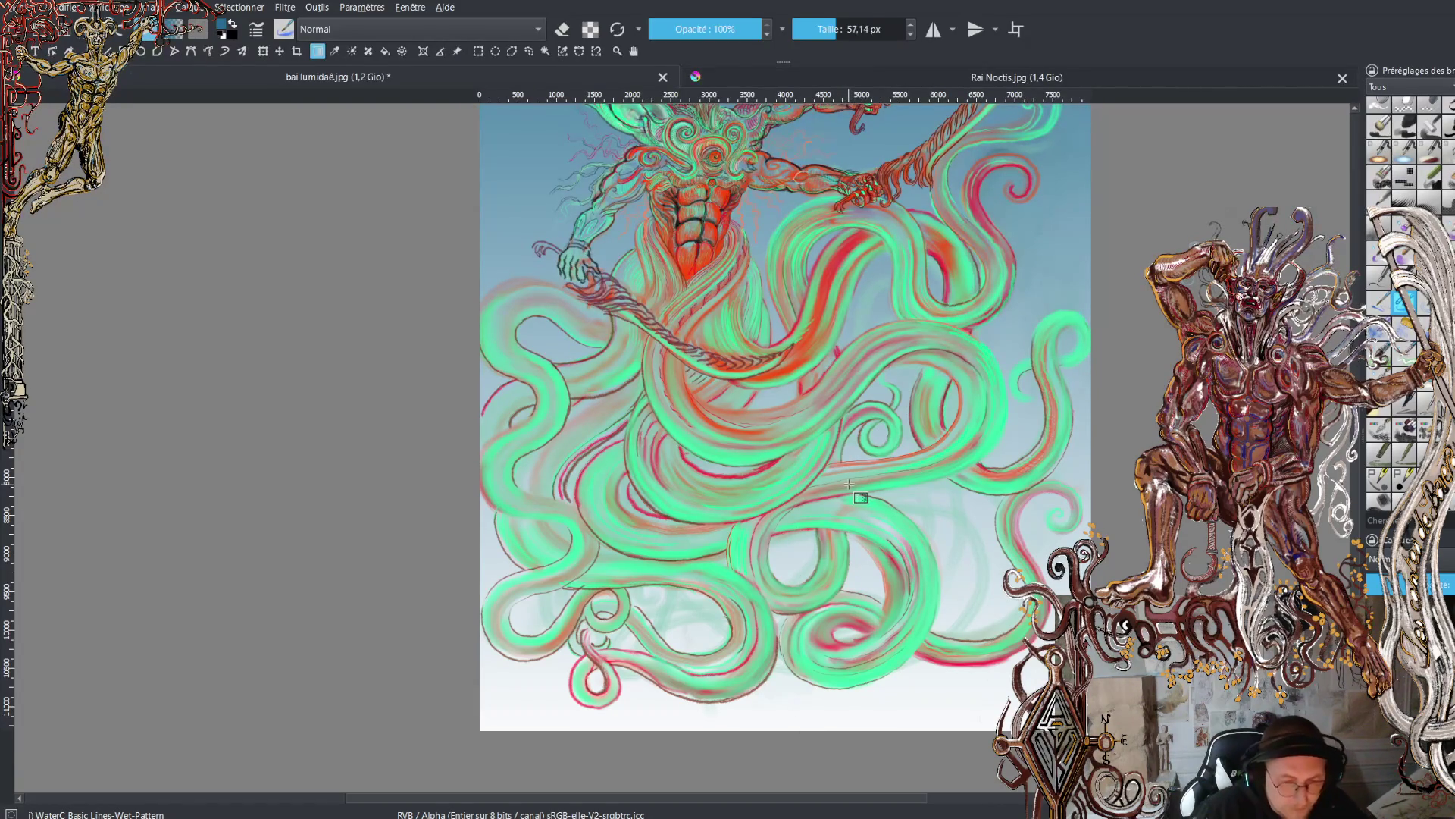
drag(841, 459, 846, 575)
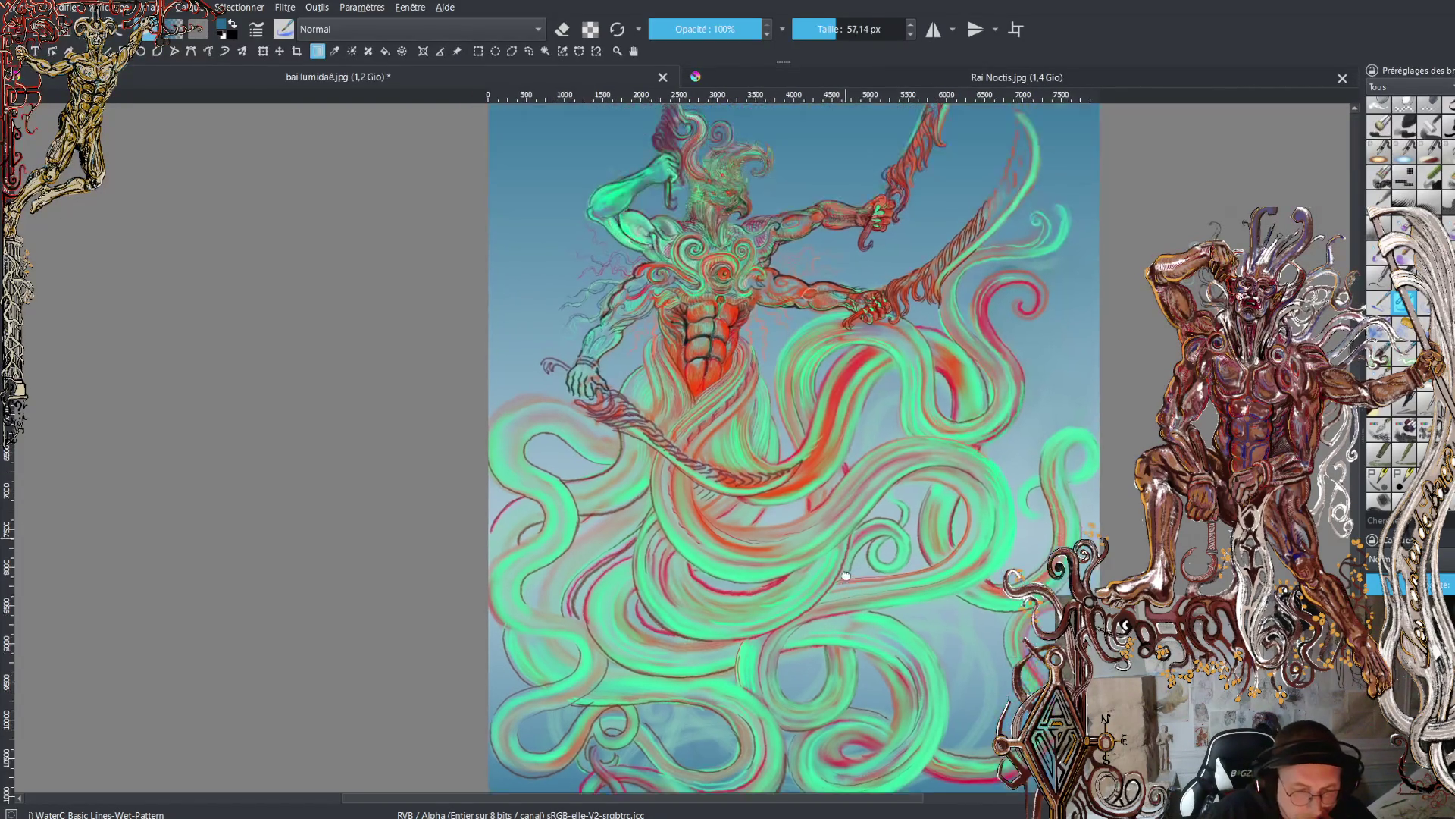
- Pan and zoom to check the eagle head and torso against the sky-blue background
drag(845, 484, 849, 564)
drag(820, 460, 834, 592)
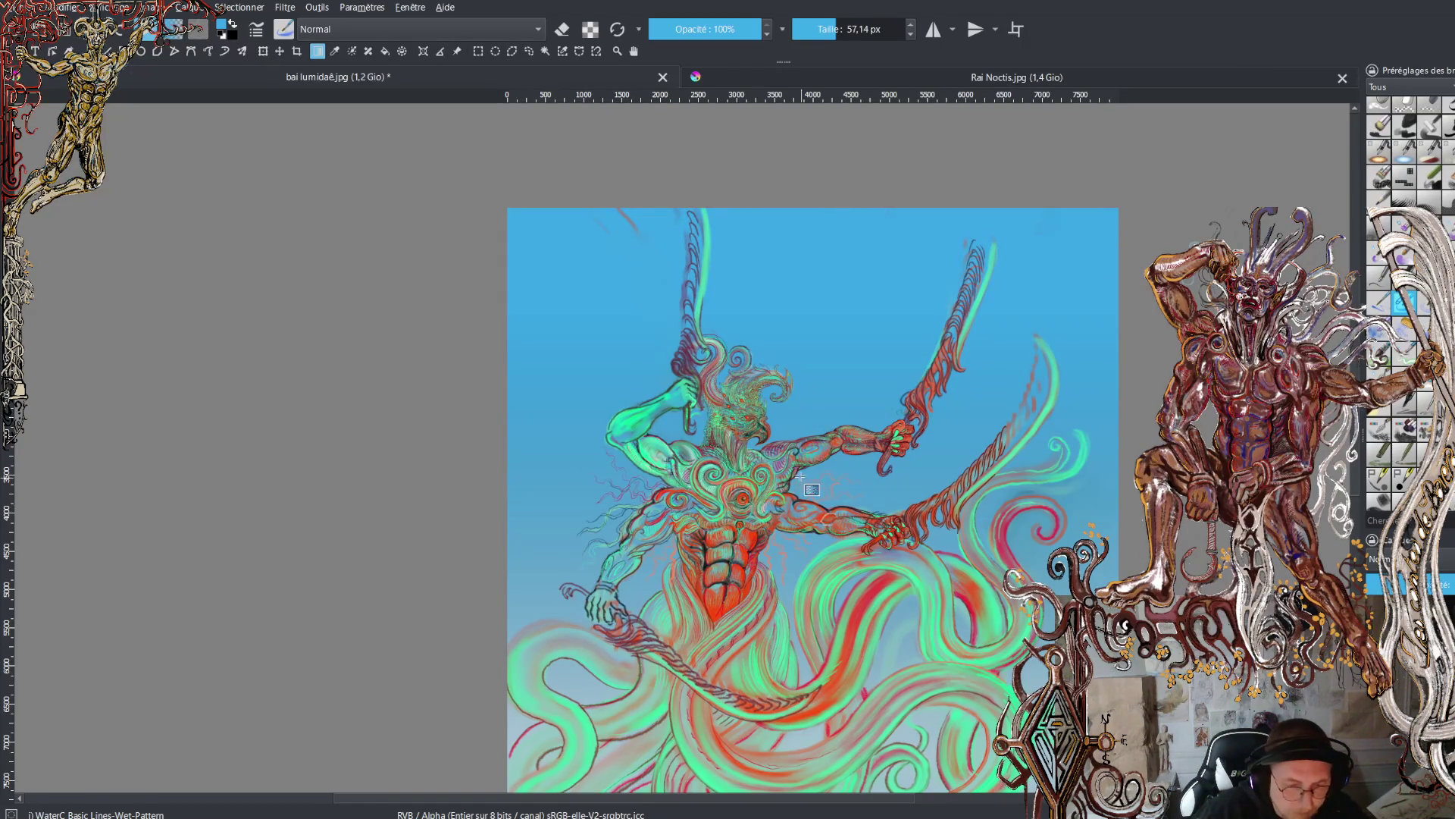
scroll(784, 473, down, 5)
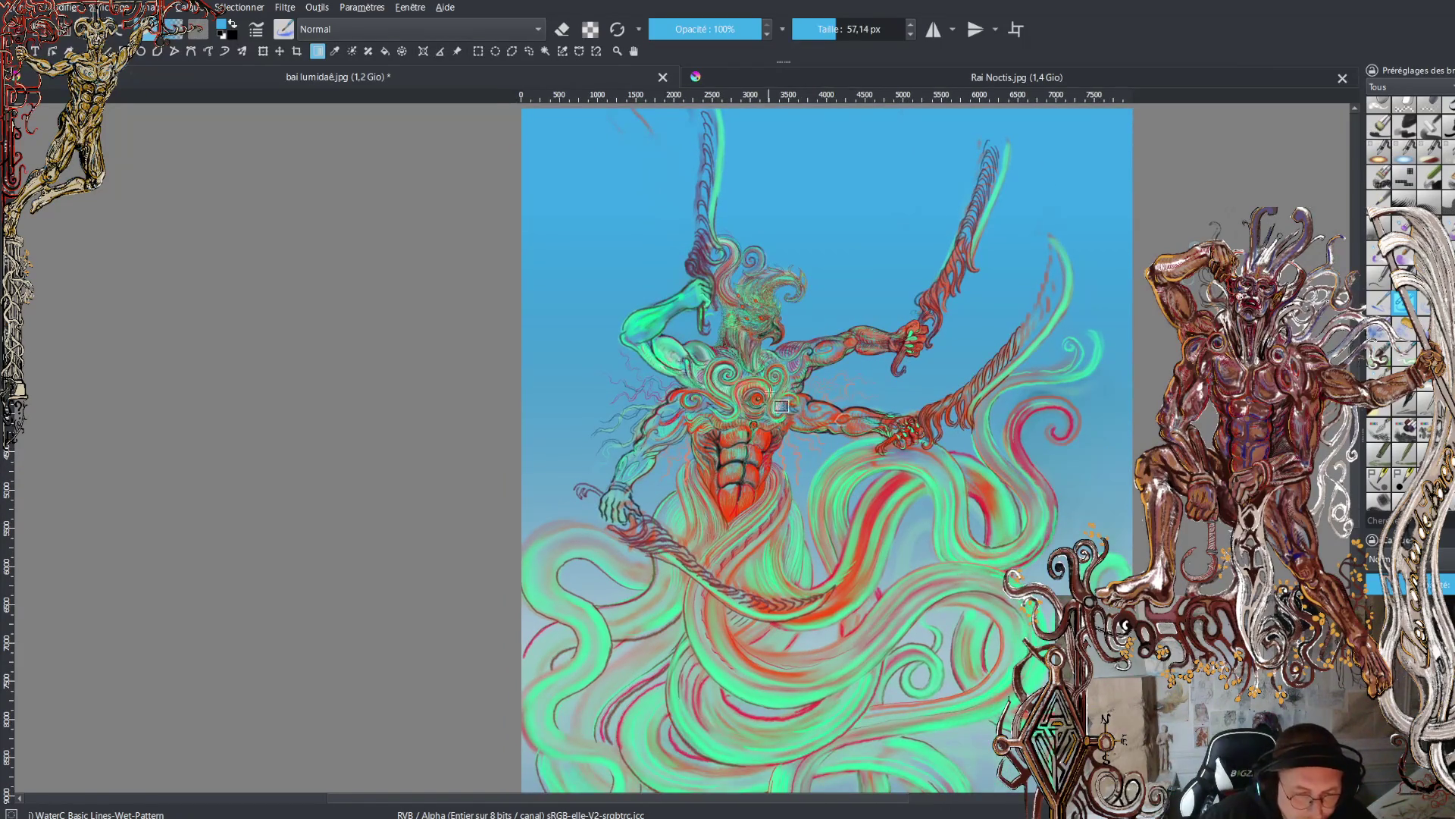
scroll(773, 252, up, 4)
ctrl+scroll(767, 376, up, 4)
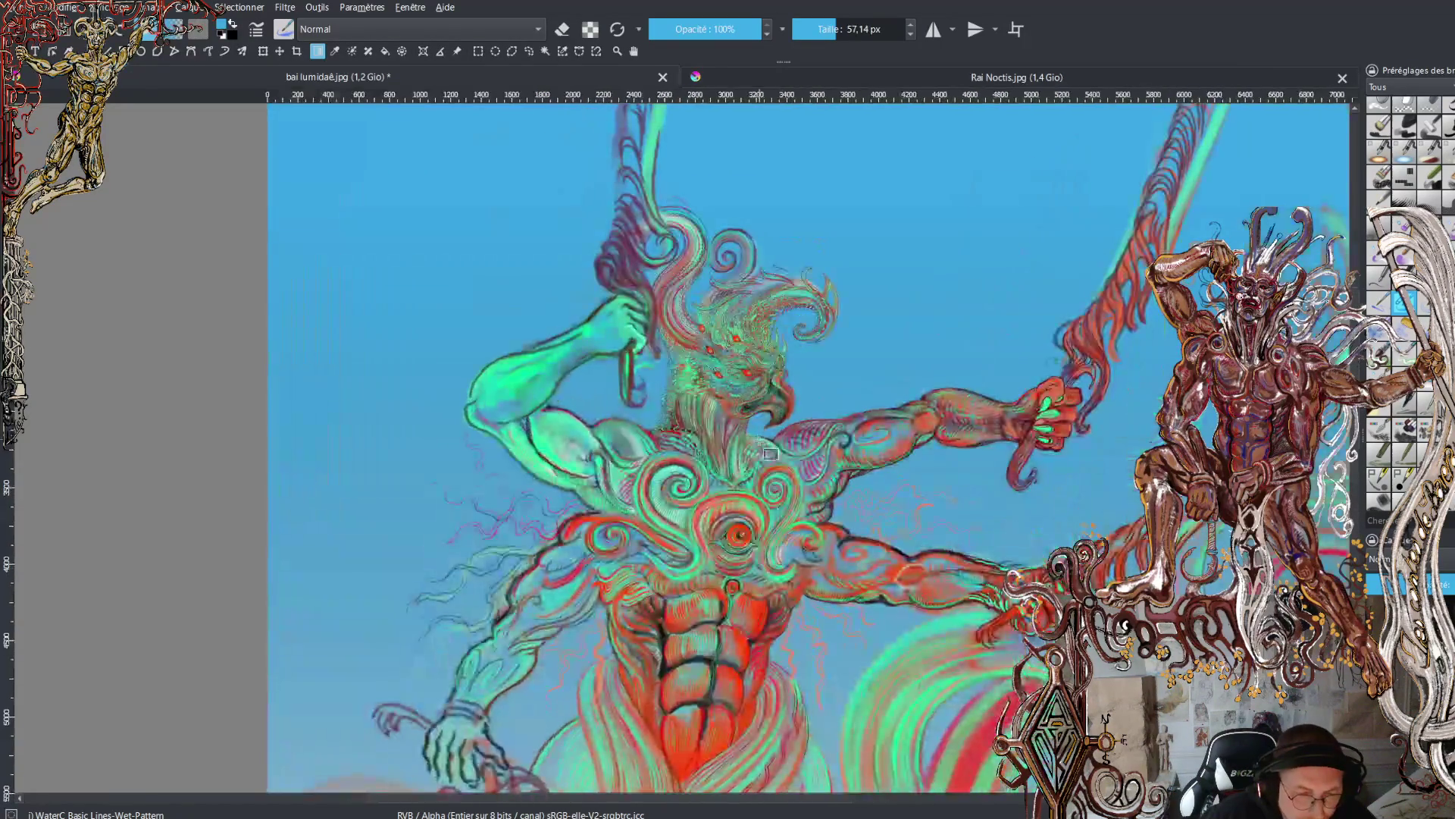
ctrl+scroll(767, 376, up, 2)
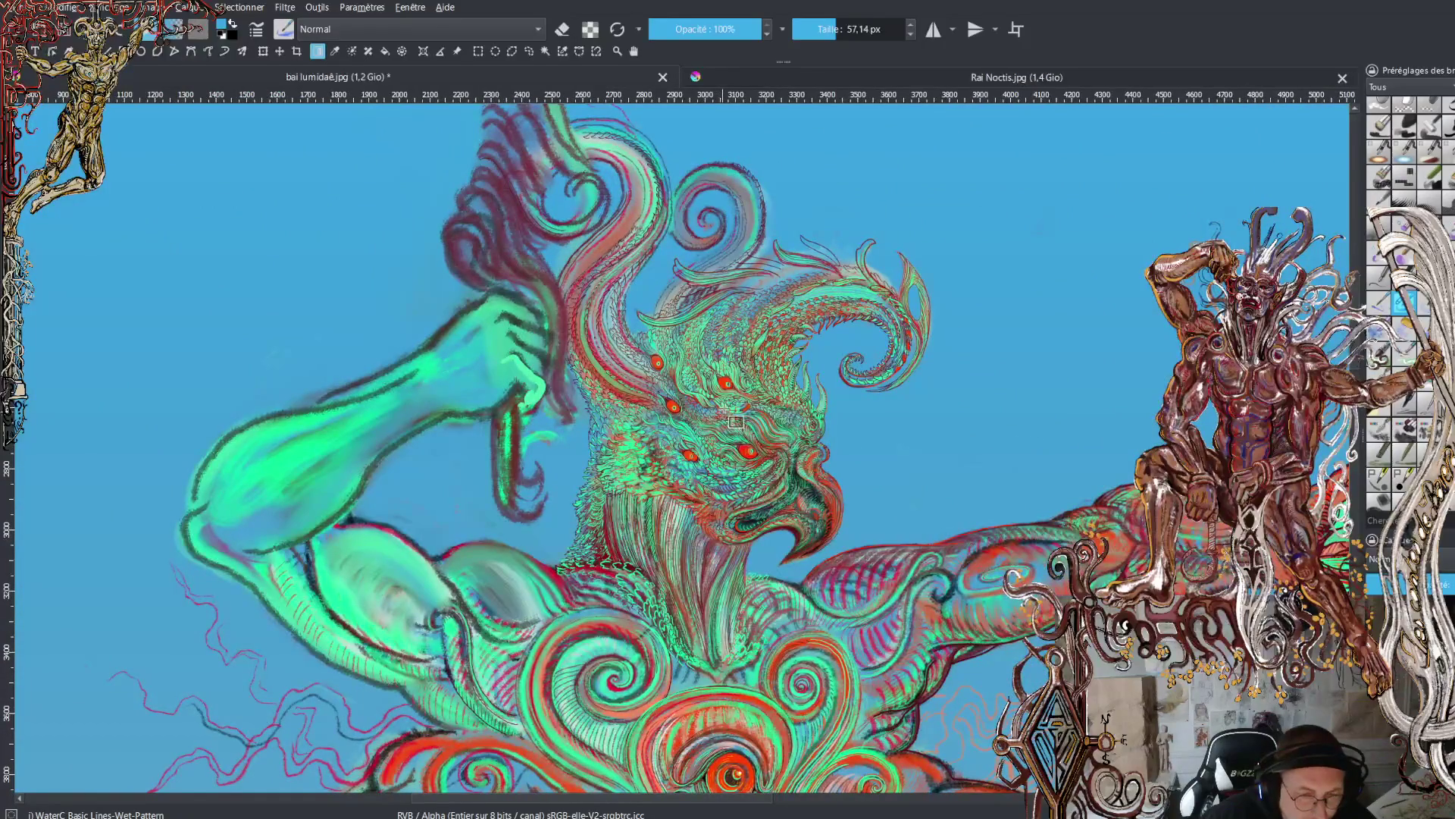
ctrl+scroll(745, 422, down, 2)
scroll(728, 428, down, 5)
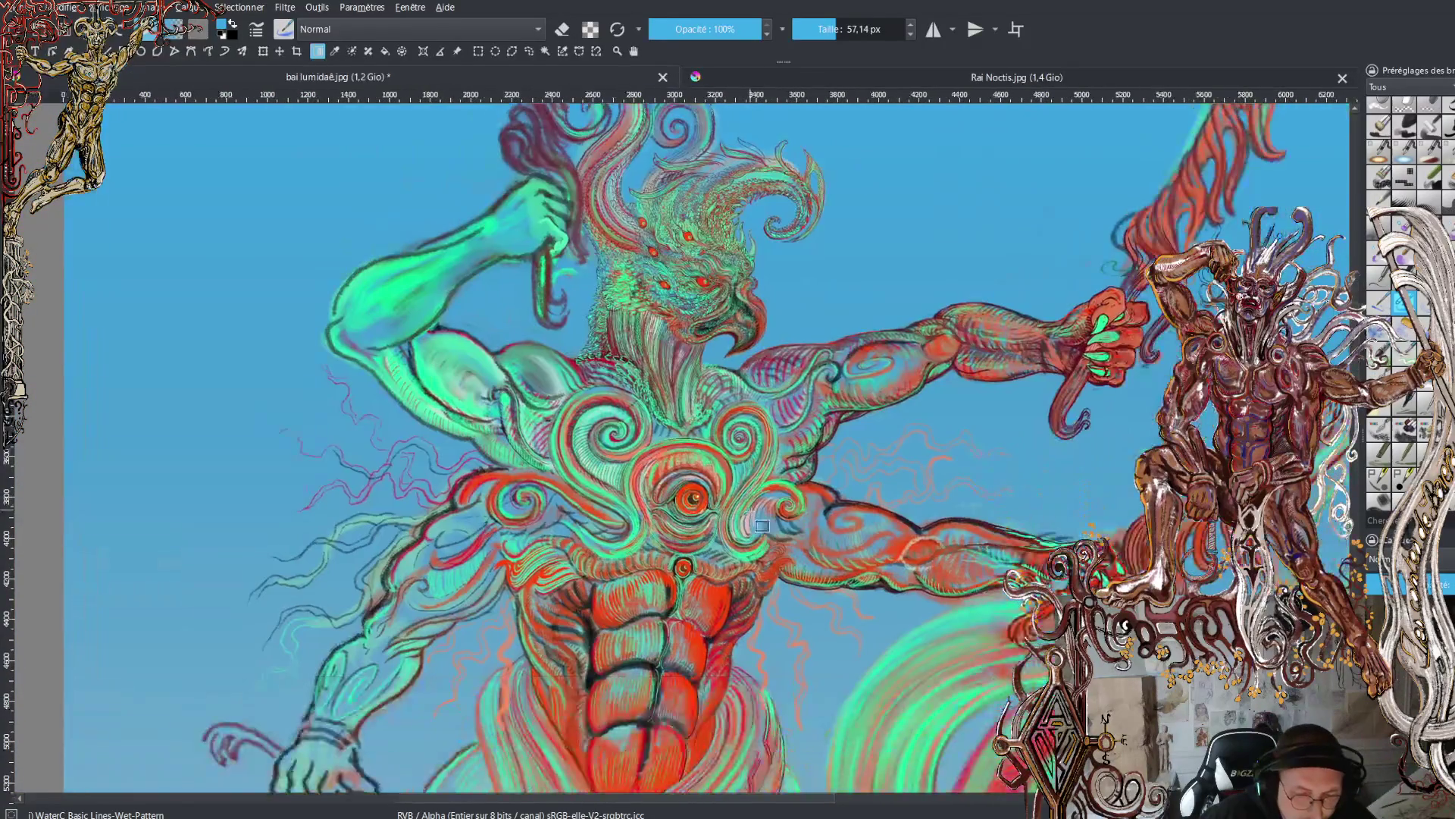
ctrl+scroll(704, 423, down, 1)
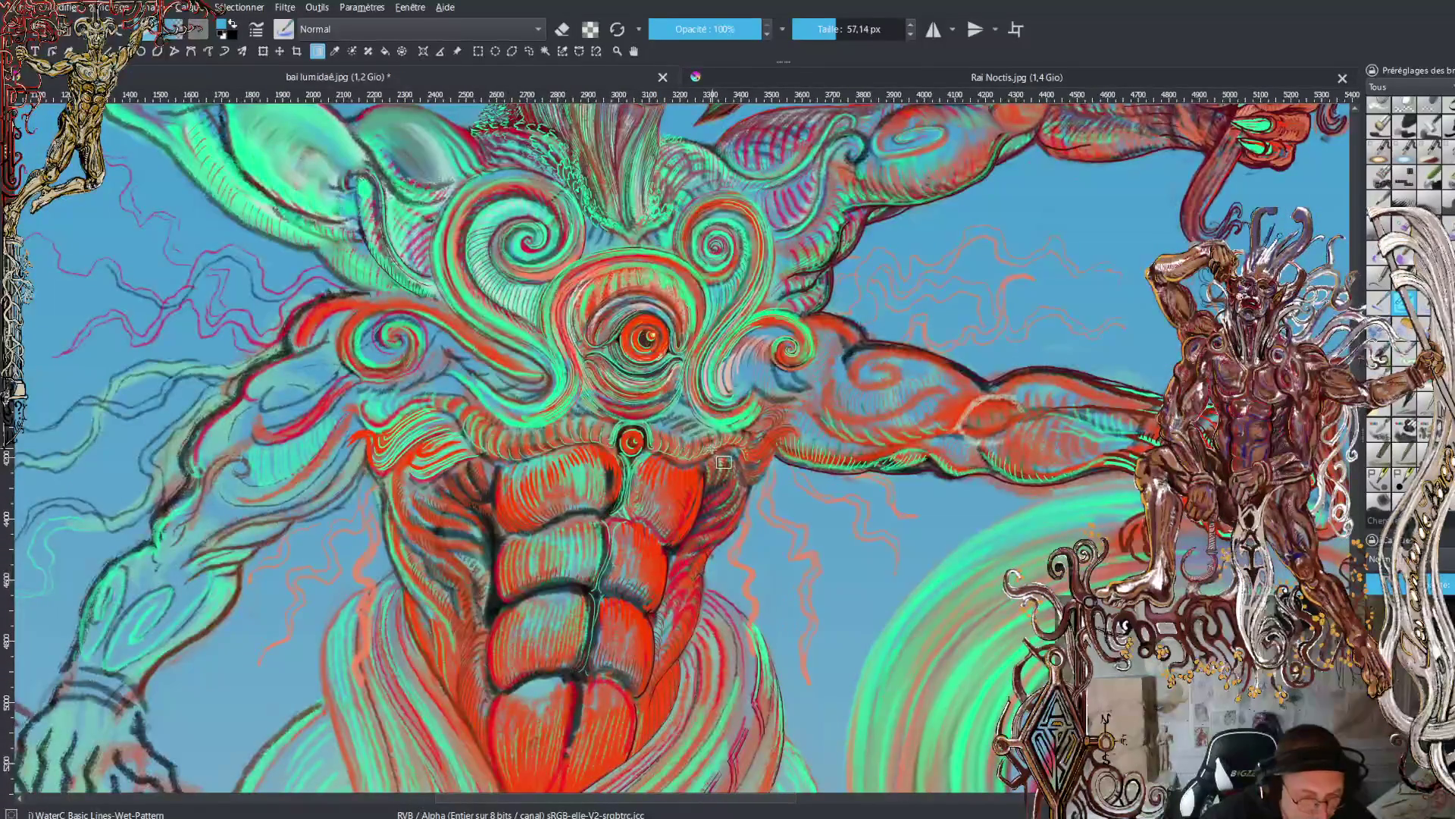
ctrl+scroll(711, 447, down, 1)
ctrl+scroll(714, 455, down, 1)
mouse_move(773, 485)
mouse_down()
mouse_move(834, 436)
mouse_move(805, 467)
mouse_up()
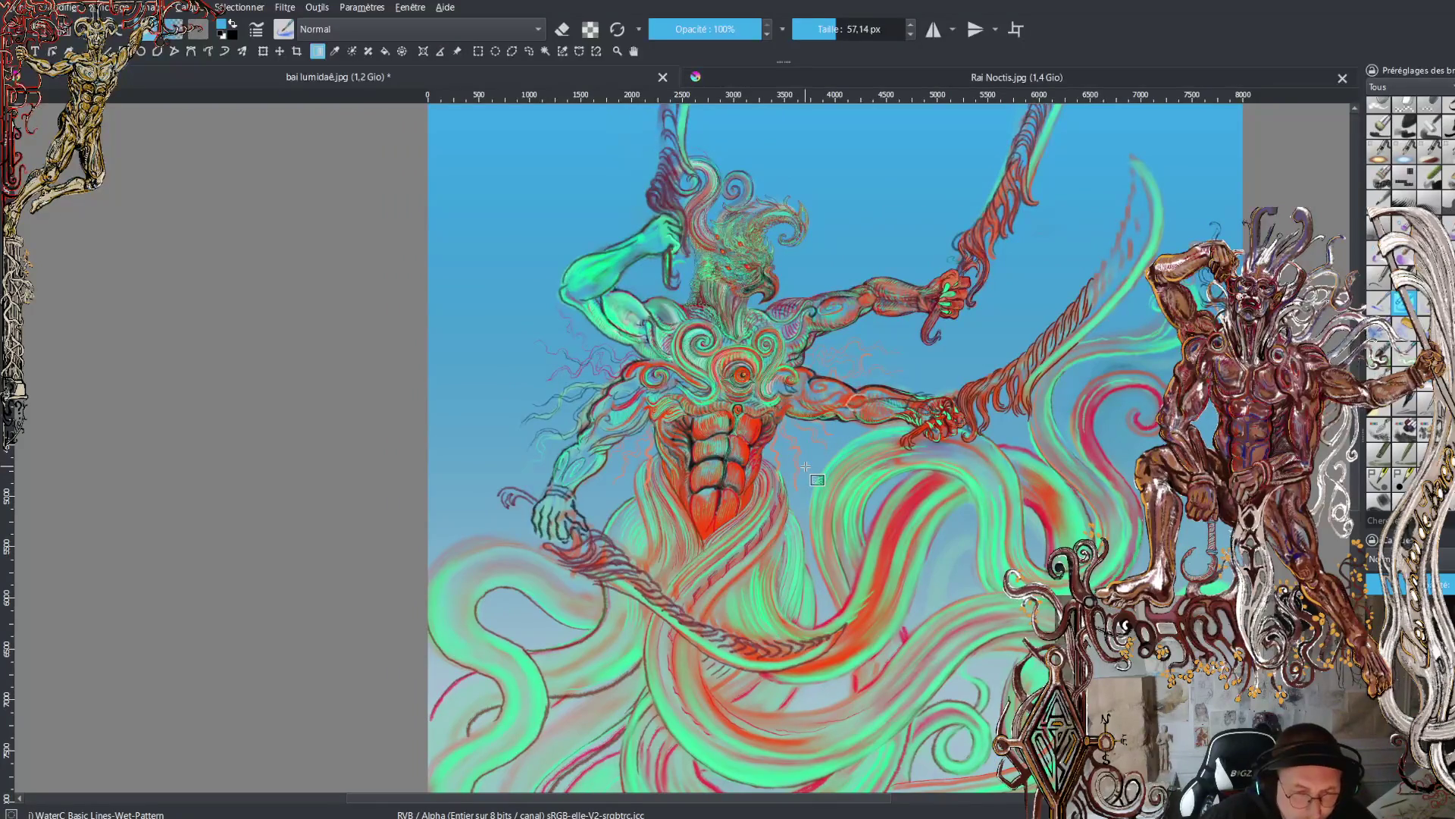